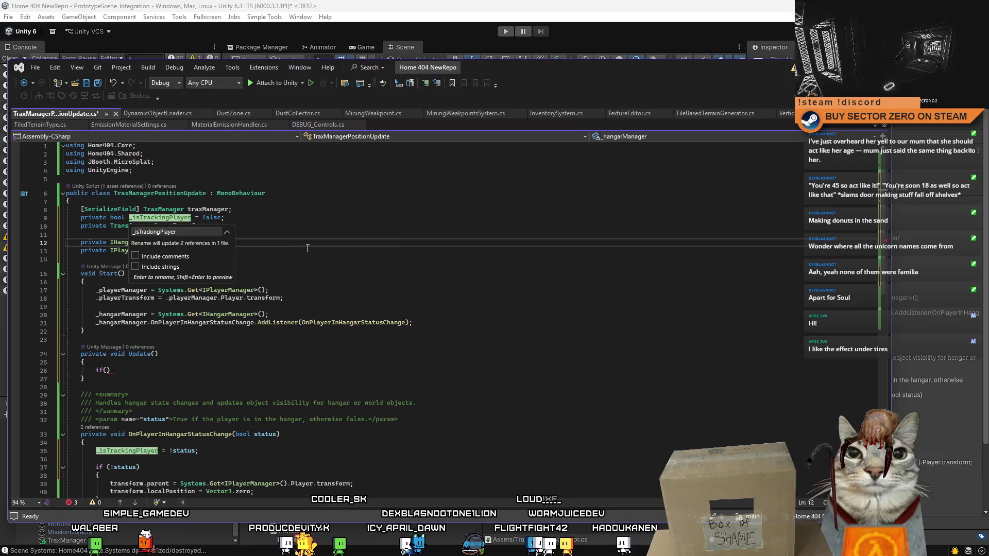
Open an empty code block under the if condition in Update.
{"action": "left_click", "coordinate": [153, 217]}
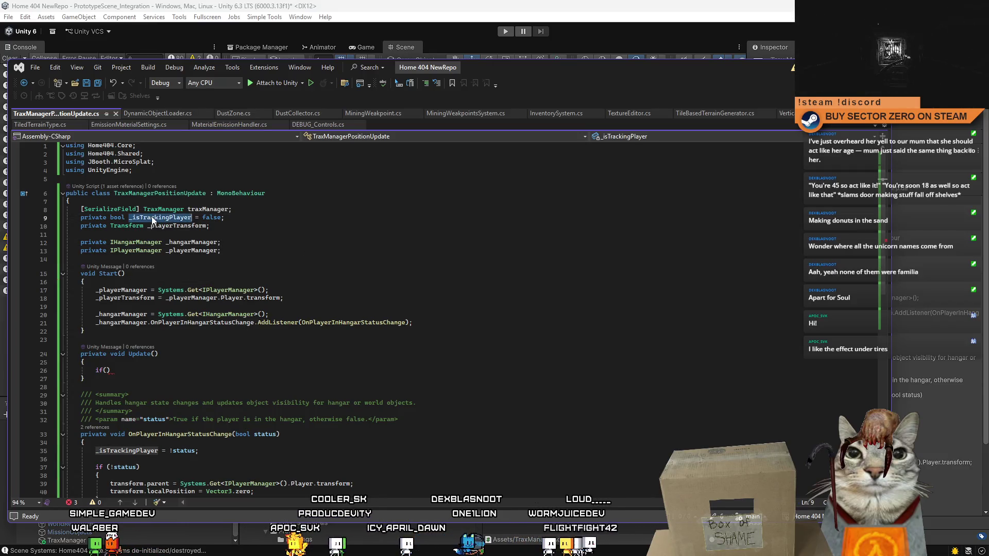
{"action": "left_click", "coordinate": [130, 371]}
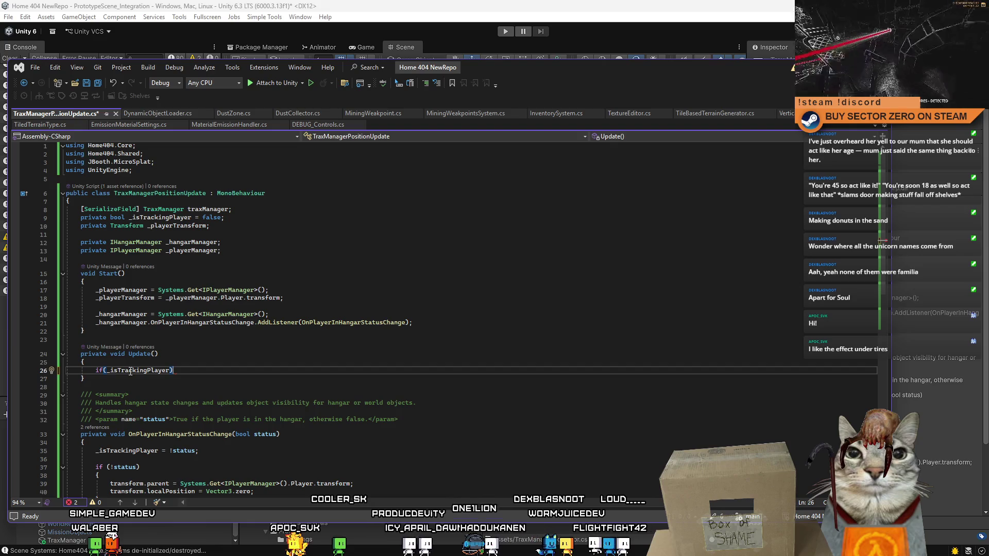
{"action": "key", "text": "Return"}
{"action": "type", "text": "{"}
Rename _isTrackingPlayer to _isTrackingRover in every reference, fixing the misspelling.
{"action": "left_click", "coordinate": [192, 217]}
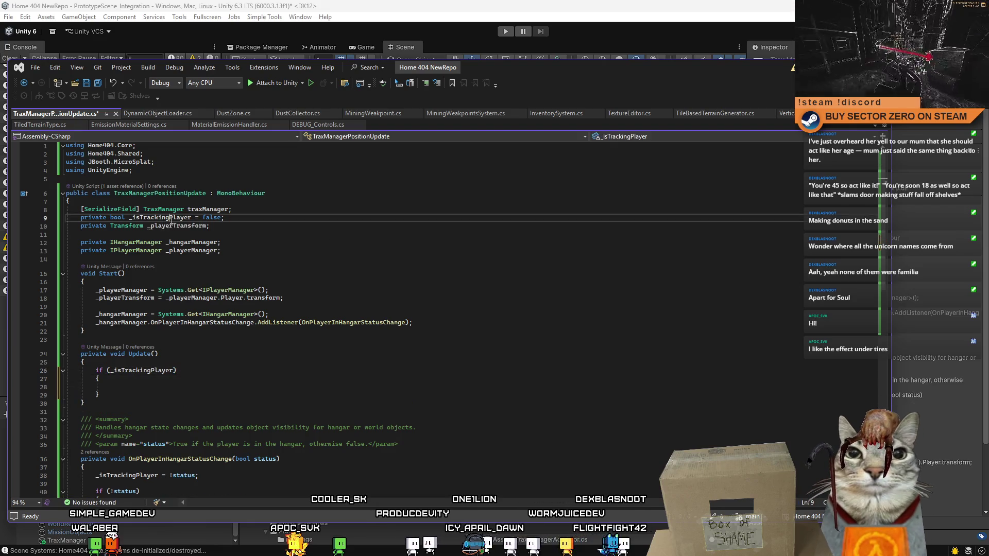
{"action": "key", "text": "ctrl+r"}
{"action": "key", "text": "ctrl+r"}
{"action": "key", "text": "BackSpace"}
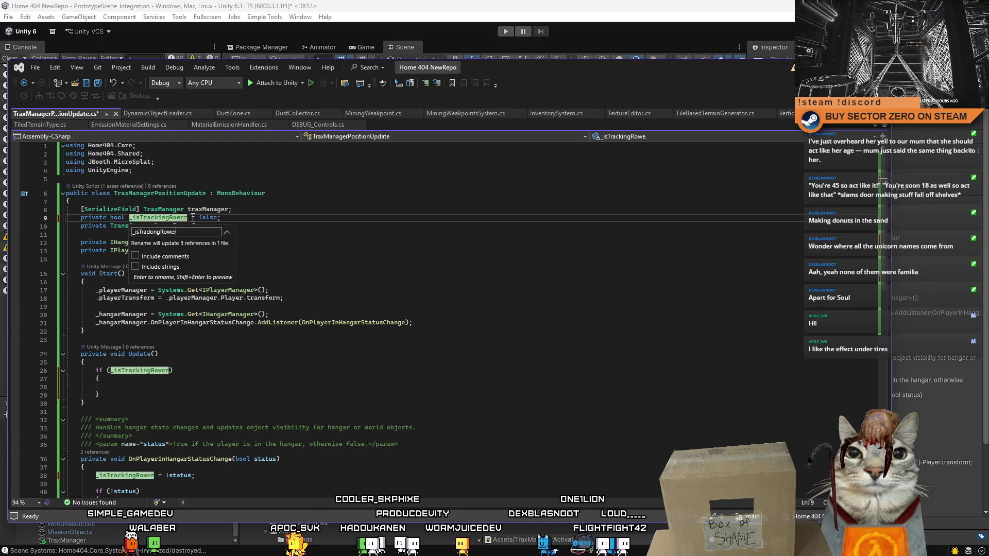
{"action": "key", "text": "Return"}
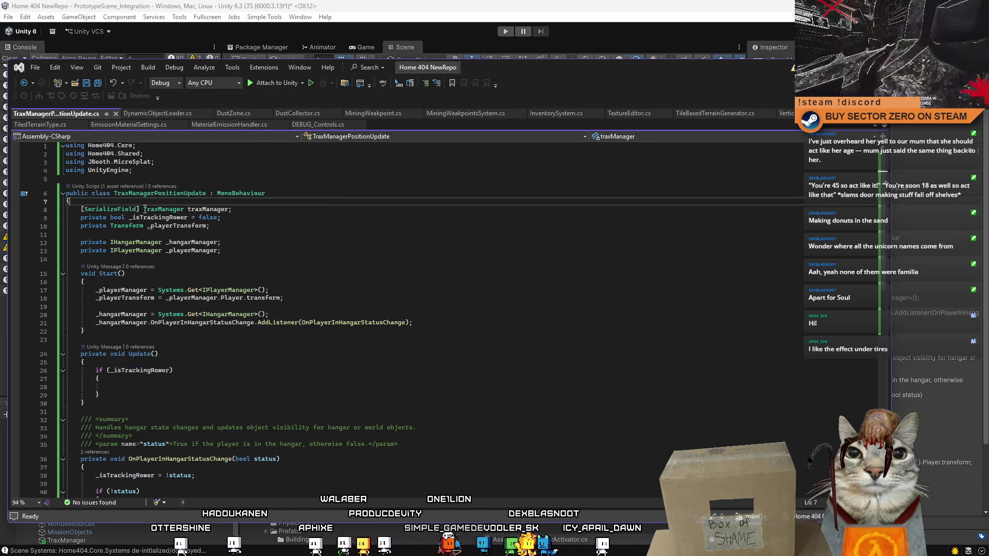
{"action": "key", "text": "ctrl+r"}
{"action": "key", "text": "ctrl+r"}
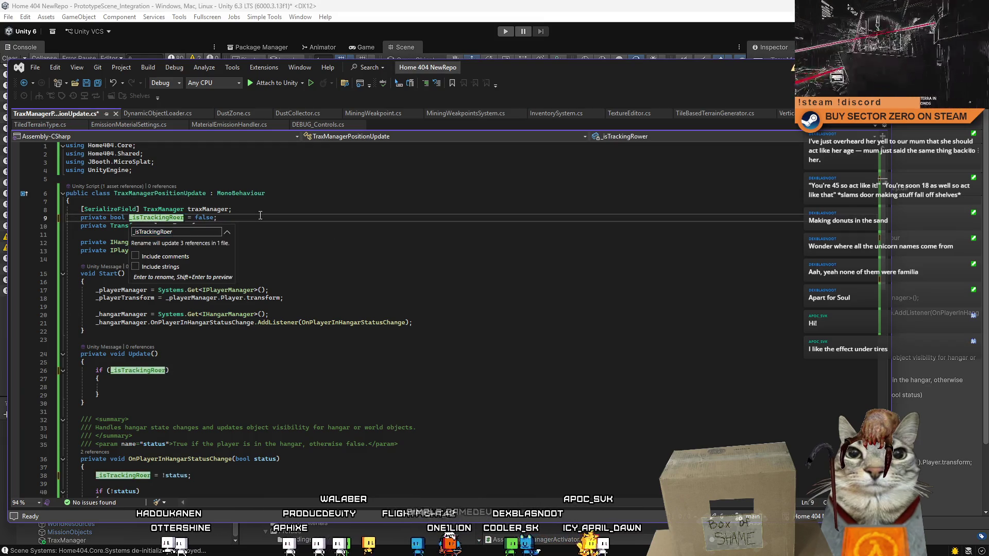
{"action": "type", "text": "v"}
{"action": "key", "text": "Return"}
{"action": "left_click", "coordinate": [131, 386]}
{"action": "scroll", "coordinate": [207, 362], "scroll_direction": "down", "scroll_amount": 2}
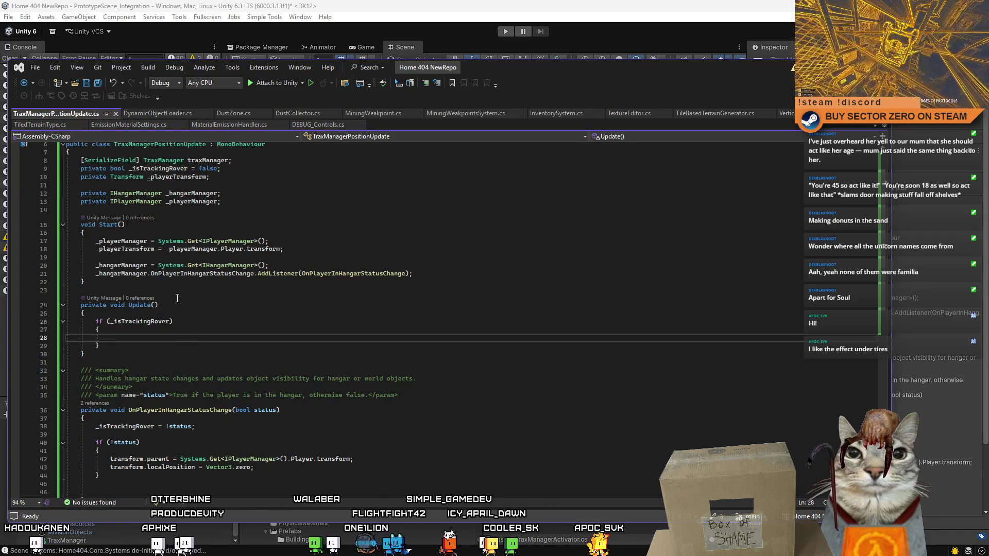
Write transform.position = _playerTransform.position; in the if block and add a blank line after the traxManager field.
{"action": "scroll", "coordinate": [186, 295], "scroll_direction": "up", "scroll_amount": 1}
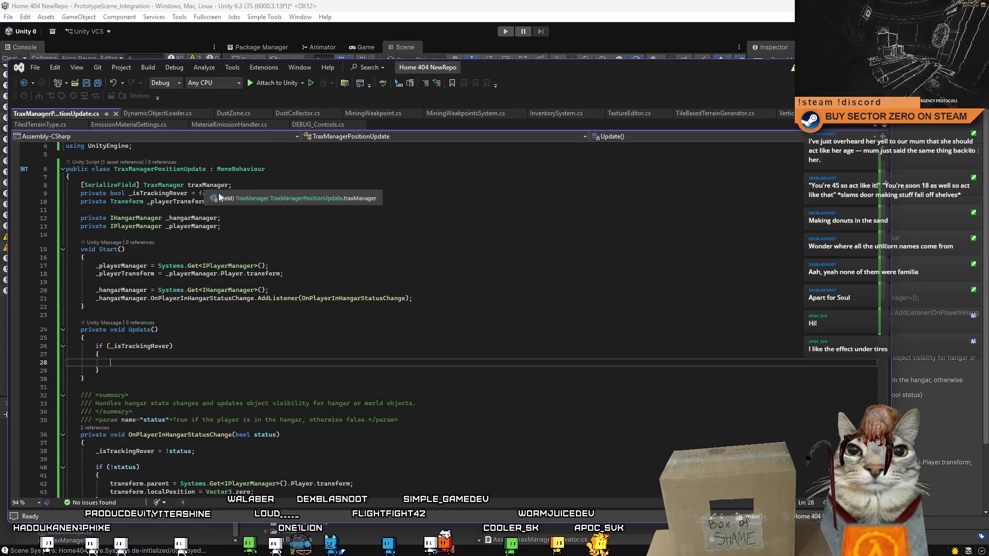
{"action": "type", "text": "tra"}
{"action": "key", "text": "Tab"}
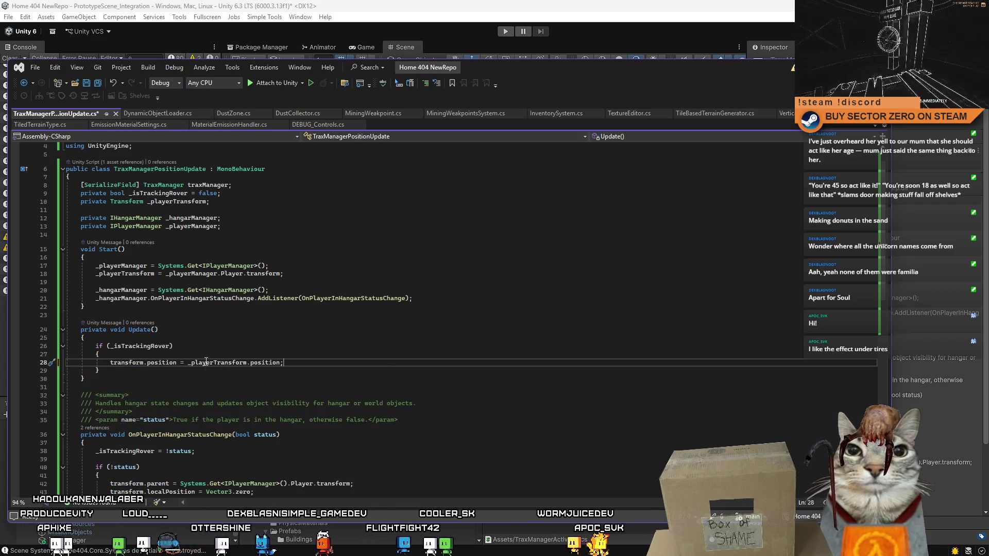
{"action": "double_click", "coordinate": [234, 365]}
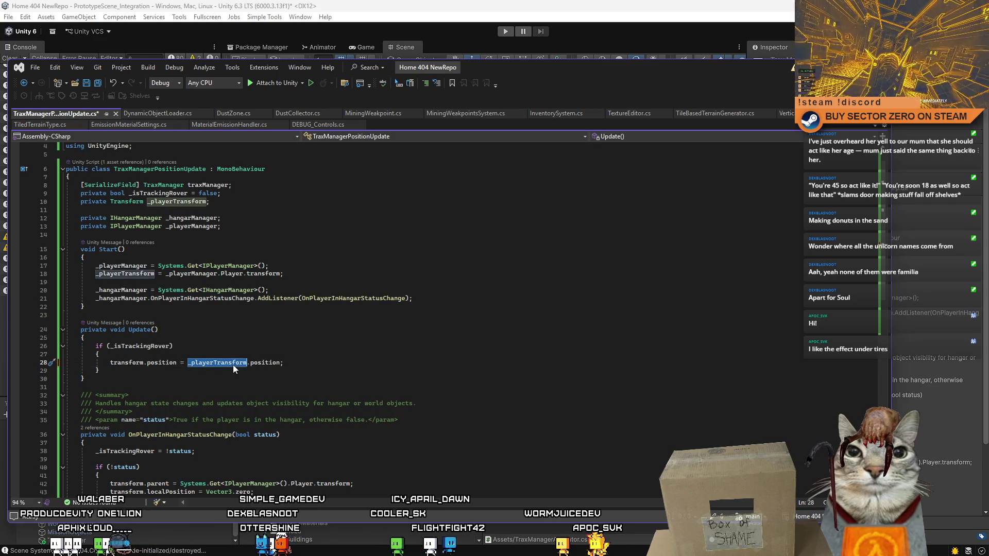
{"action": "left_click", "coordinate": [275, 207]}
{"action": "left_click", "coordinate": [264, 187]}
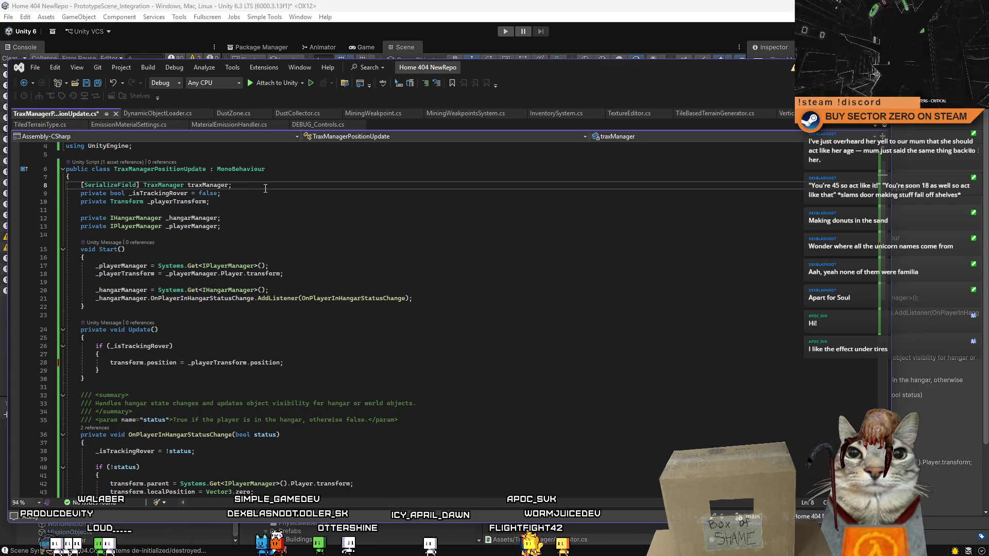
{"action": "key", "text": "Return"}
{"action": "left_click", "coordinate": [314, 370]}
Delete the hangar method's summary comment and the extra blank lines after it.
{"action": "scroll", "coordinate": [314, 371], "scroll_direction": "down", "scroll_amount": 1}
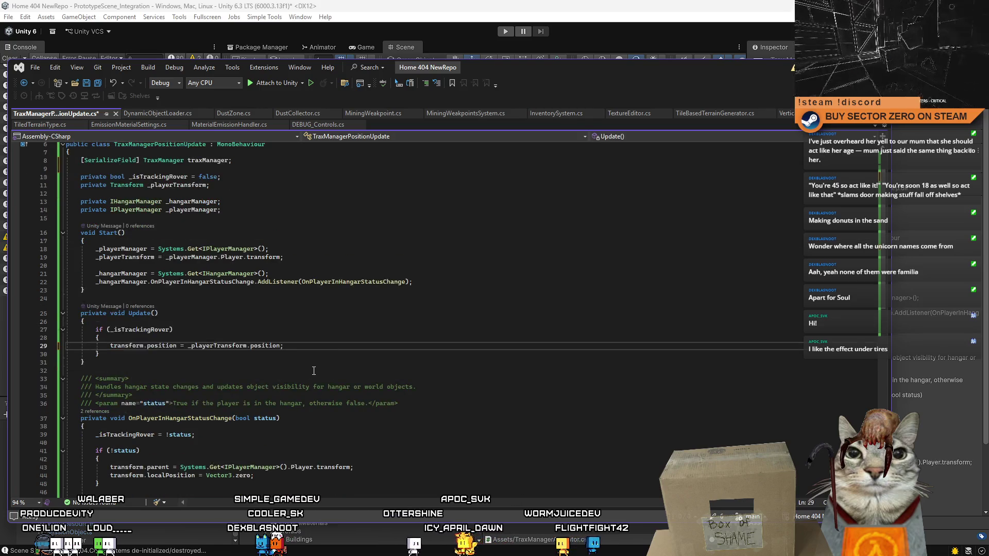
{"action": "scroll", "coordinate": [314, 370], "scroll_direction": "down", "scroll_amount": 3}
{"action": "left_click_drag", "start_coordinate": [399, 330], "coordinate": [66, 305]}
{"action": "key", "text": "Delete"}
{"action": "left_click", "coordinate": [125, 401]}
{"action": "left_click_drag", "start_coordinate": [66, 385], "coordinate": [43, 394]}
{"action": "key", "text": "Delete"}
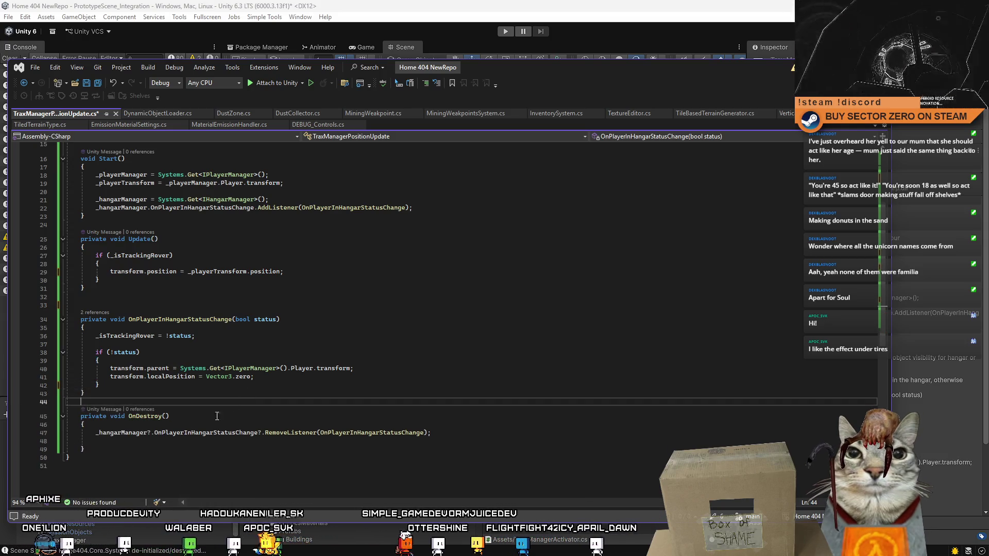
Tidy the remaining blank lines around Update, Start and the field declarations.
{"action": "left_click", "coordinate": [202, 441]}
{"action": "left_click", "coordinate": [436, 373]}
{"action": "scroll", "coordinate": [436, 373], "scroll_direction": "up", "scroll_amount": 3}
{"action": "left_click", "coordinate": [435, 372]}
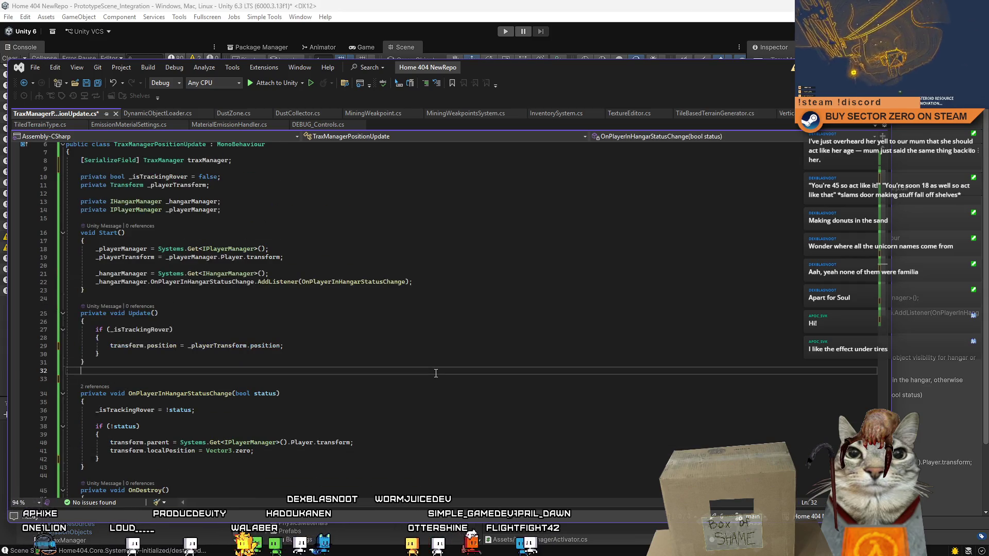
{"action": "scroll", "coordinate": [437, 375], "scroll_direction": "up", "scroll_amount": 2}
{"action": "scroll", "coordinate": [407, 419], "scroll_direction": "down", "scroll_amount": 4}
{"action": "scroll", "coordinate": [407, 419], "scroll_direction": "up", "scroll_amount": 4}
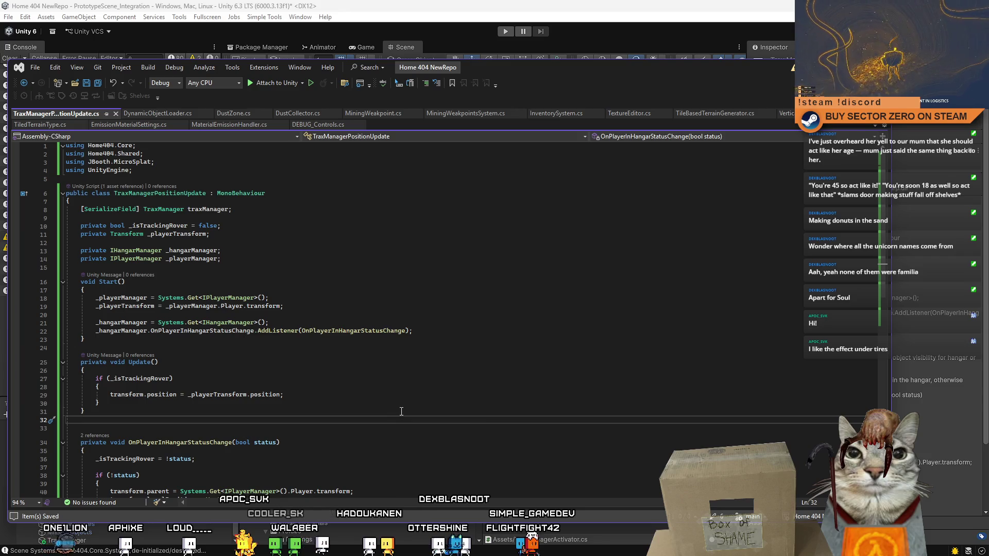
{"action": "left_click", "coordinate": [392, 290]}
{"action": "left_click", "coordinate": [379, 218]}
{"action": "left_click", "coordinate": [438, 269]}
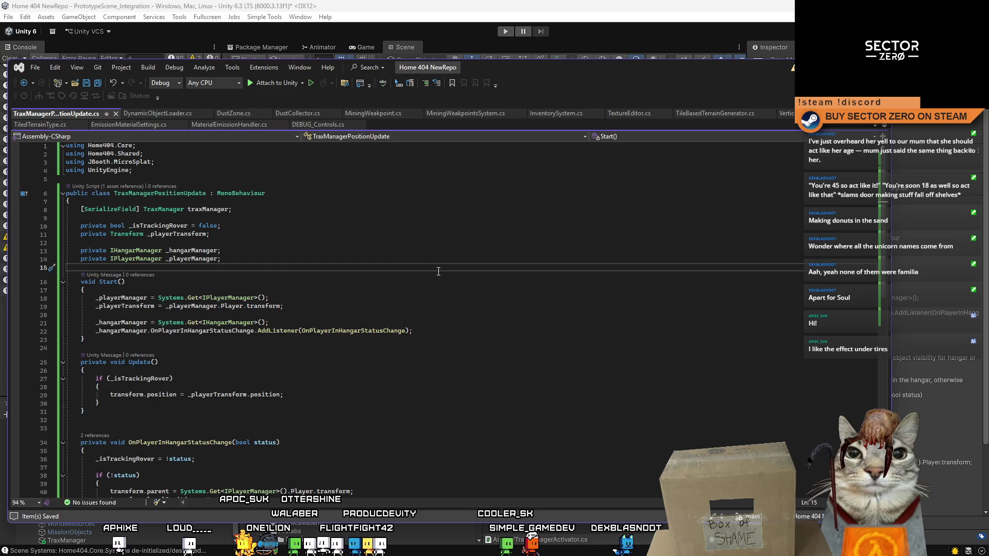
{"action": "scroll", "coordinate": [443, 276], "scroll_direction": "down", "scroll_amount": 6}
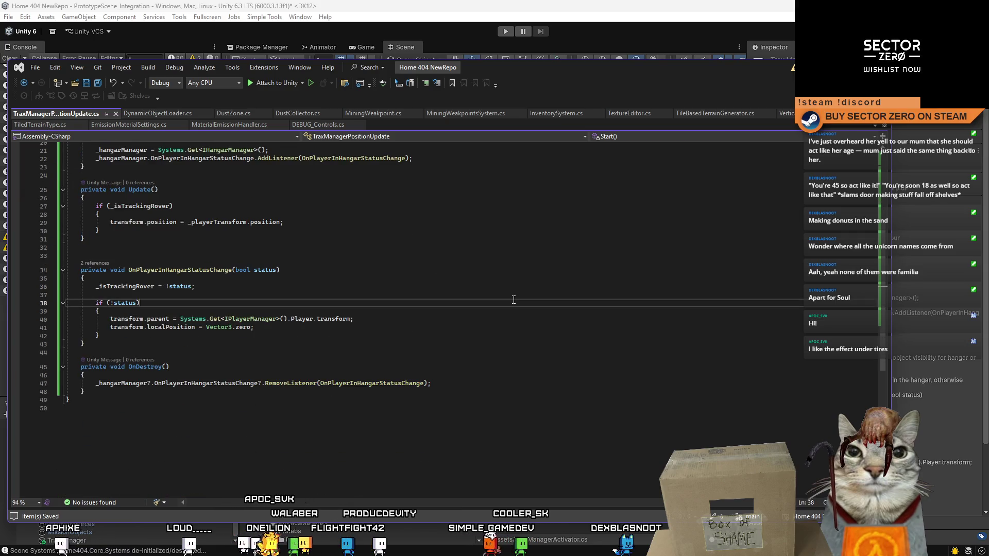
{"action": "key", "text": "alt+Tab"}
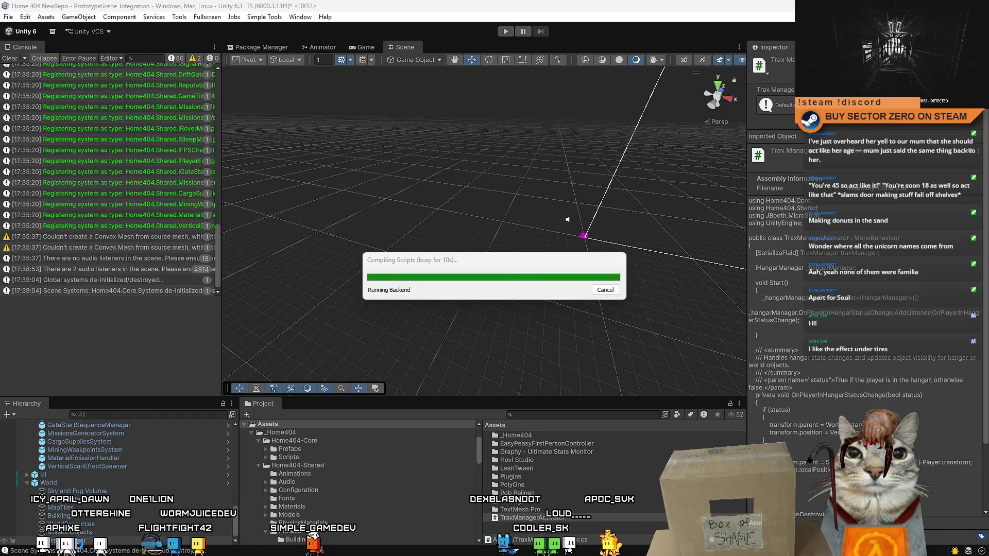
Let Unity recompile the scripts, briefly check Visual Studio, then select the World object.
{"action": "key", "text": "alt+Tab"}
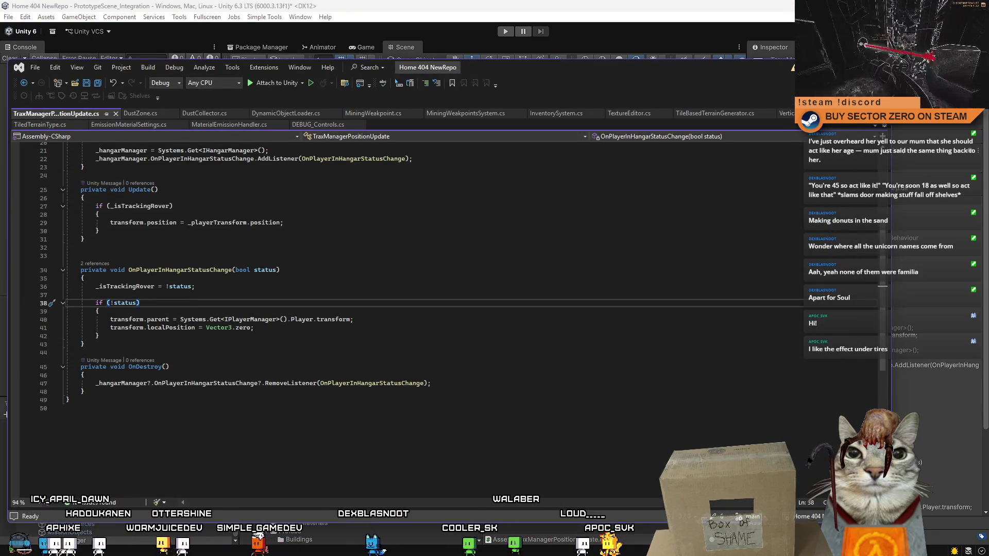
{"action": "key", "text": "alt+Tab"}
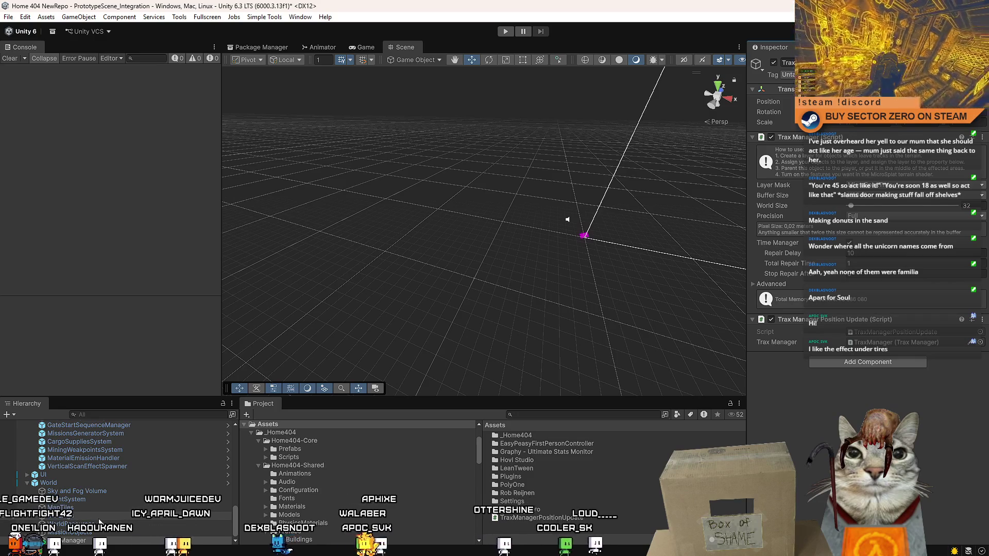
{"action": "left_click", "coordinate": [87, 483]}
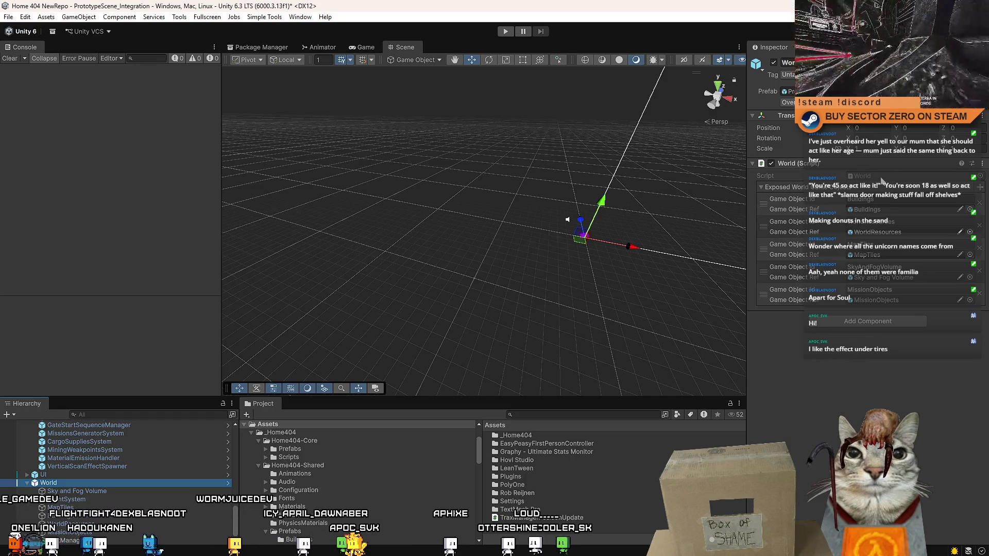
Add a TraxManager entry to World's exposed list and assign the TraxManager object to it.
{"action": "left_click", "coordinate": [875, 321]}
{"action": "type", "text": "trax"}
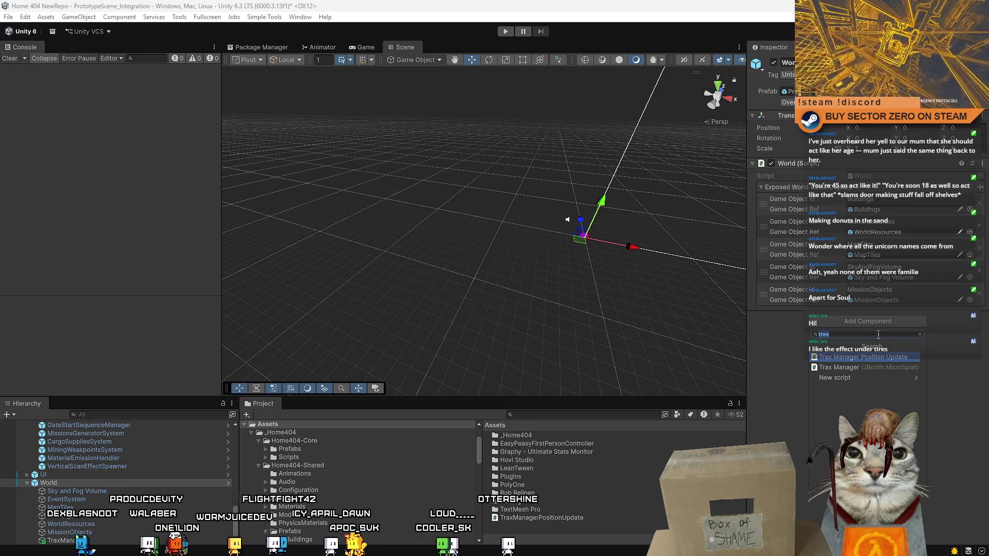
{"action": "key", "text": "Return"}
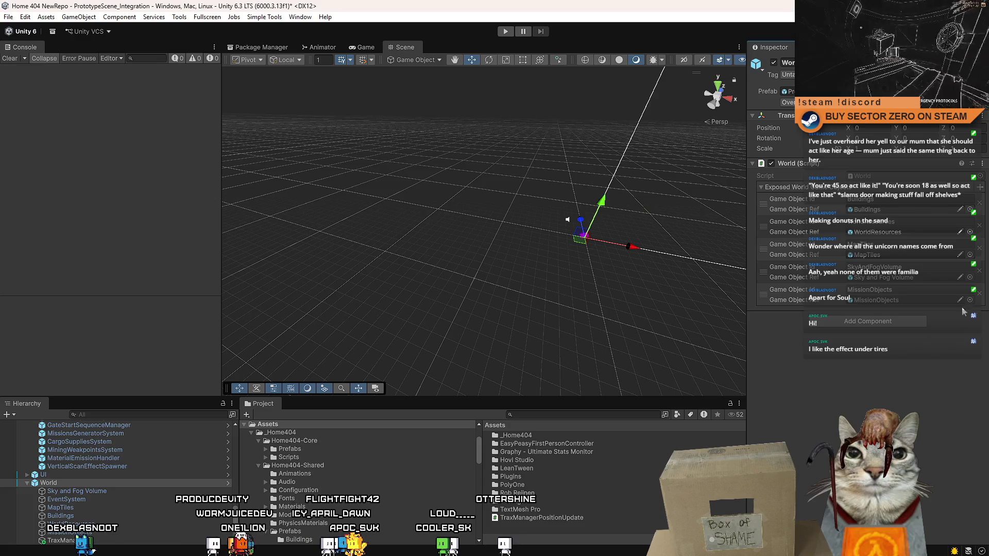
{"action": "left_click", "coordinate": [980, 187]}
{"action": "left_click", "coordinate": [889, 312]}
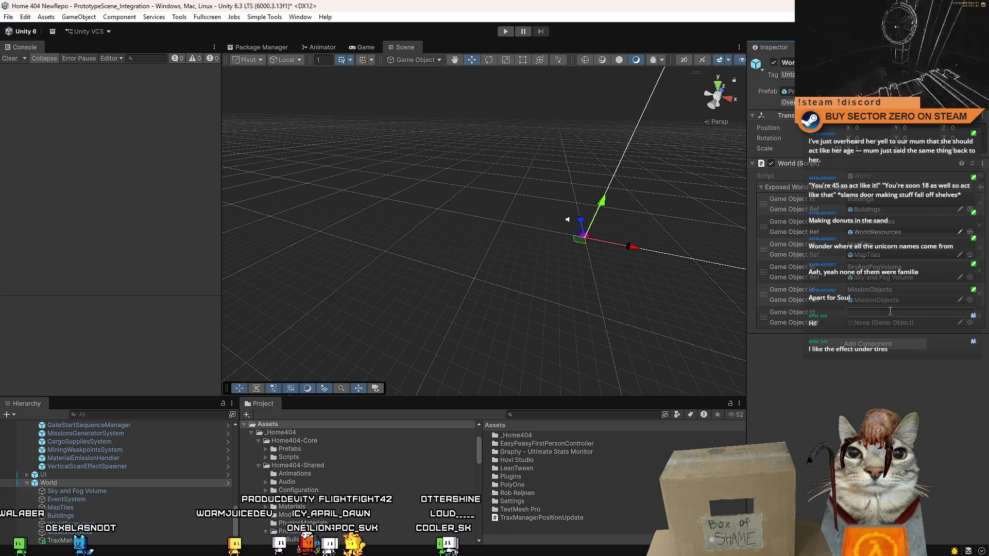
{"action": "type", "text": "TraxM"}
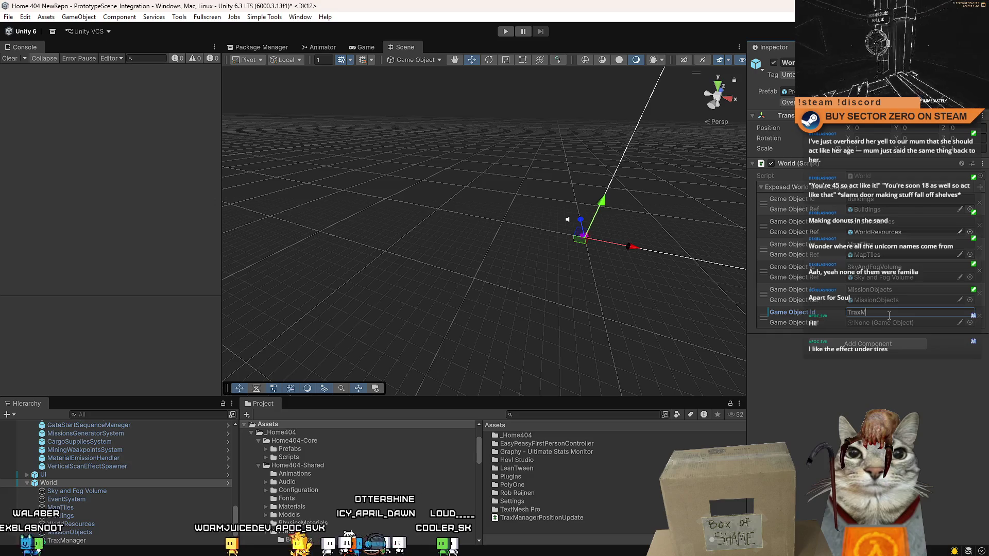
{"action": "type", "text": "anager"}
{"action": "left_click", "coordinate": [889, 401]}
{"action": "left_click_drag", "start_coordinate": [812, 328], "coordinate": [876, 323]}
Try applying the World and TraxManager reference changes to the prefab, then close Overrides without applying.
{"action": "right_click", "coordinate": [823, 163]}
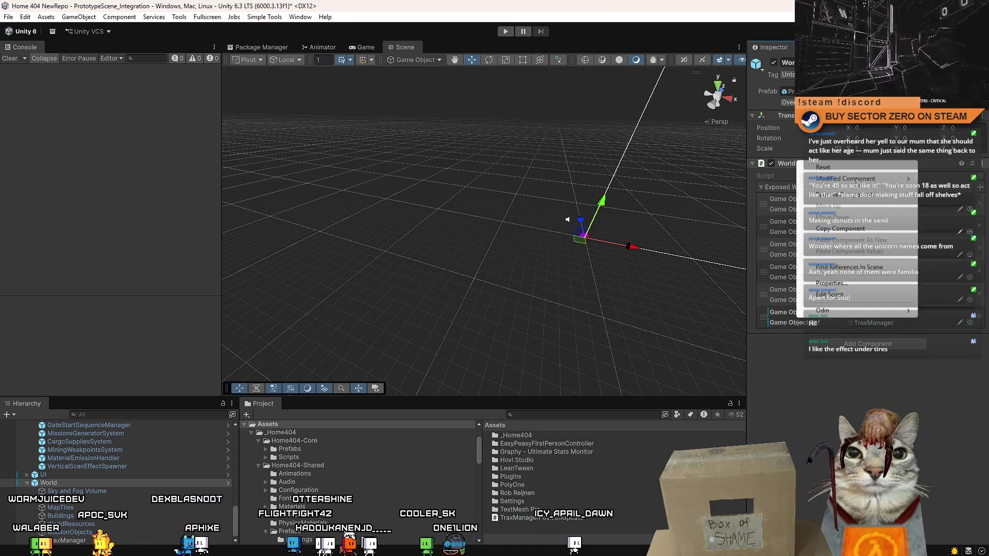
{"action": "mouse_move", "coordinate": [845, 178]}
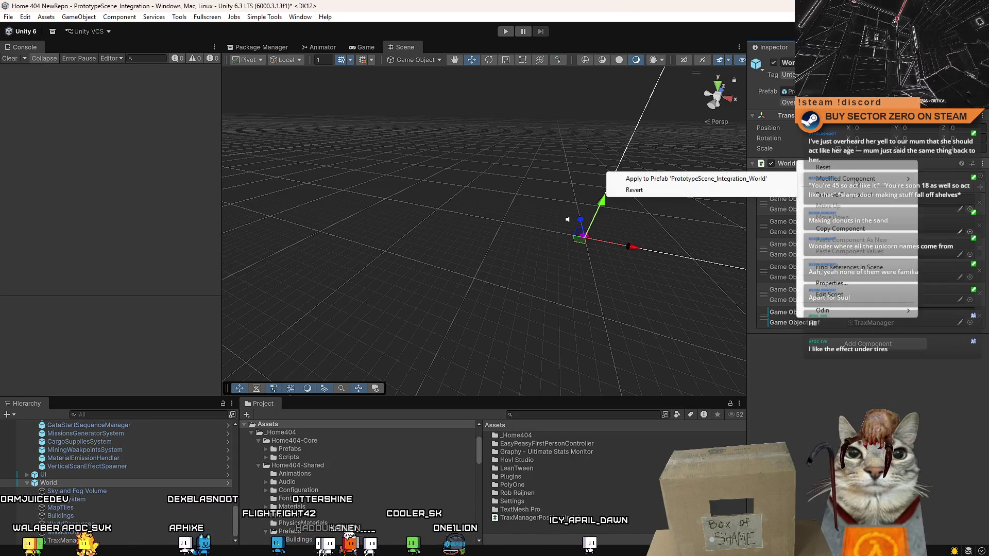
{"action": "left_click", "coordinate": [729, 179]}
{"action": "right_click", "coordinate": [783, 324]}
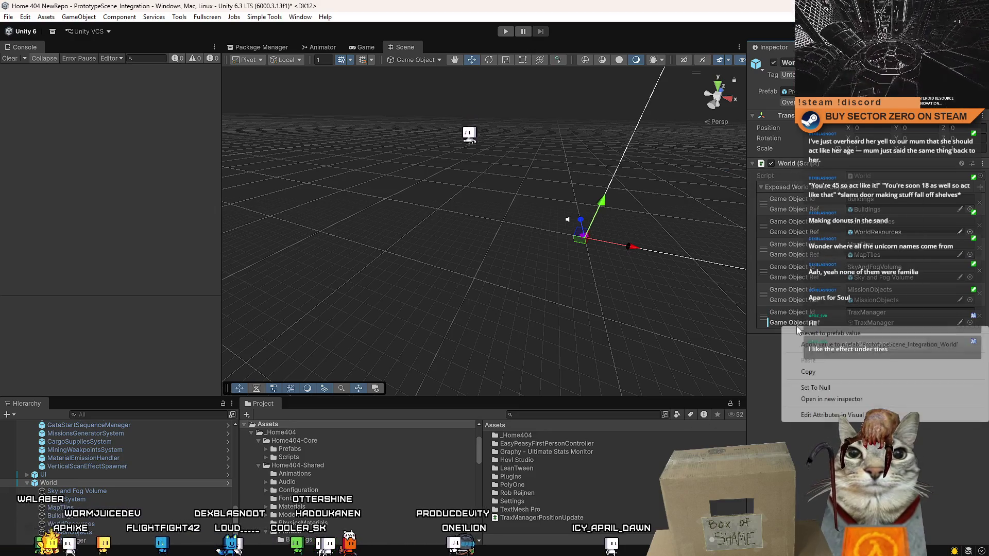
{"action": "left_click", "coordinate": [853, 350]}
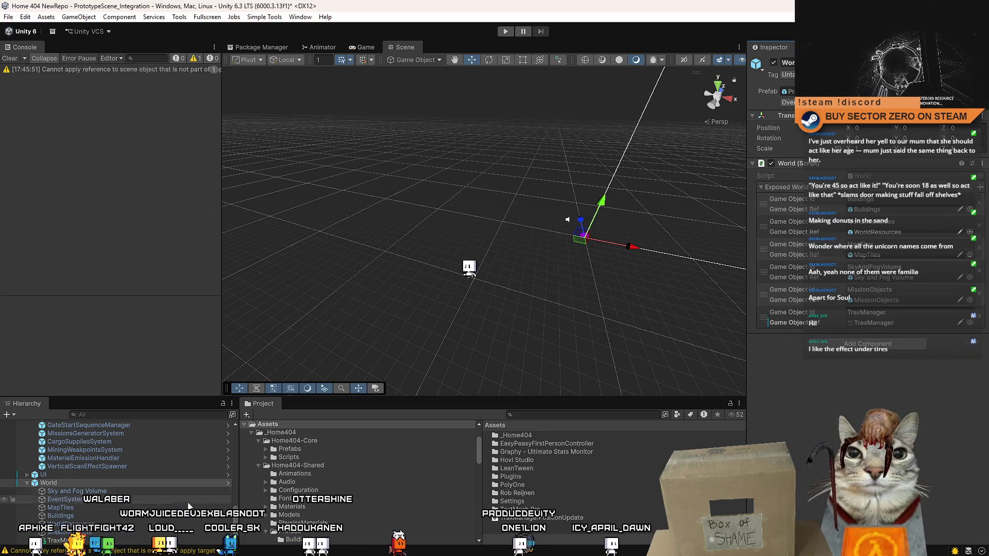
{"action": "right_click", "coordinate": [835, 324]}
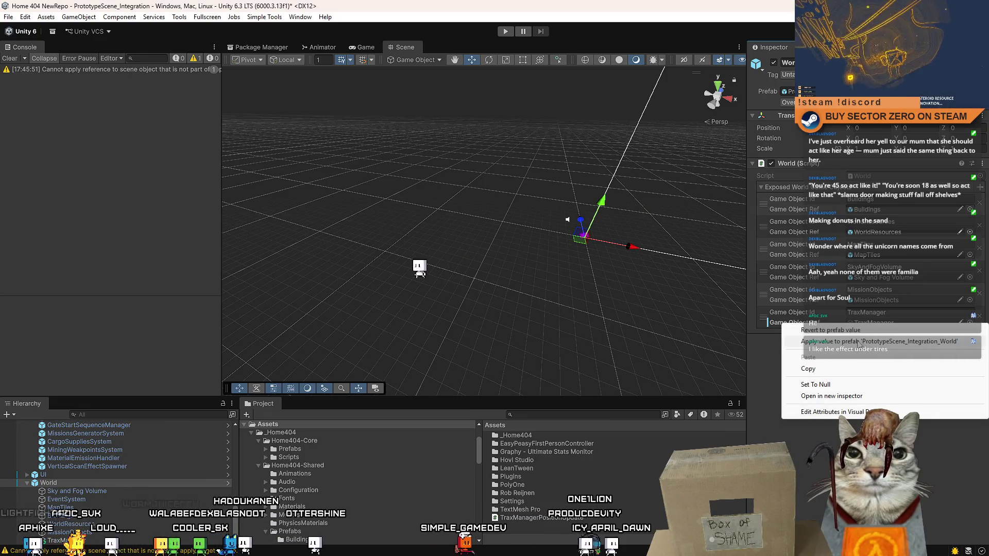
{"action": "left_click", "coordinate": [858, 342]}
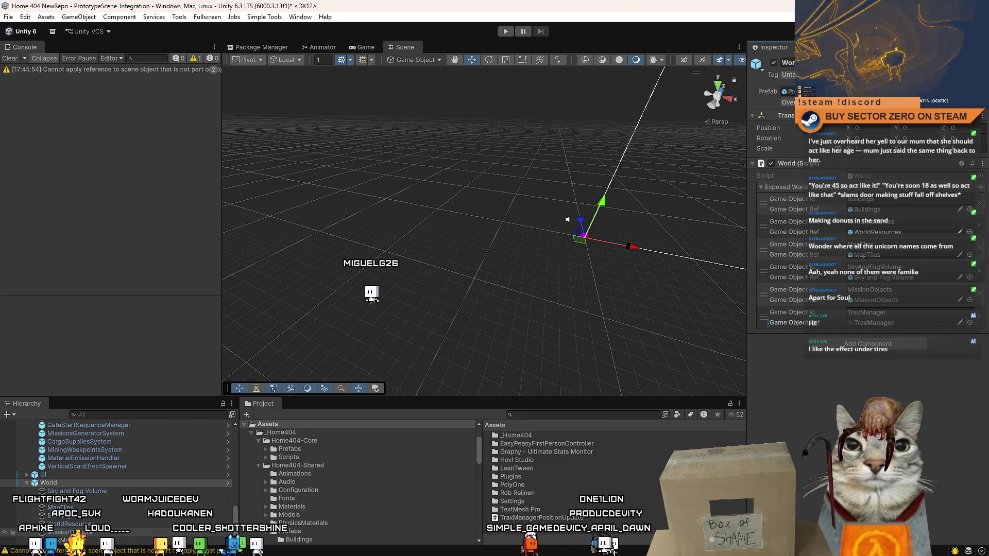
{"action": "left_click", "coordinate": [788, 102]}
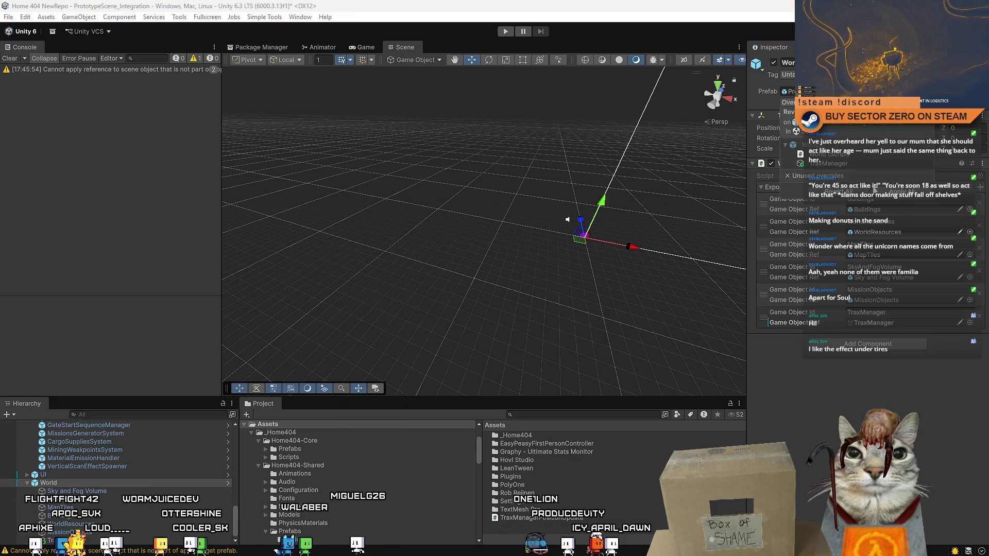
{"action": "left_click", "coordinate": [897, 192]}
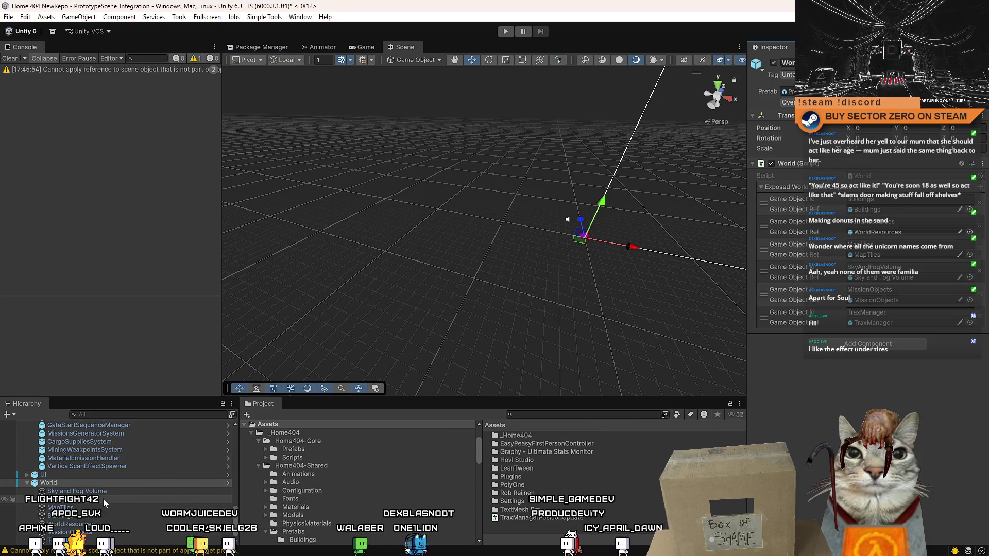
Collapse Systems and expand World in the Hierarchy to show its child objects.
{"action": "scroll", "coordinate": [104, 502], "scroll_direction": "up", "scroll_amount": 4}
{"action": "scroll", "coordinate": [102, 532], "scroll_direction": "up", "scroll_amount": 5}
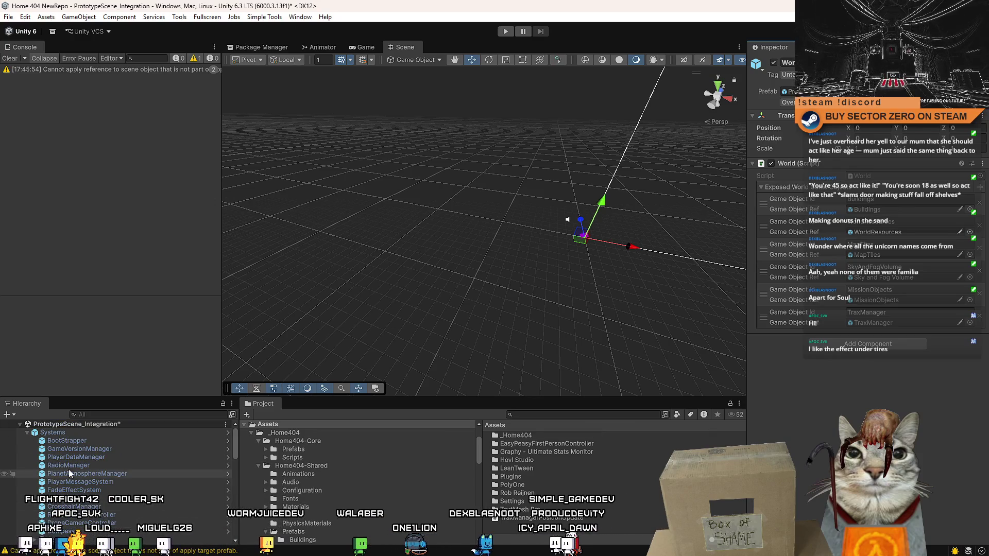
{"action": "left_click", "coordinate": [27, 432]}
{"action": "left_click", "coordinate": [28, 449]}
{"action": "left_click", "coordinate": [76, 520]}
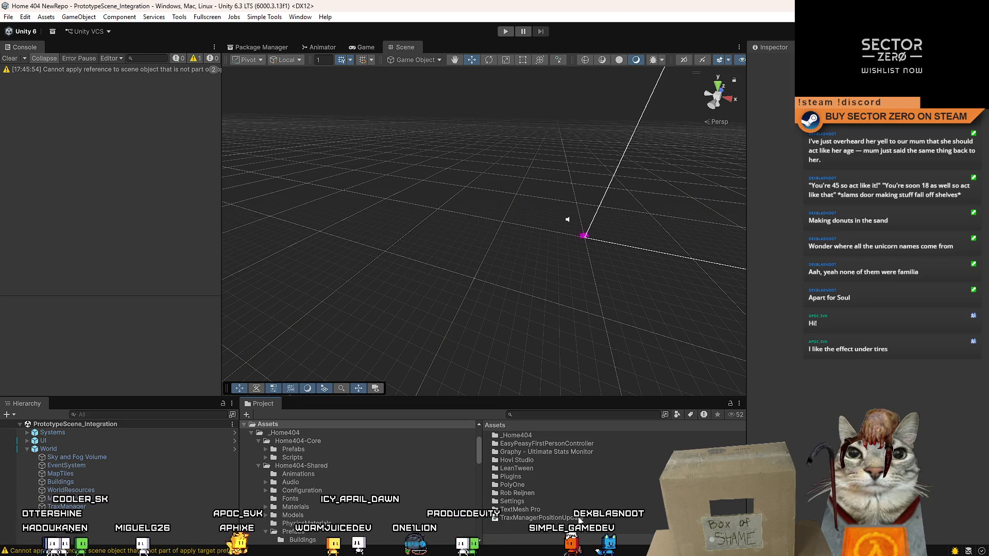
Enter Play mode, choose PLAY in the Drift Miners menu and walk to the green rover.
{"action": "left_click", "coordinate": [507, 32]}
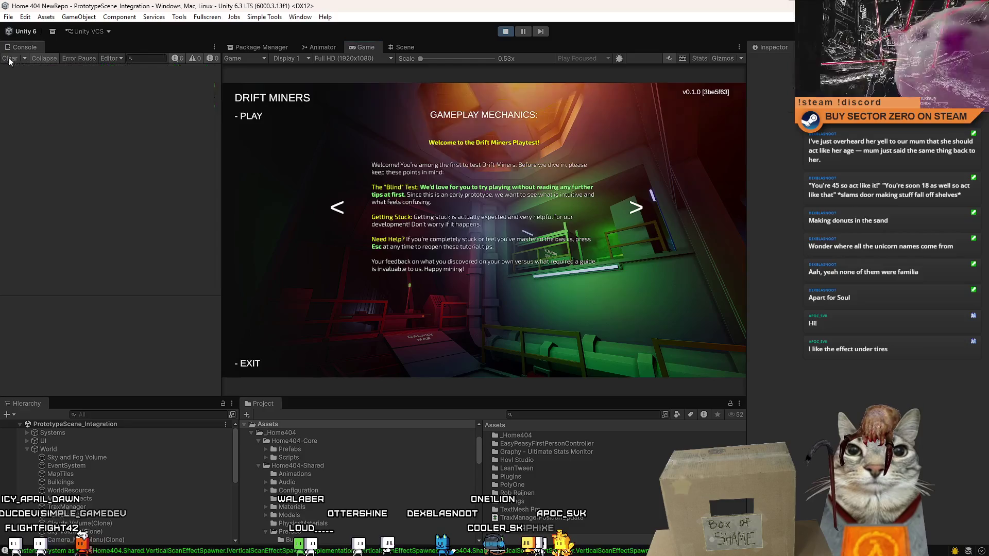
{"action": "left_click", "coordinate": [252, 116]}
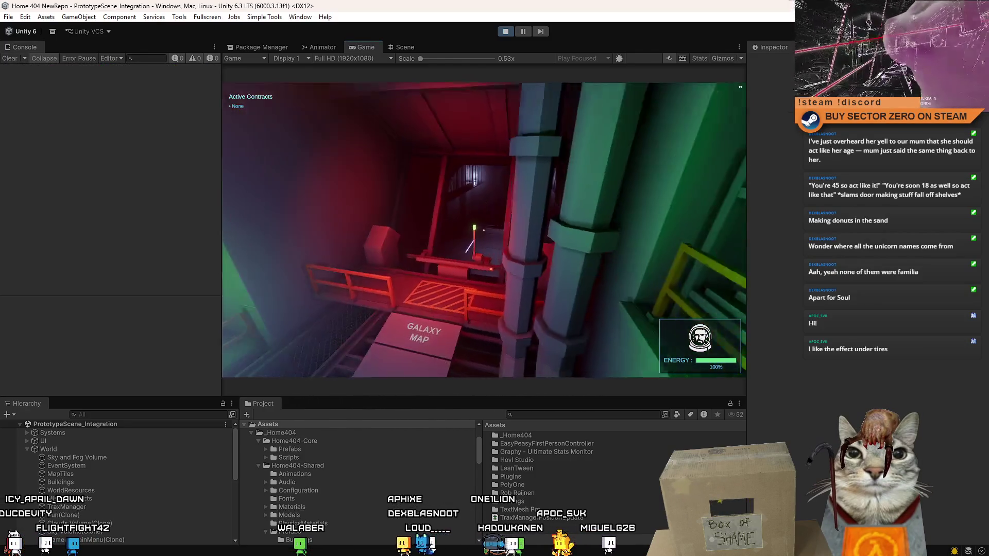
{"action": "key", "text": "w"}
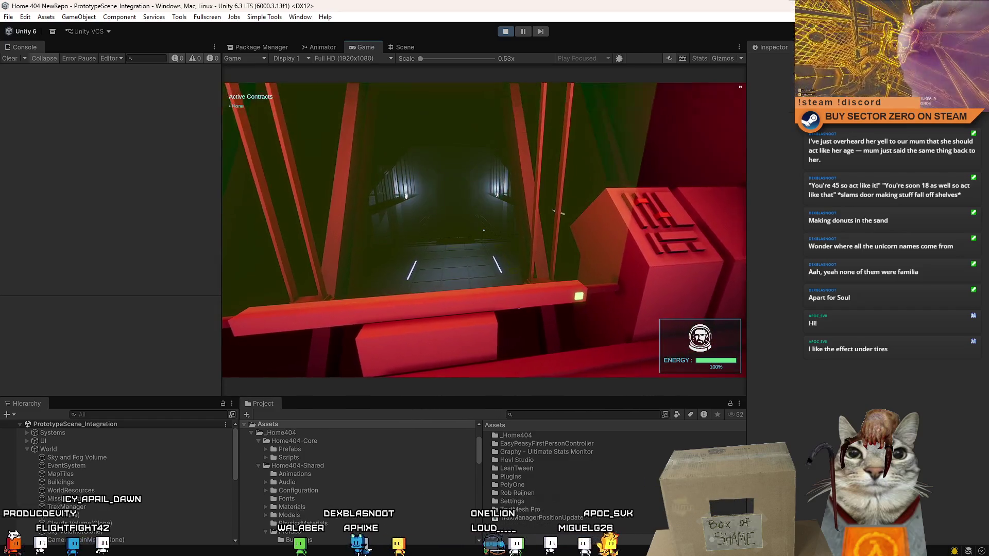
{"action": "key", "text": "w"}
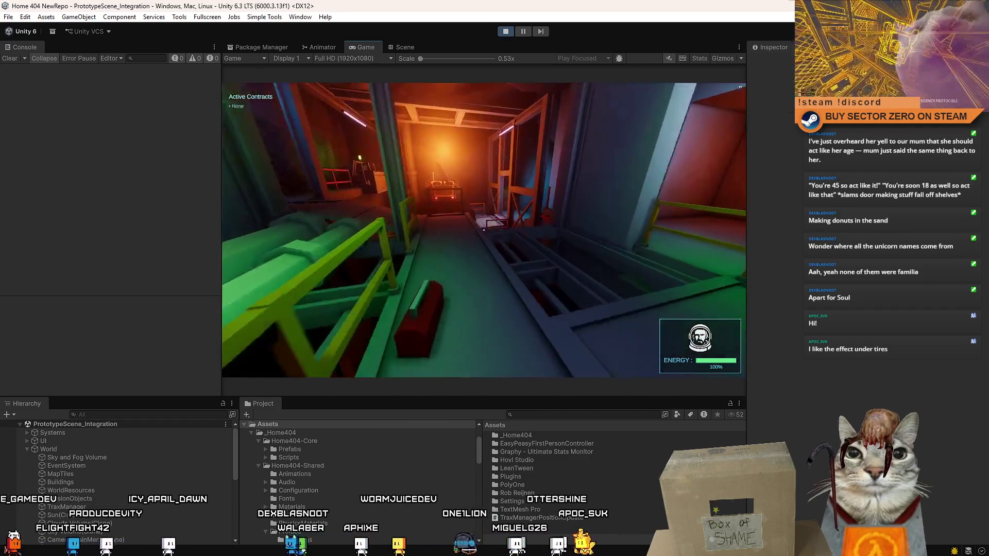
{"action": "key", "text": "w"}
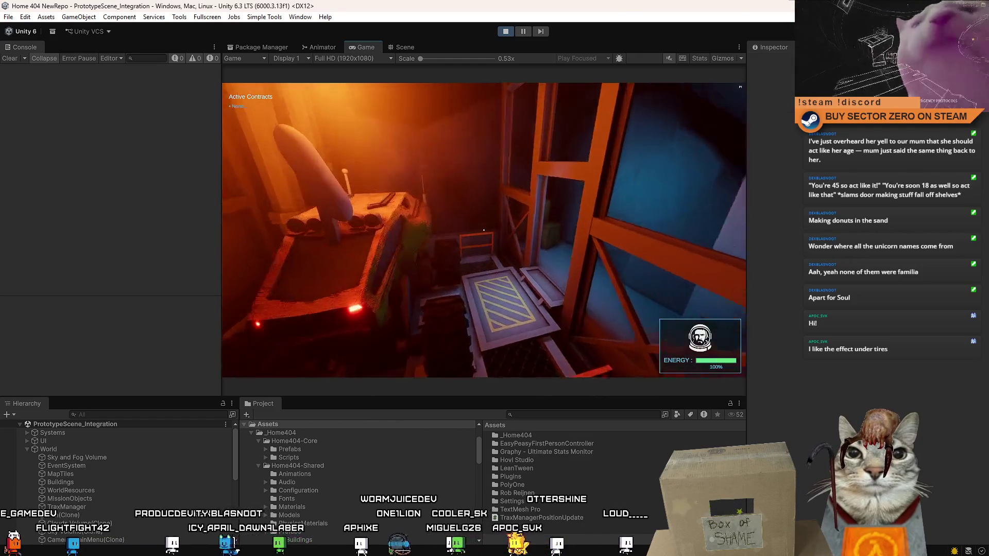
{"action": "key", "text": "w"}
Open and close the game's pause menu, then focus the Hierarchy search field.
{"action": "key", "text": "Escape"}
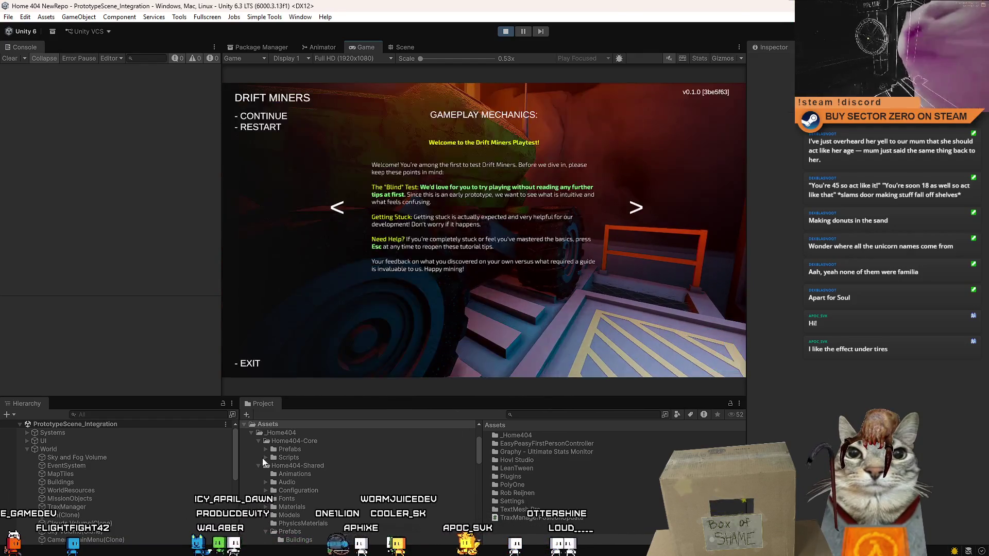
{"action": "key", "text": "Escape"}
{"action": "left_click", "coordinate": [141, 414]}
Filter the Hierarchy for 'trax', select TraxManager in the Scene view, then clear the filter.
{"action": "type", "text": "trax"}
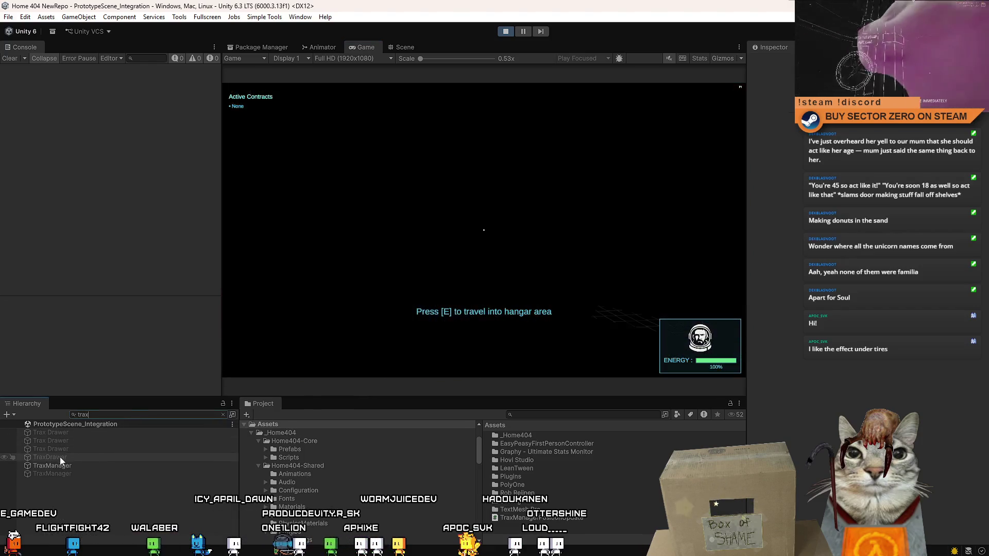
{"action": "left_click", "coordinate": [69, 464]}
{"action": "left_click", "coordinate": [405, 47]}
{"action": "left_click", "coordinate": [77, 466]}
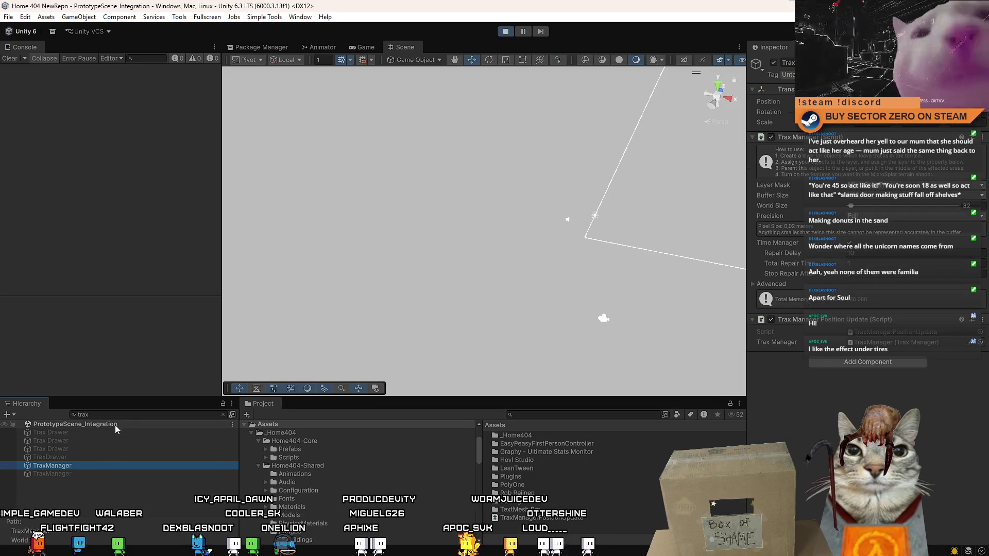
{"action": "left_click", "coordinate": [223, 415]}
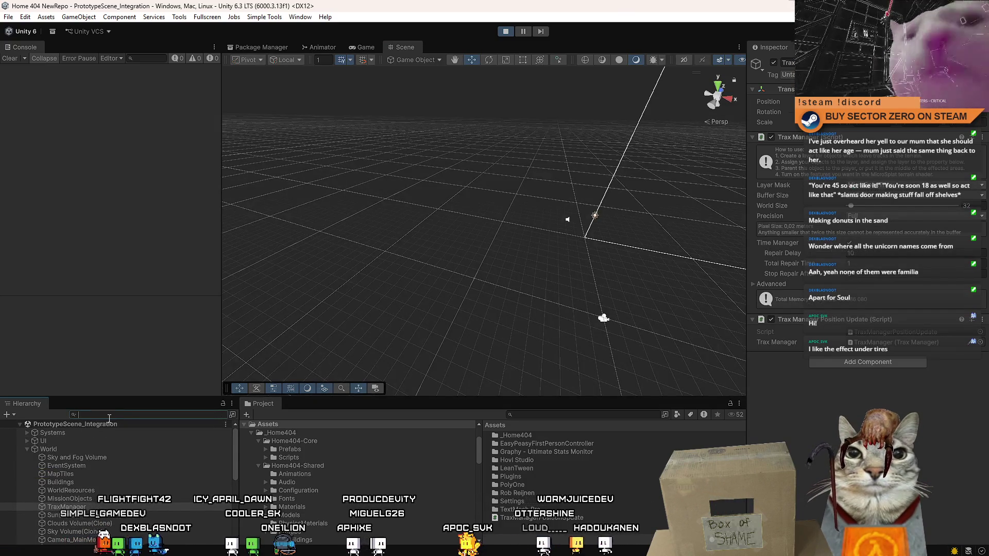
{"action": "type", "text": "trax"}
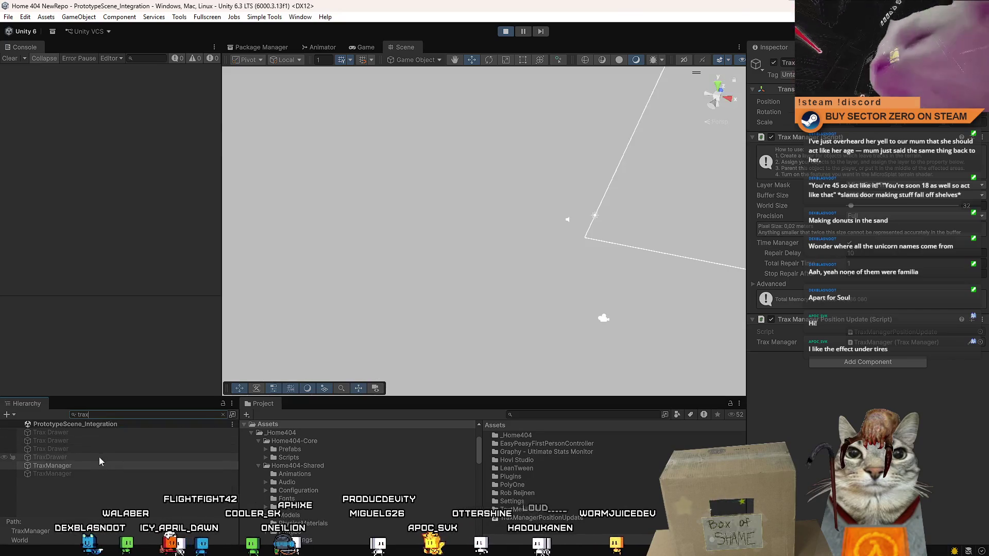
{"action": "double_click", "coordinate": [106, 415]}
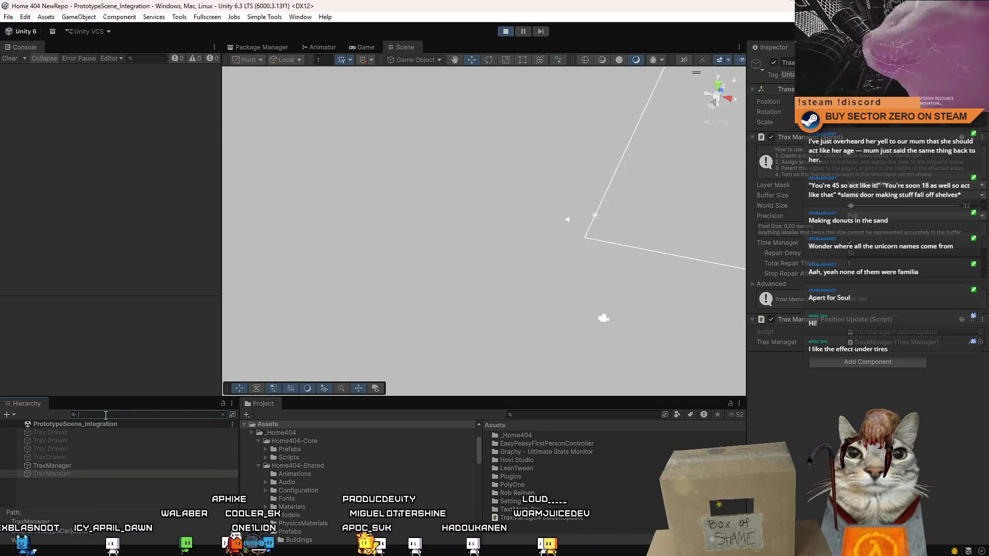
{"action": "key", "text": "BackSpace"}
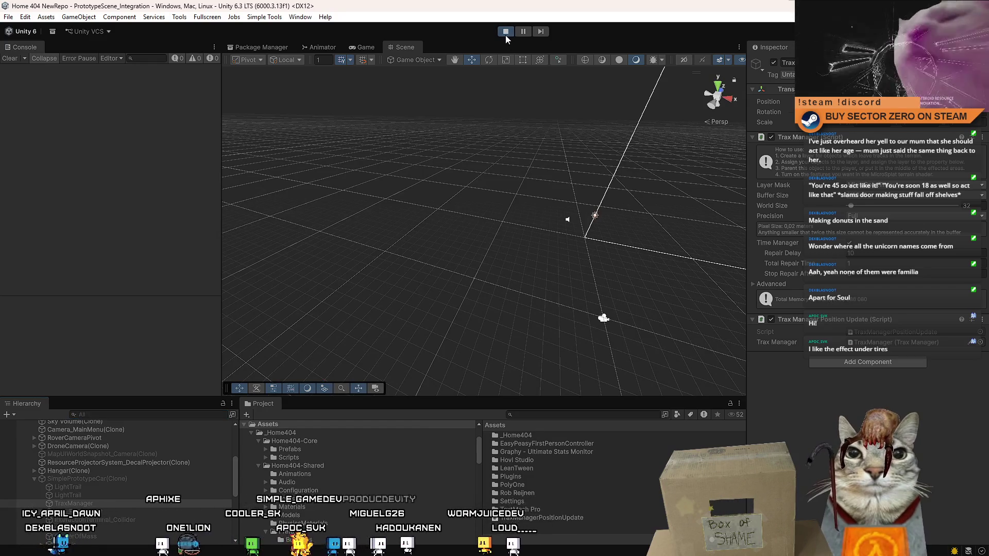
Stop Play mode and search the Project for the prototype car prefab.
{"action": "left_click", "coordinate": [505, 34]}
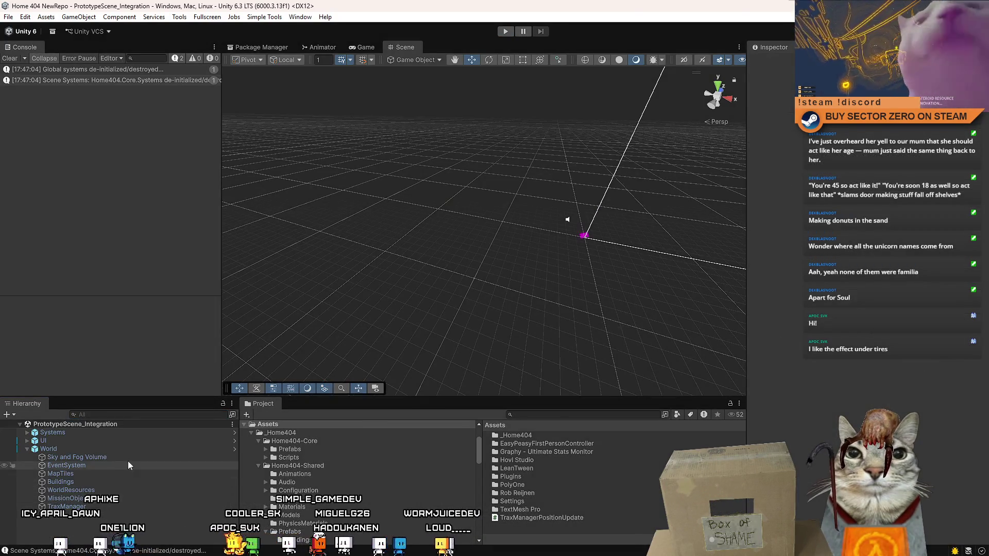
{"action": "left_click", "coordinate": [155, 415]}
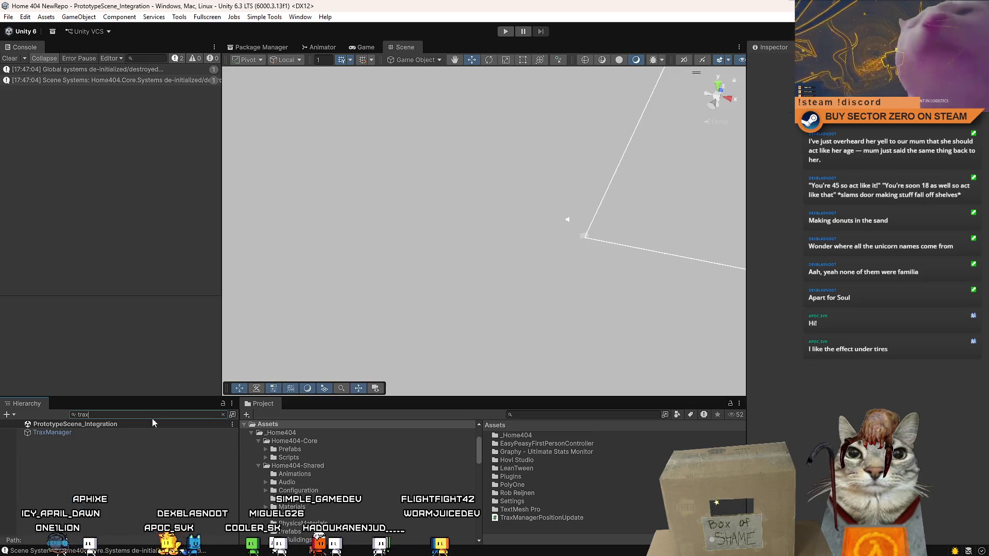
{"action": "left_click", "coordinate": [541, 416]}
{"action": "type", "text": "prototype"}
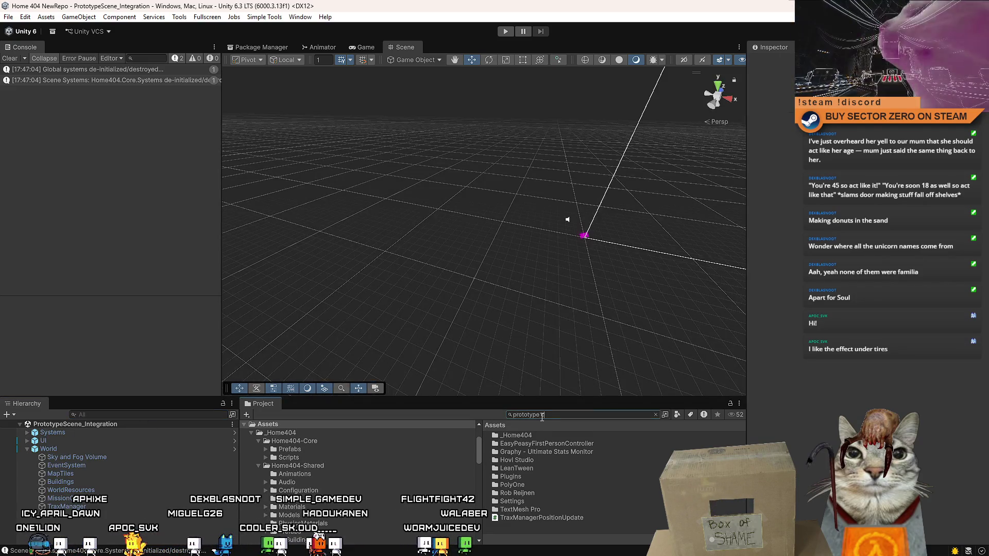
{"action": "type", "text": "ar"}
Delete TraxManager from the SimplePrototypeCar prefab, save it and return to the scene.
{"action": "double_click", "coordinate": [590, 438]}
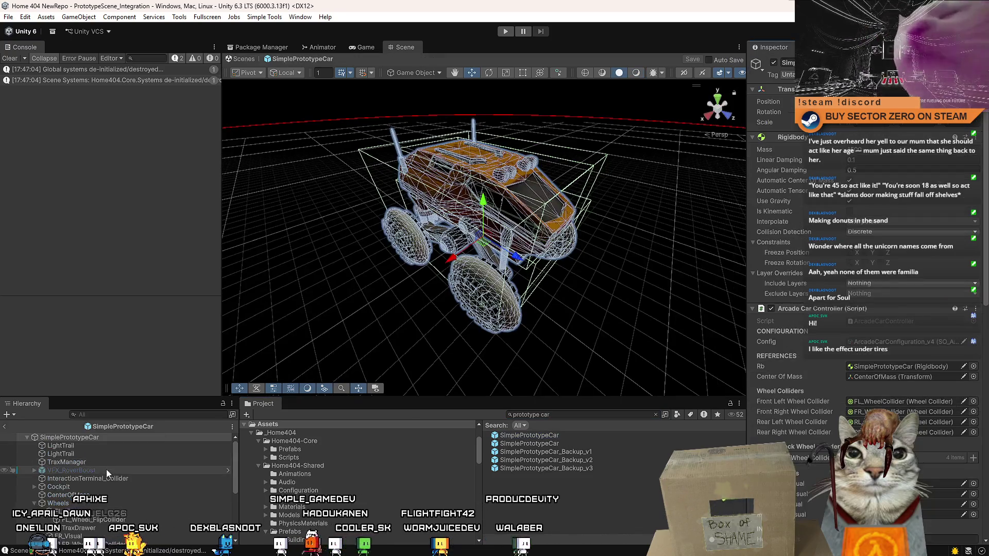
{"action": "left_click", "coordinate": [110, 461]}
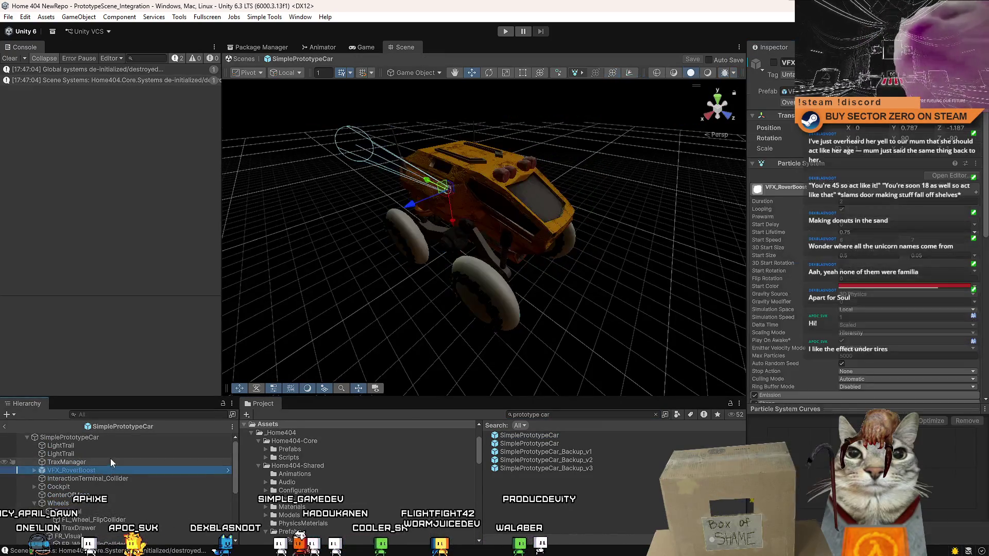
{"action": "key", "text": "Delete"}
{"action": "key", "text": "ctrl+s"}
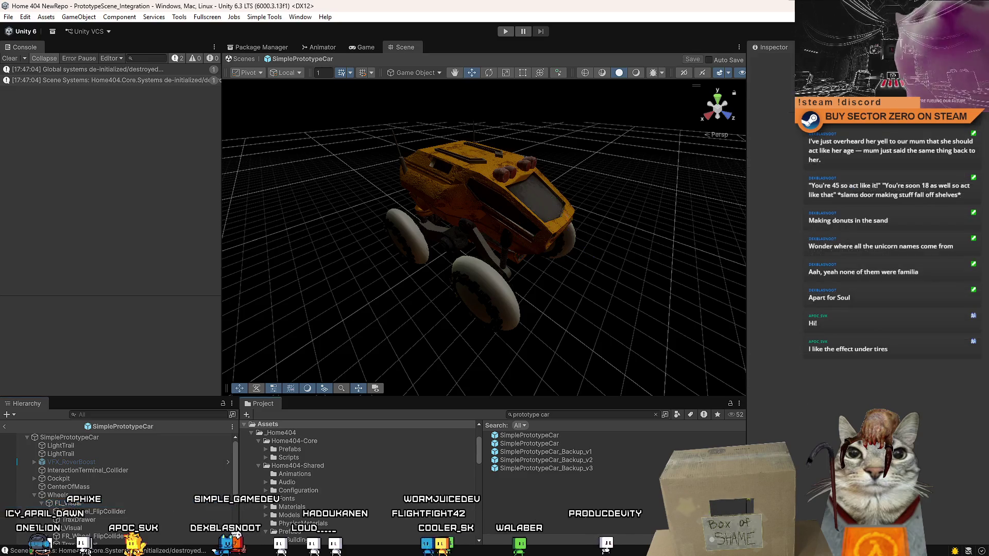
{"action": "left_click", "coordinate": [243, 58]}
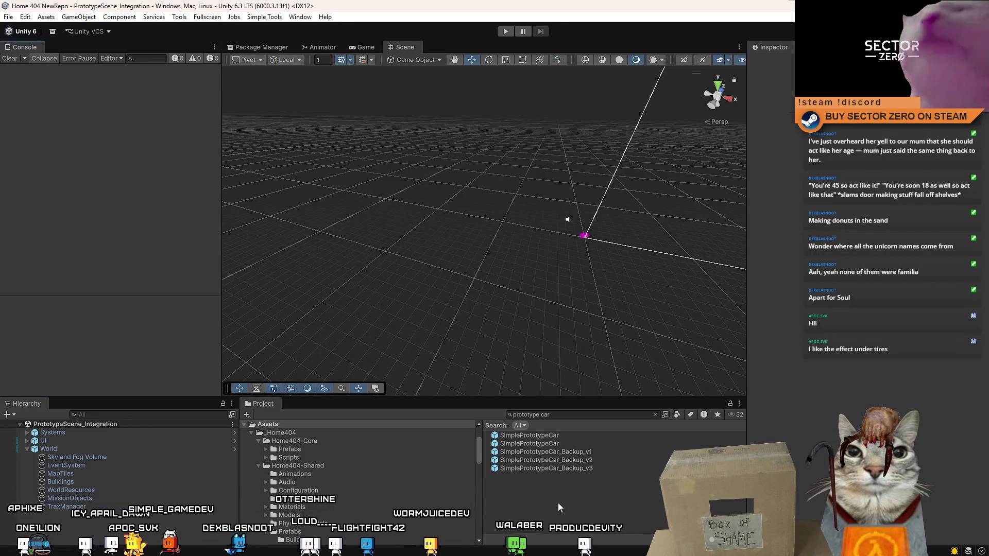
{"action": "key", "text": "ctrl+p"}
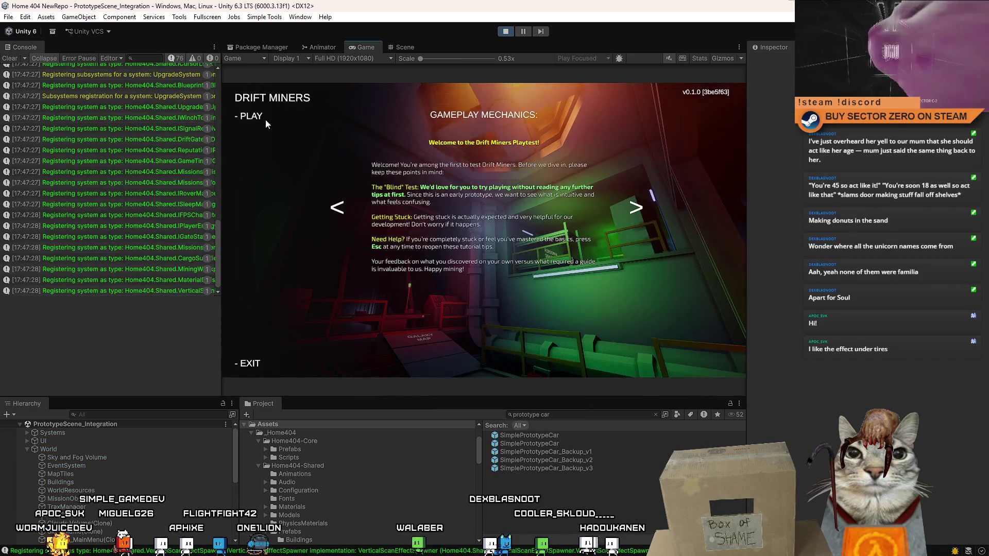
Choose PLAY, travel into the hangar with E, drive the rover and maximise the Game view.
{"action": "left_click", "coordinate": [268, 126]}
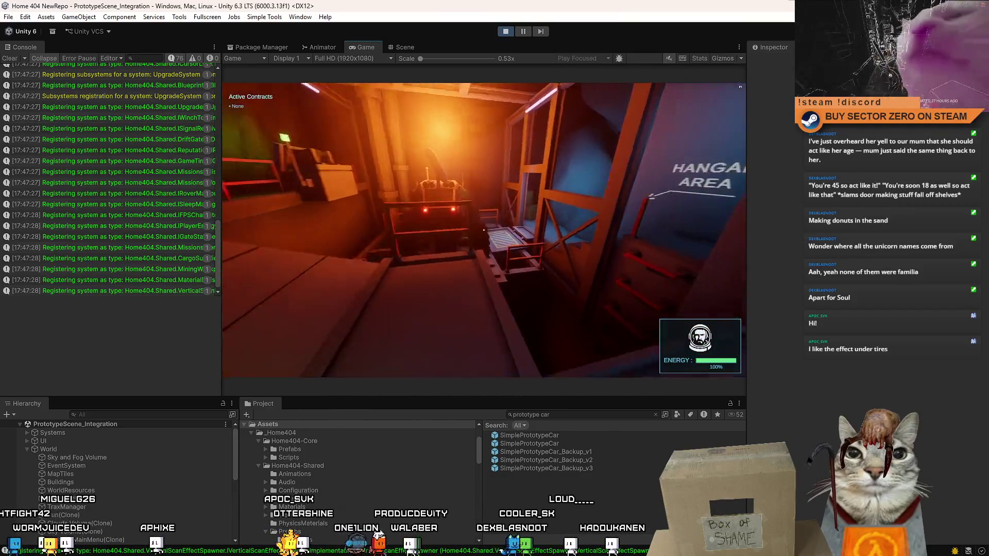
{"action": "key", "text": "e"}
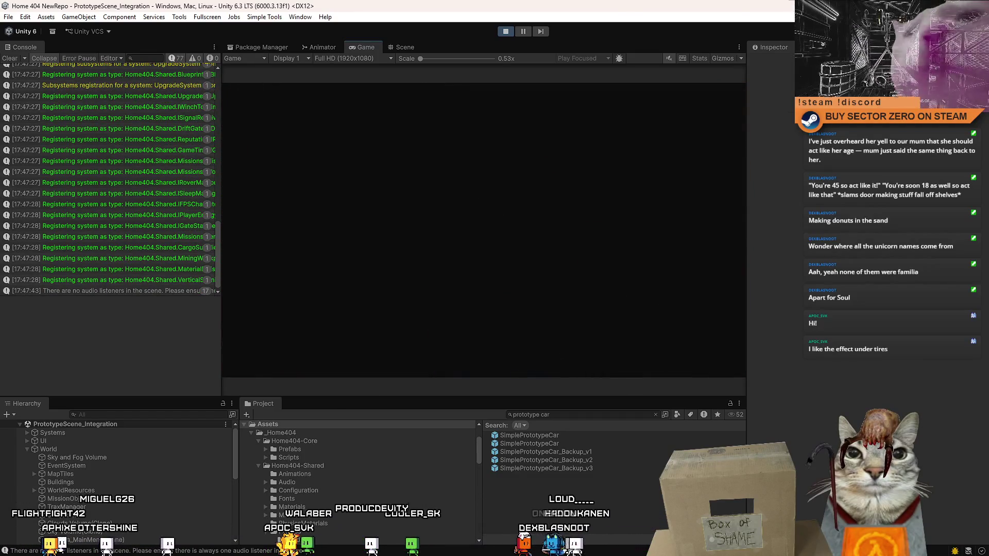
{"action": "key", "text": "w"}
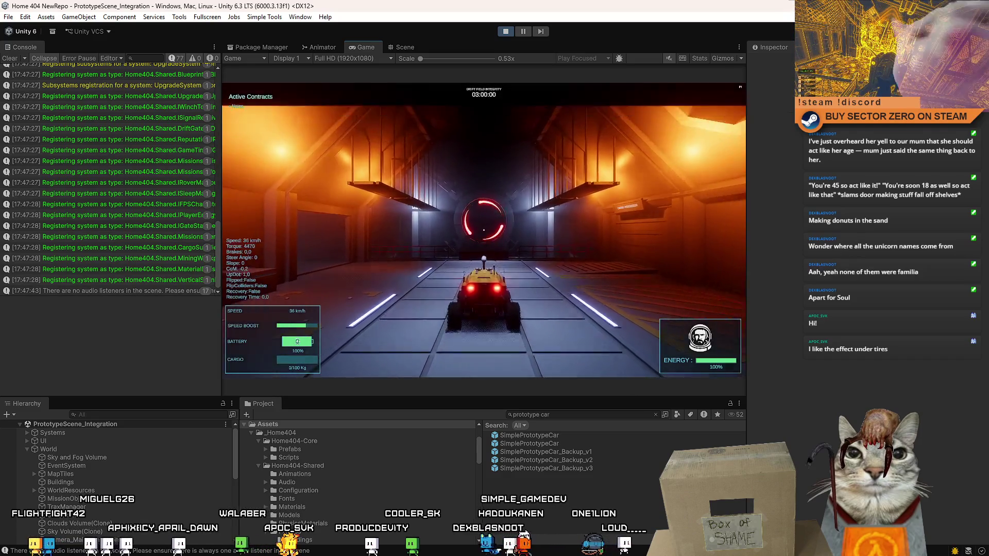
{"action": "key", "text": "d"}
{"action": "key", "text": "Escape"}
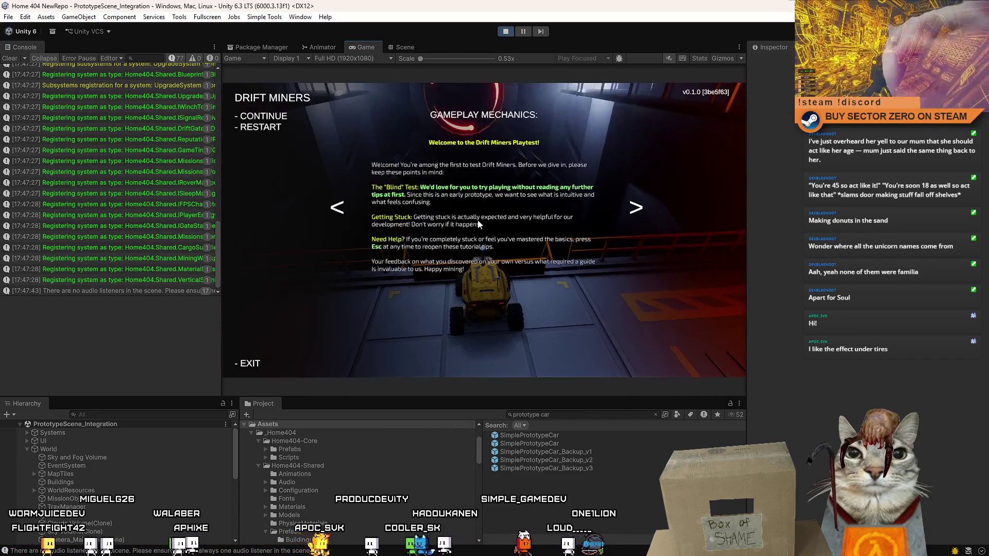
{"action": "key", "text": "Escape"}
{"action": "double_click", "coordinate": [376, 49]}
Drive the rover through the red portal and steer it across the desert.
{"action": "key", "text": "w"}
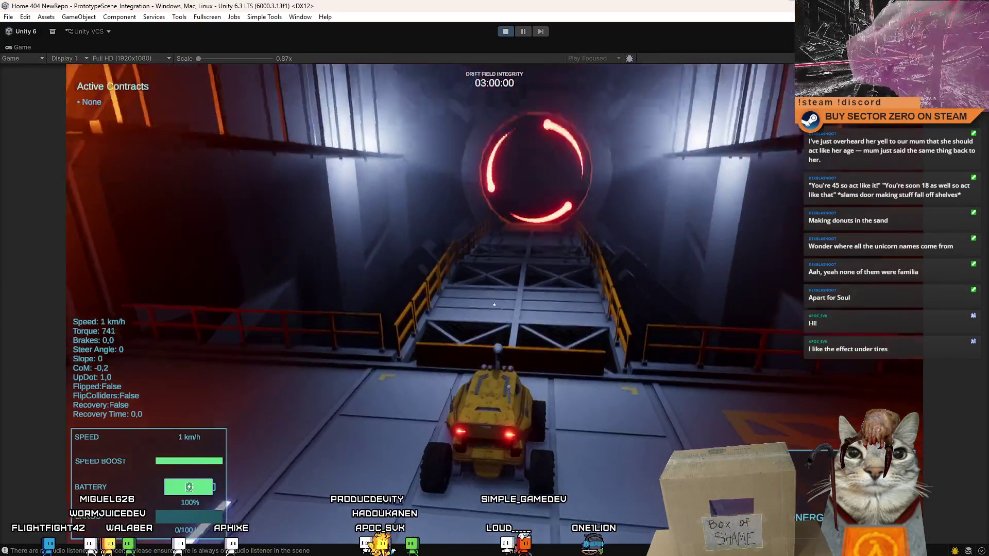
{"action": "key", "text": "w"}
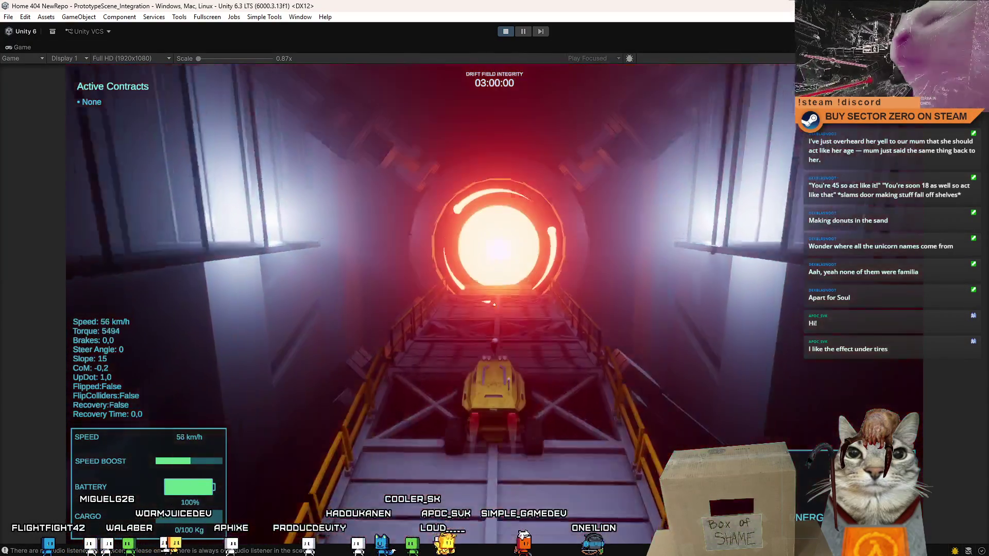
{"action": "key", "text": "w"}
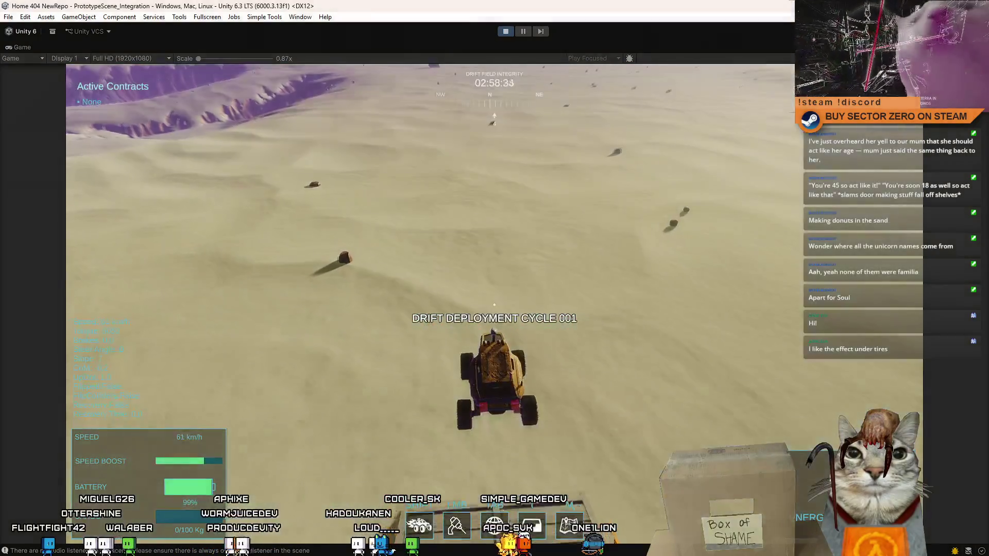
{"action": "key", "text": "d"}
{"action": "key", "text": "d"}
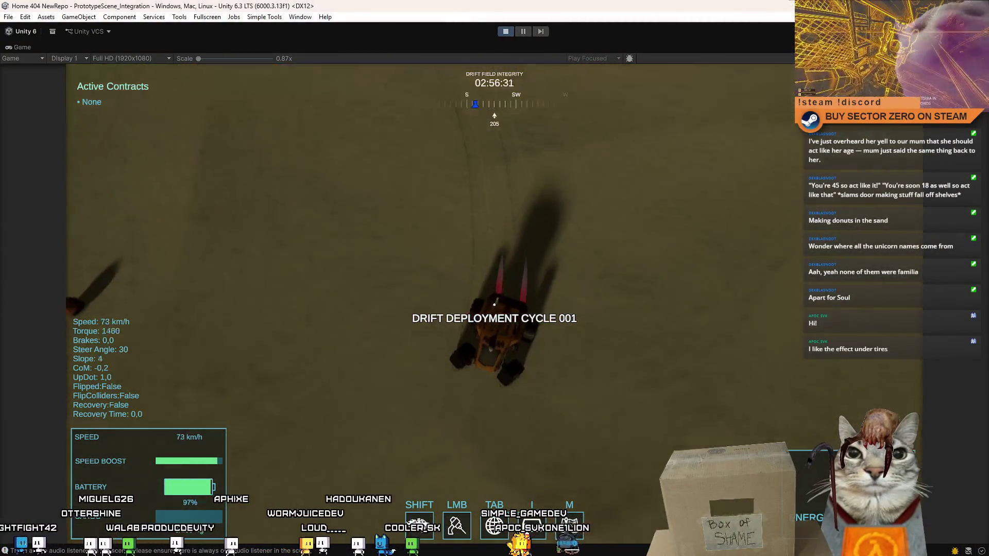
{"action": "key", "text": "d"}
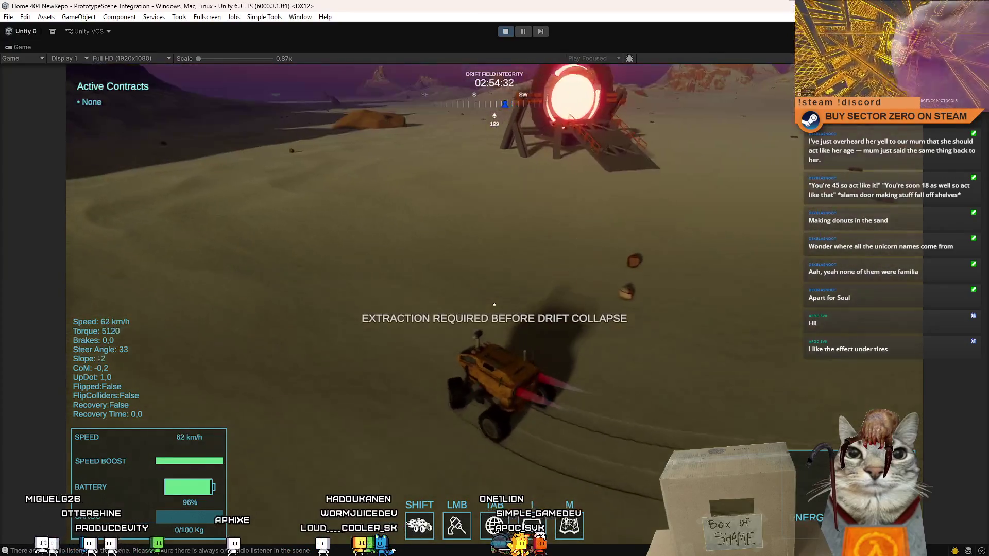
{"action": "key", "text": "a"}
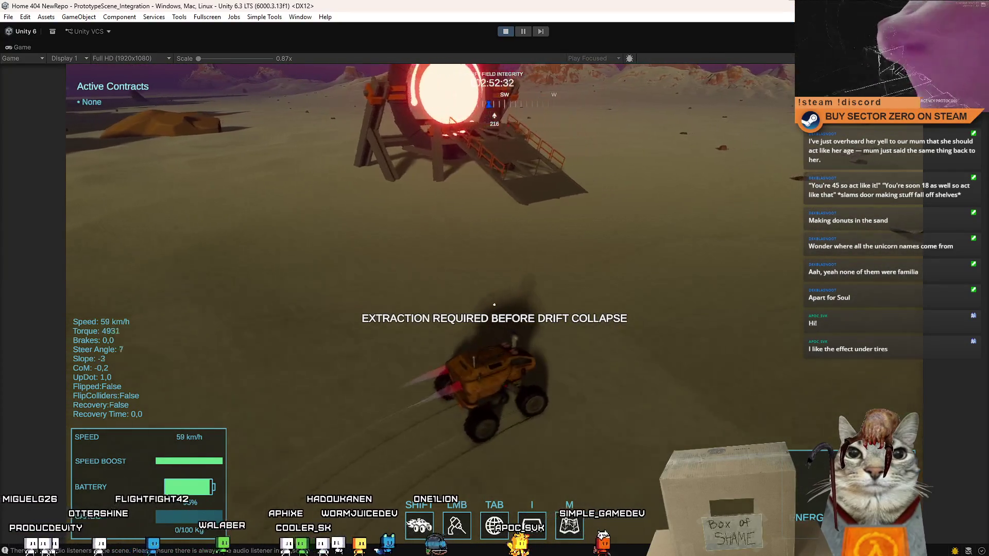
{"action": "key", "text": "s"}
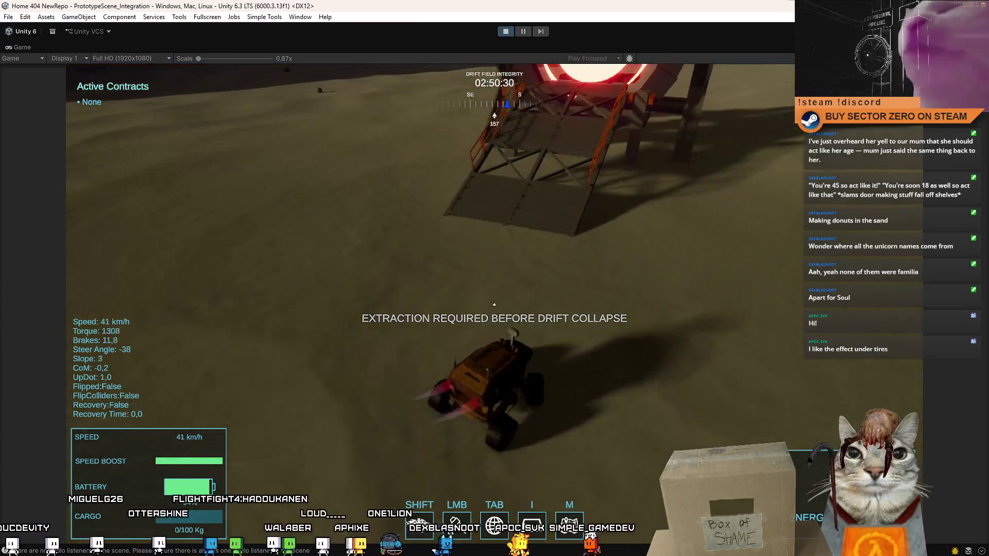
{"action": "key", "text": "w"}
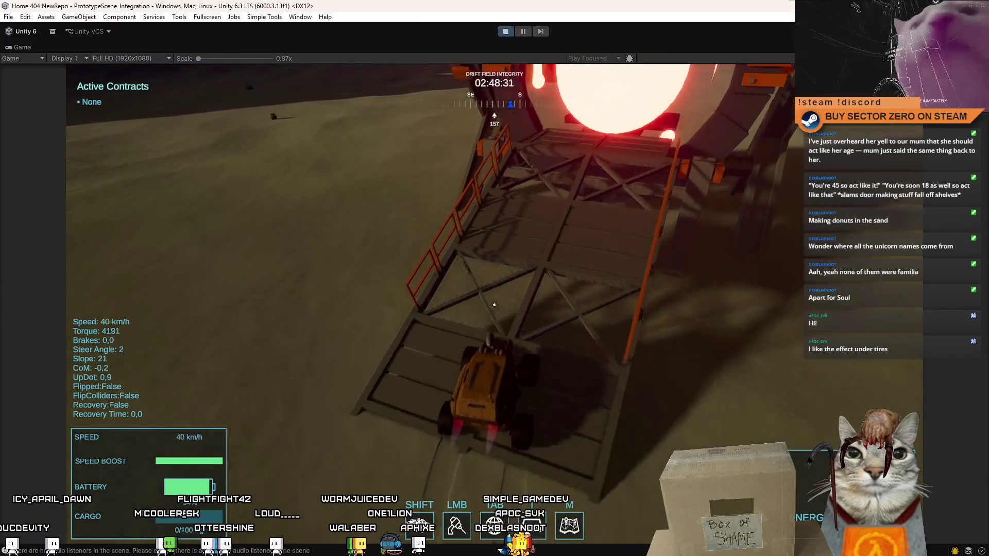
Take the rover up the ramp, through the corridor turn and the portal onto the desert.
{"action": "key", "text": "a"}
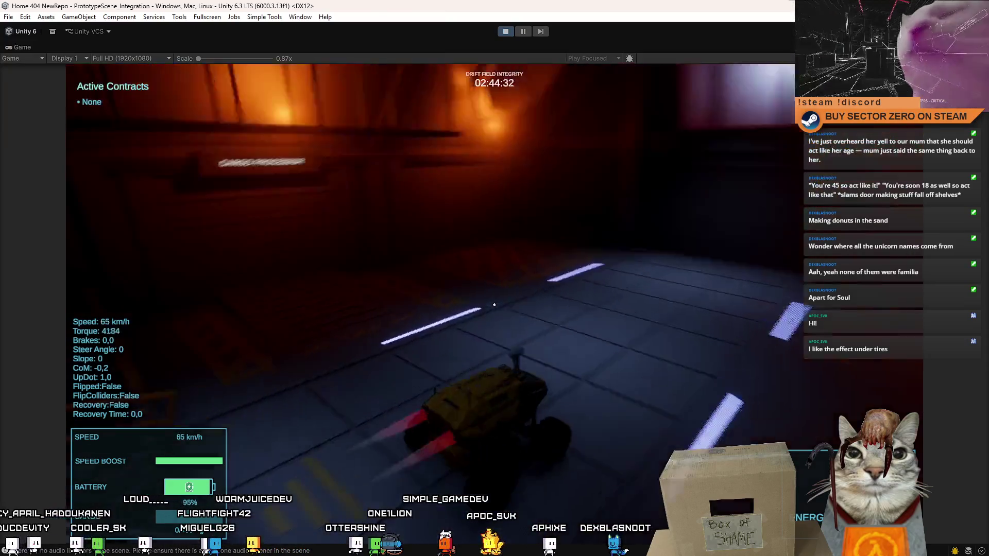
{"action": "key", "text": "a"}
{"action": "key", "text": "s"}
{"action": "key", "text": "w"}
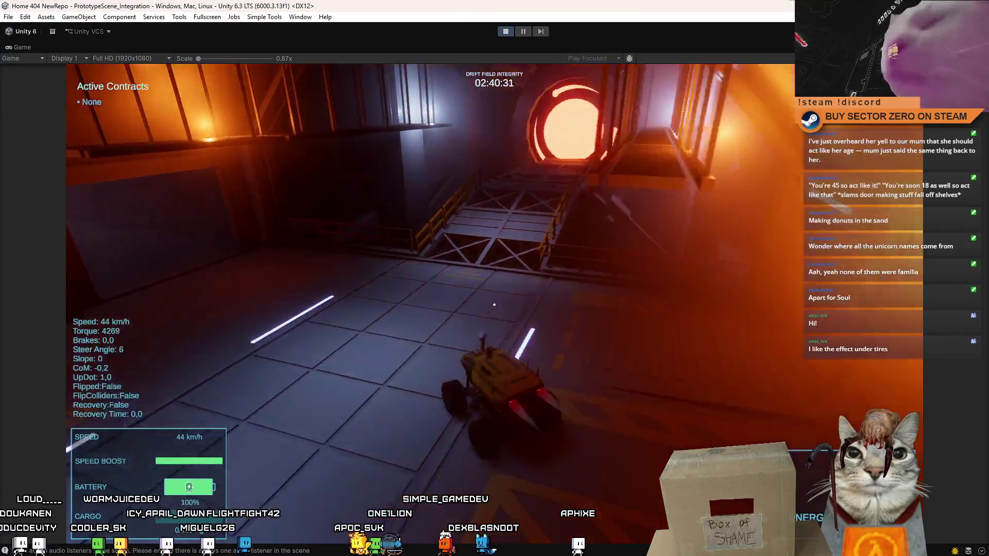
{"action": "key", "text": "d"}
{"action": "key", "text": "w"}
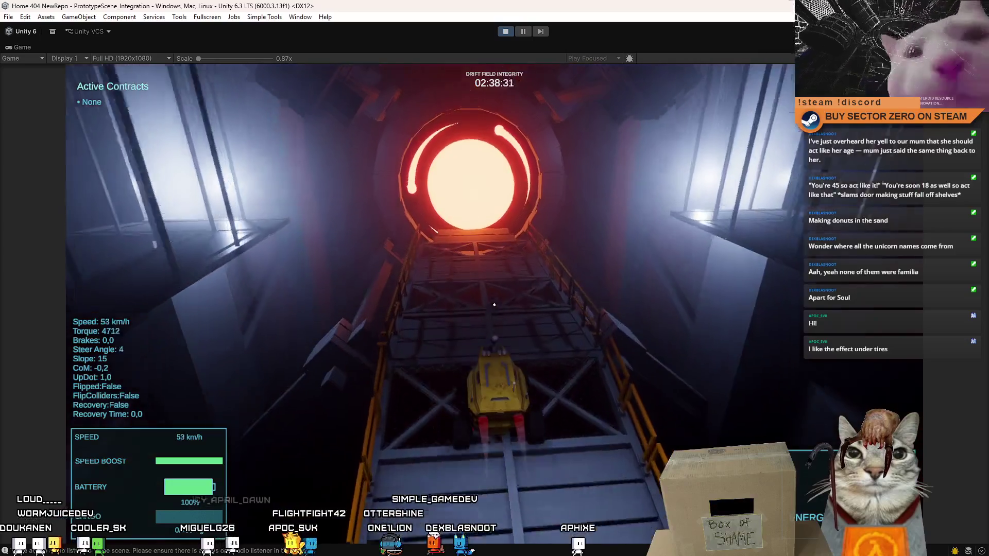
{"action": "key", "text": "w"}
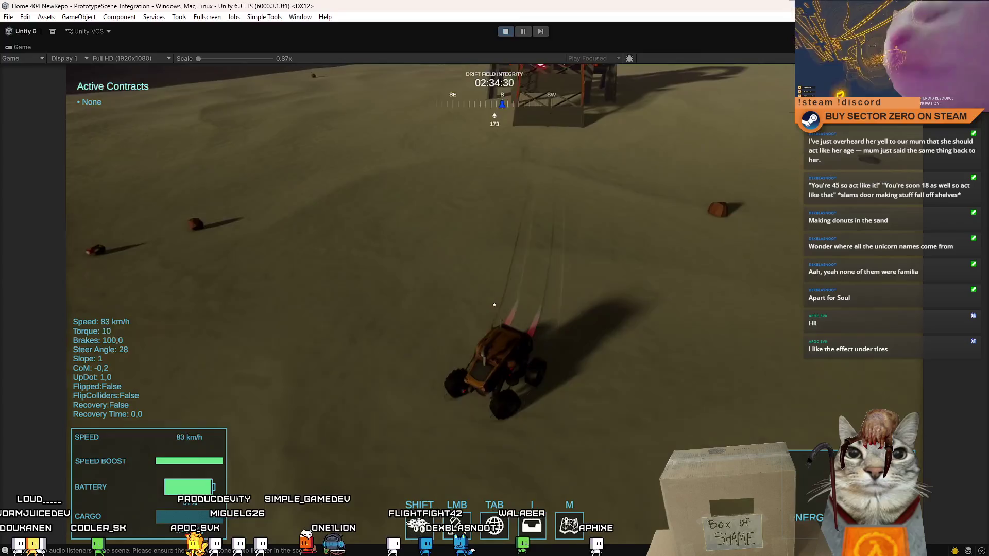
Spin donuts, climb the metal ramp into the red ring, then leave fullscreen with F10.
{"action": "key", "text": "d"}
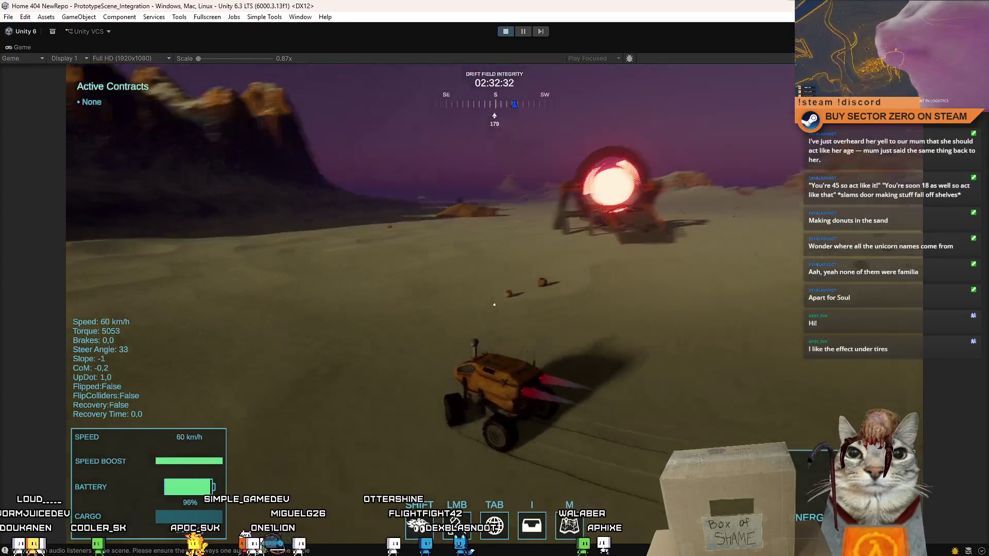
{"action": "key", "text": "a"}
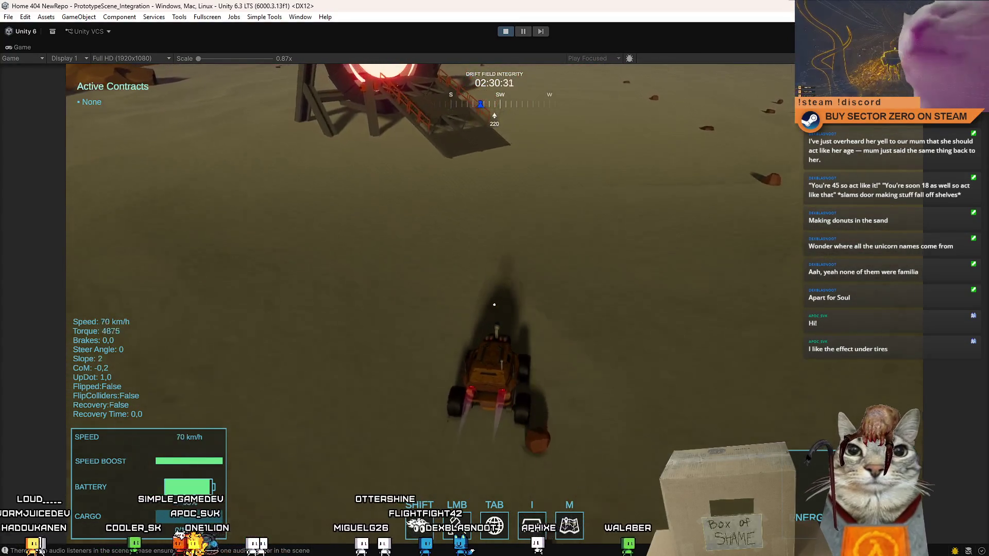
{"action": "key", "text": "w"}
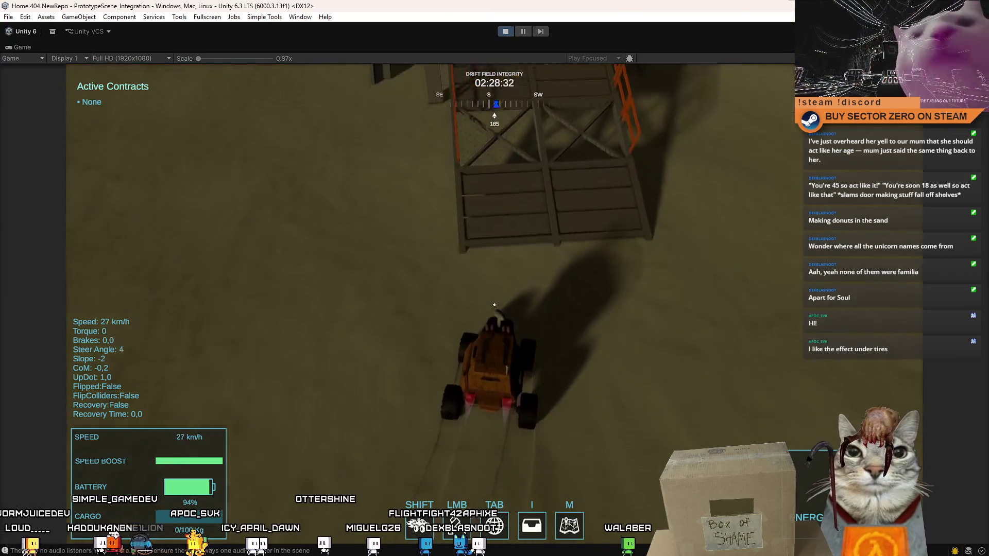
{"action": "key", "text": "w"}
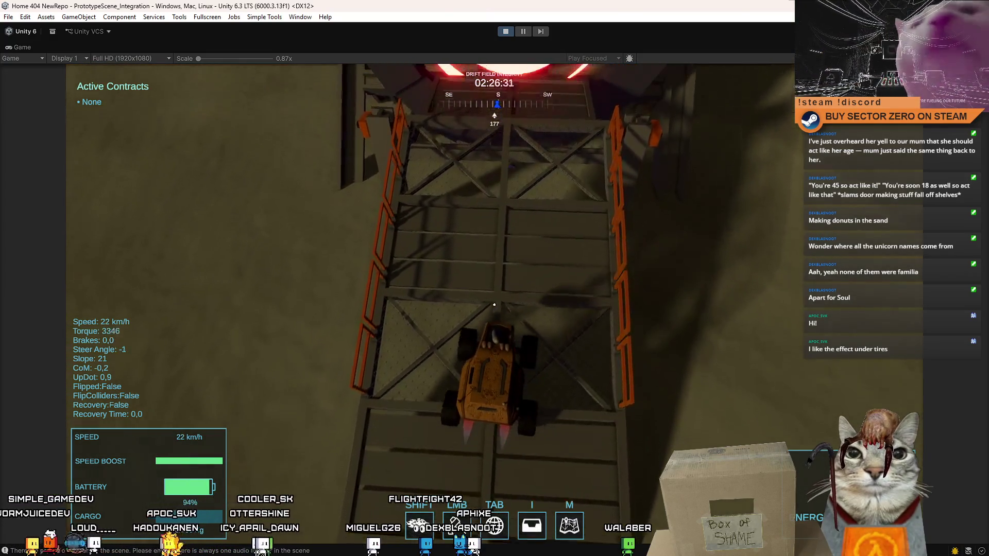
{"action": "key", "text": "w"}
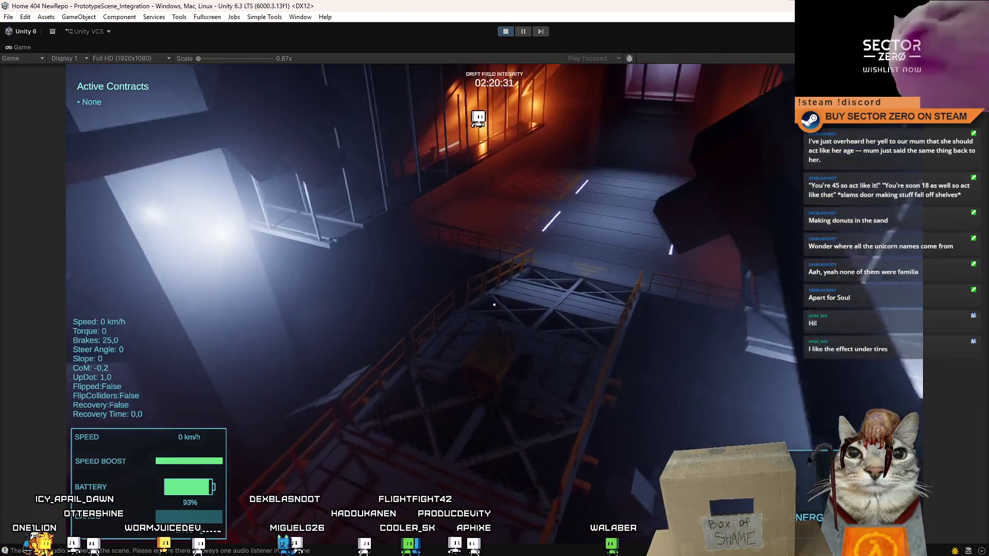
{"action": "key", "text": "F10"}
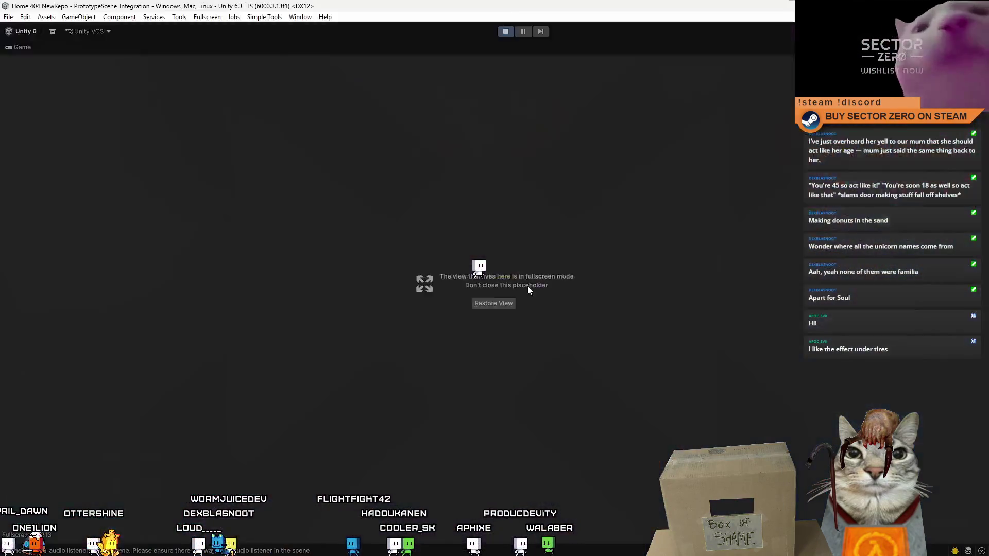
{"action": "key", "text": "Escape"}
{"action": "key", "text": "Escape"}
{"action": "key", "text": "Escape"}
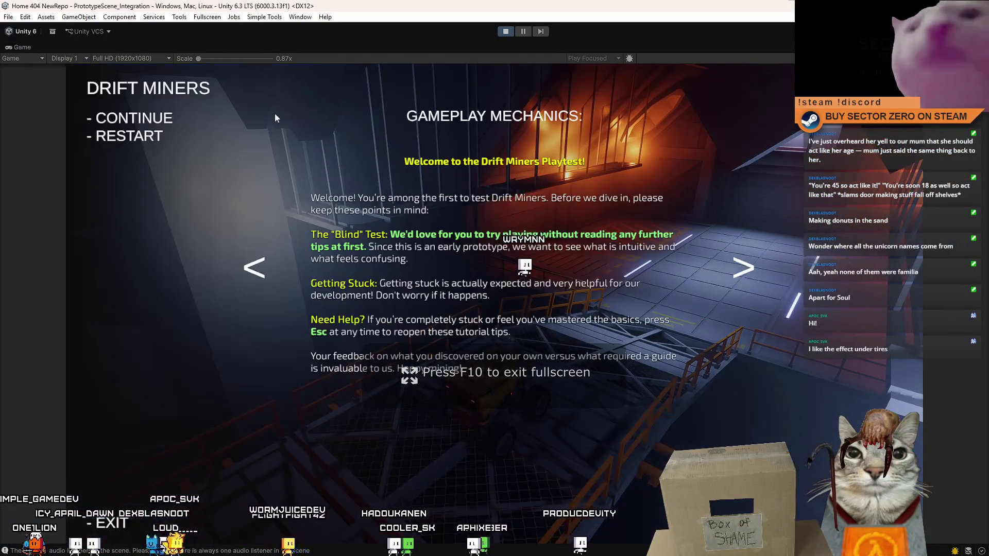
{"action": "key", "text": "F10"}
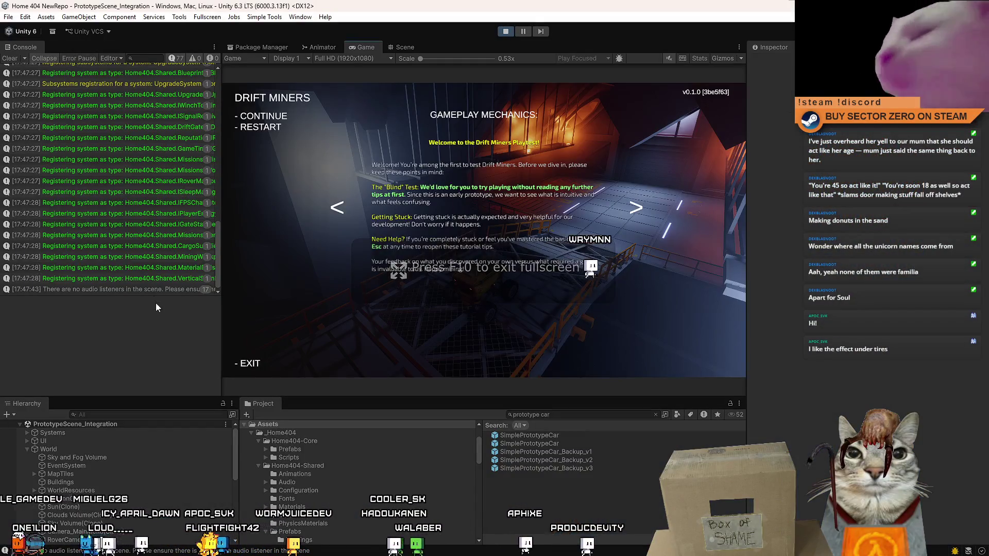
Pause the game and filter the Hierarchy to select TraxManager.
{"action": "key", "text": "Escape"}
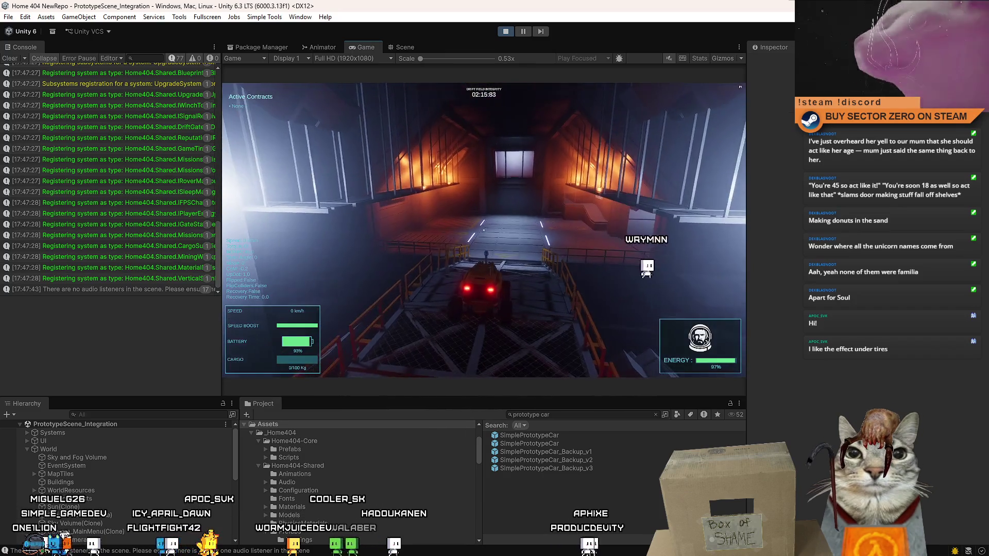
{"action": "key", "text": "Escape"}
{"action": "key", "text": "Escape"}
{"action": "left_click", "coordinate": [135, 415]}
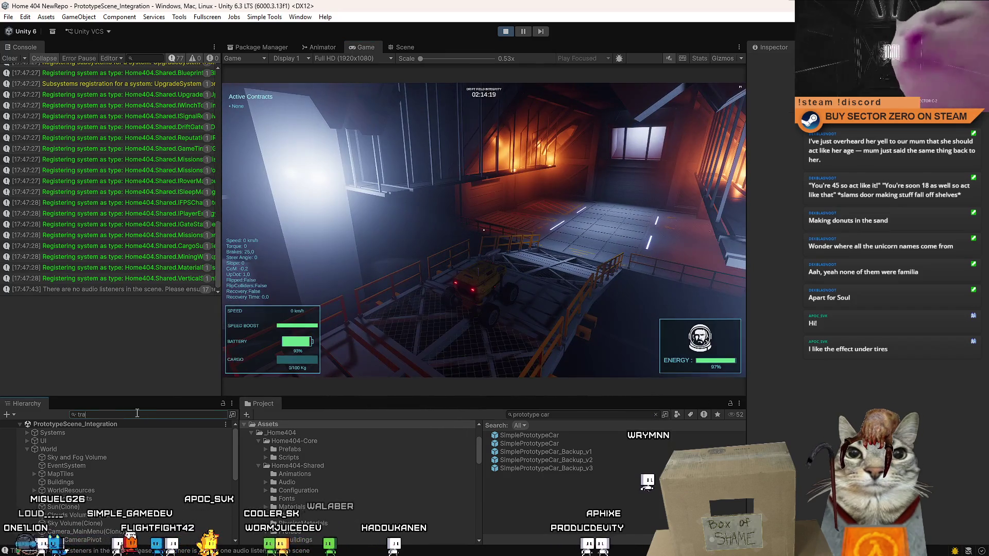
{"action": "type", "text": "x"}
{"action": "left_click", "coordinate": [86, 463]}
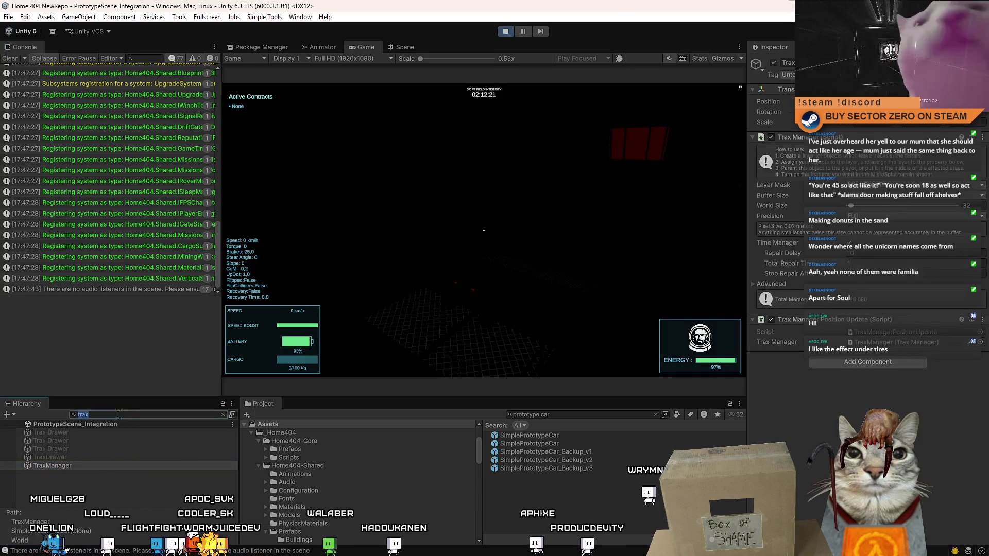
{"action": "left_click", "coordinate": [222, 414]}
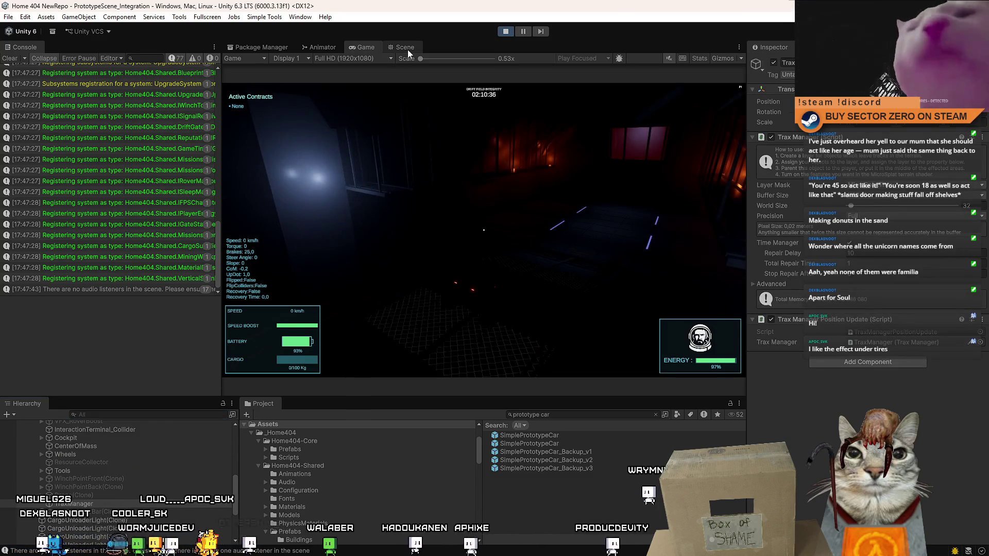
Frame TraxManager in the Scene view, stop the playtest and open its TraxManagerPositionUpdate script.
{"action": "left_click", "coordinate": [407, 50]}
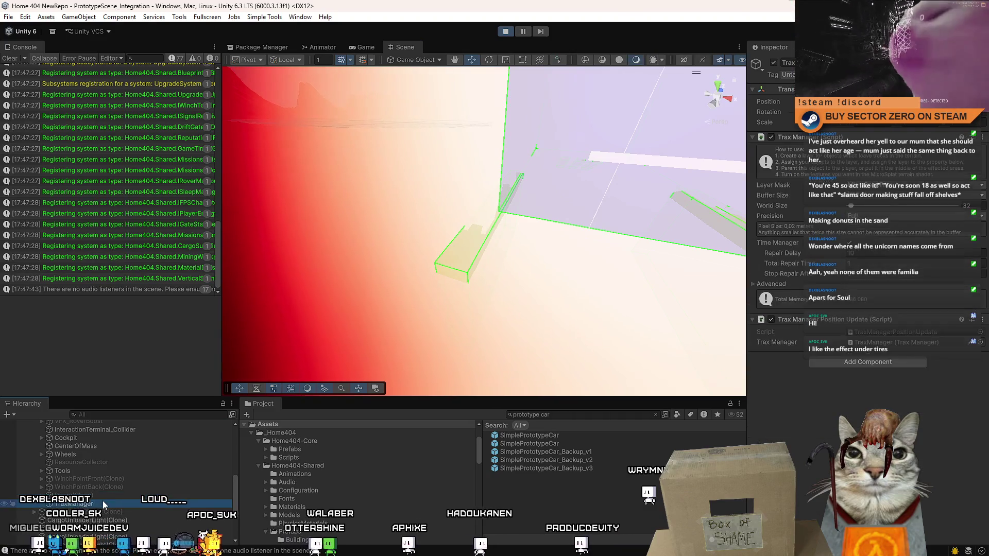
{"action": "double_click", "coordinate": [103, 502]}
{"action": "mouse_move", "coordinate": [480, 245]}
{"action": "left_mouse_down"}
{"action": "mouse_move", "coordinate": [326, 263]}
{"action": "mouse_move", "coordinate": [268, 350]}
{"action": "left_mouse_up"}
{"action": "scroll", "coordinate": [235, 483], "scroll_direction": "up", "scroll_amount": 2}
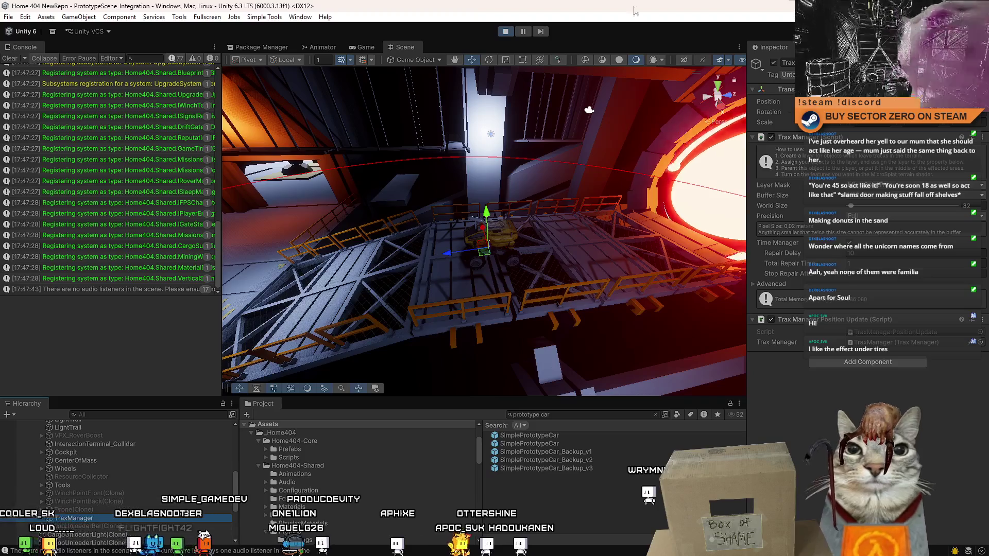
{"action": "key", "text": "ctrl+p"}
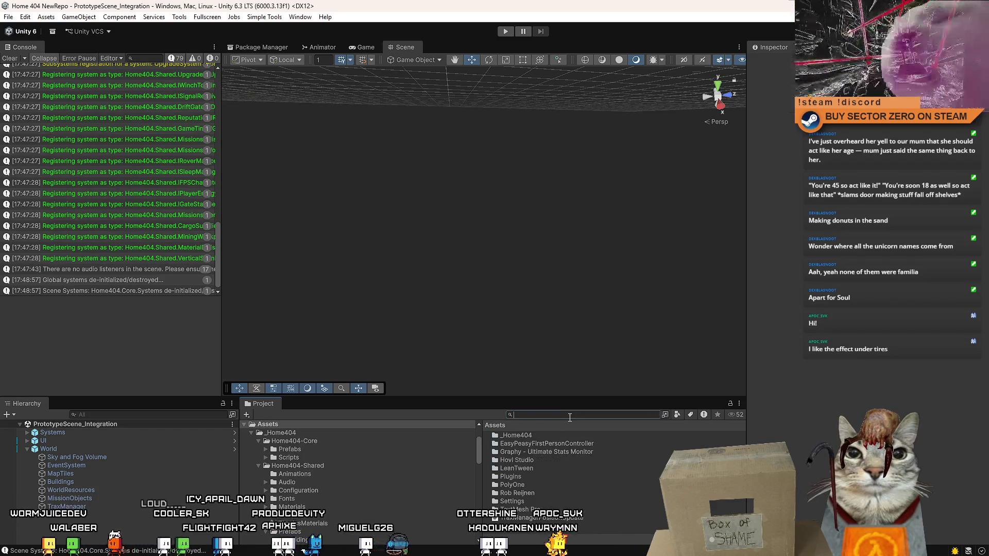
{"action": "left_click", "coordinate": [67, 506]}
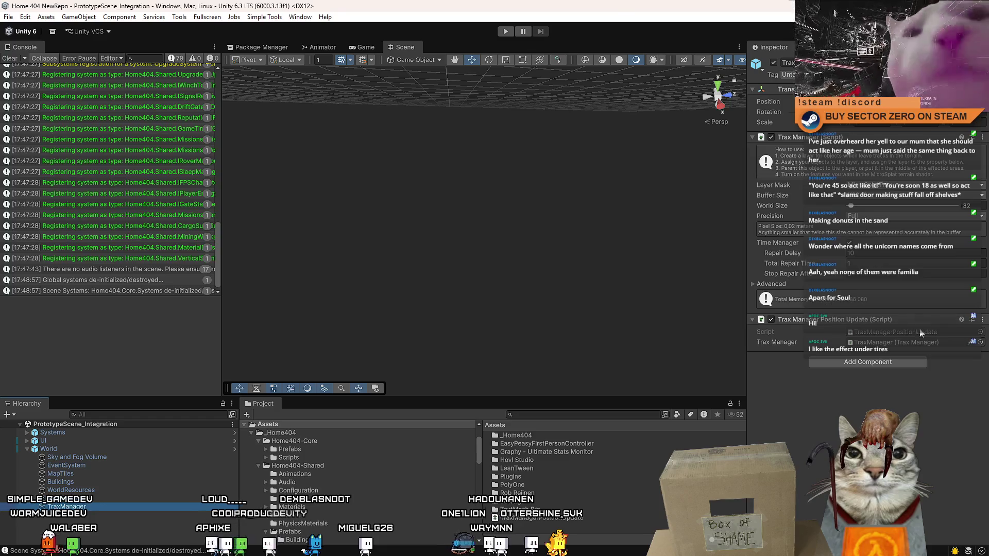
{"action": "double_click", "coordinate": [908, 330]}
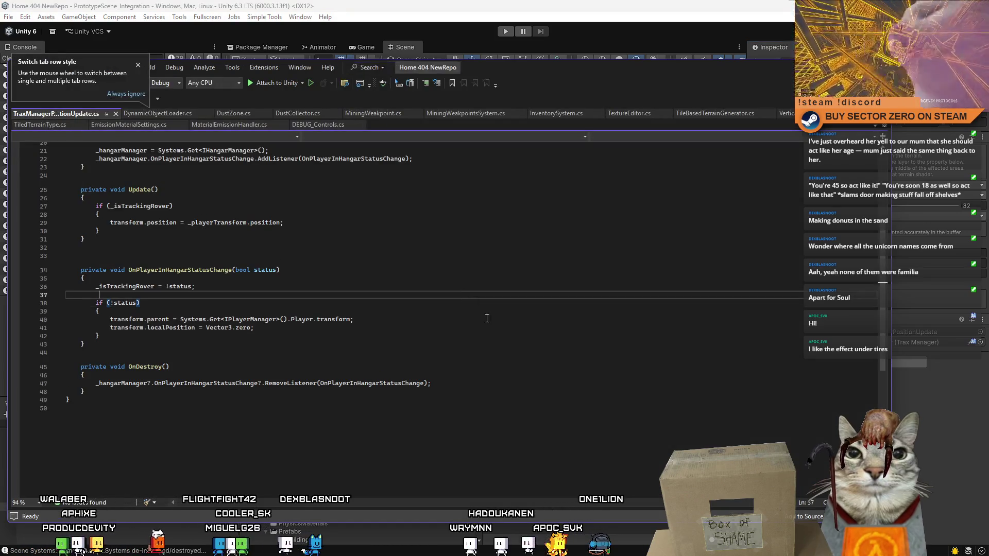
Delete the transform.parent line and the if braces in OnPlayerInHangarStatusChange, save, and return to Unity.
{"action": "scroll", "coordinate": [480, 314], "scroll_direction": "up", "scroll_amount": 3}
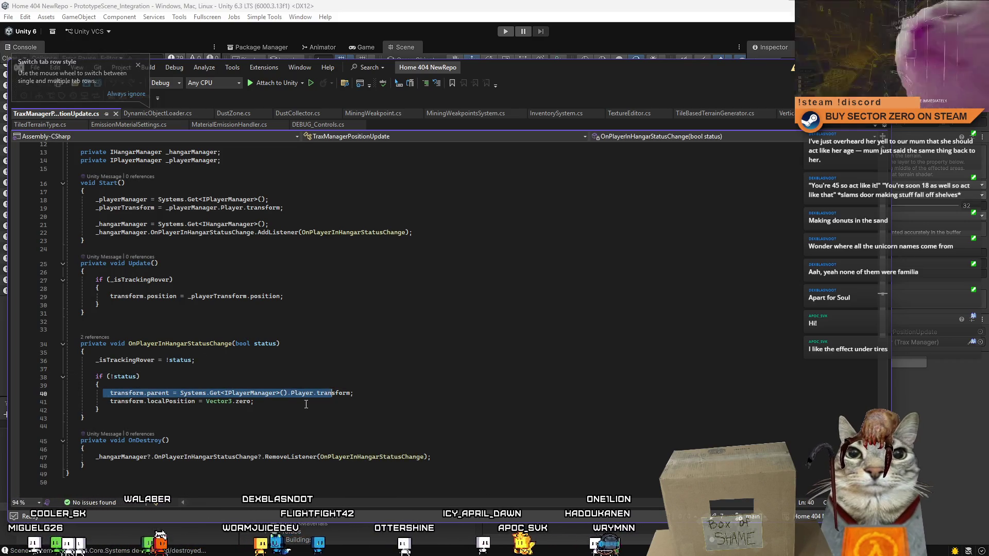
{"action": "left_click_drag", "start_coordinate": [369, 394], "coordinate": [284, 385]}
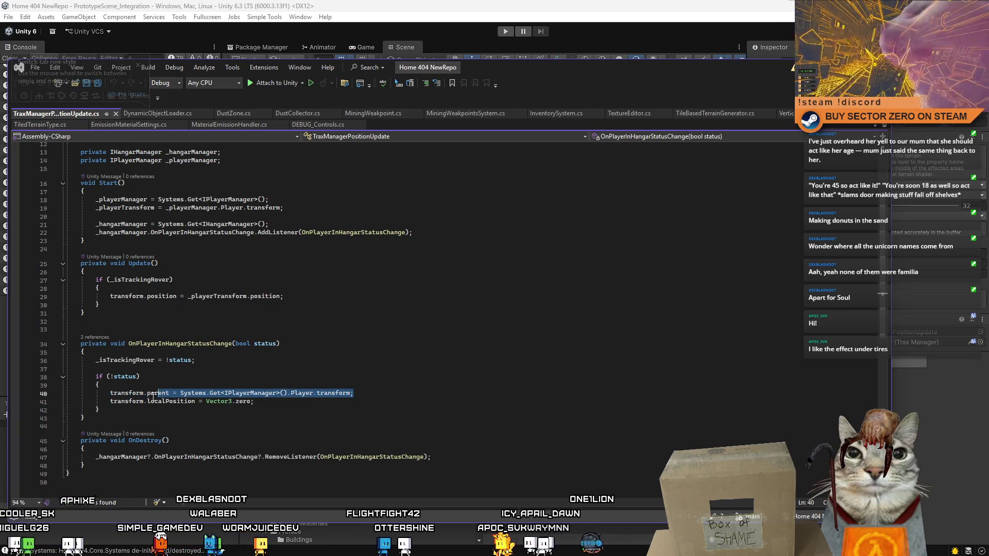
{"action": "key", "text": "BackSpace"}
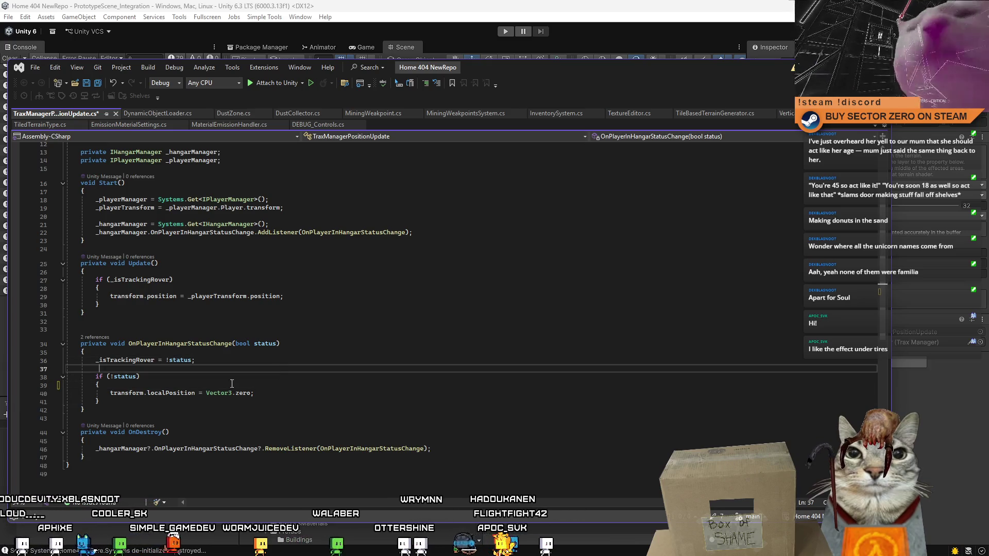
{"action": "key", "text": "Delete"}
{"action": "left_click", "coordinate": [396, 385]}
{"action": "key", "text": "shift+Down"}
{"action": "key", "text": "Delete"}
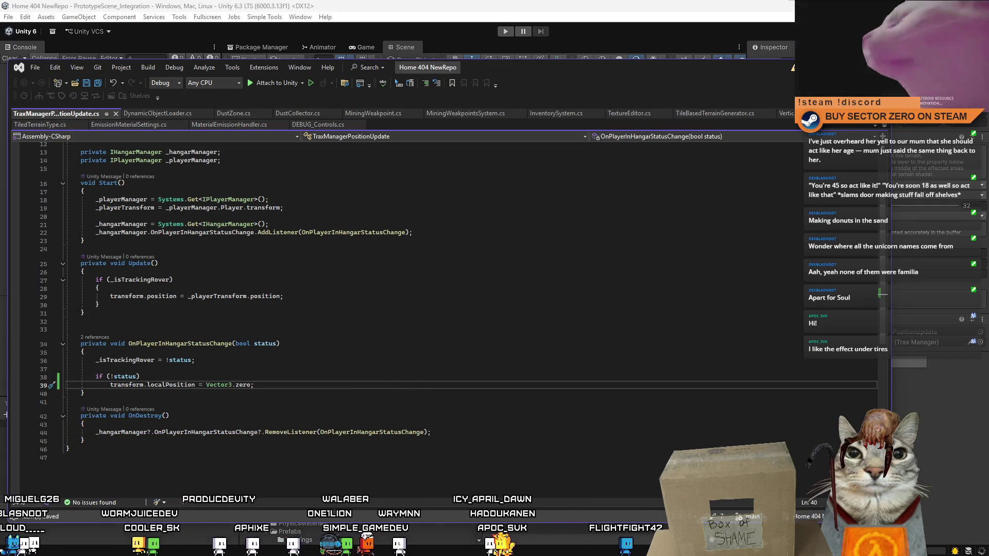
{"action": "left_click", "coordinate": [437, 51]}
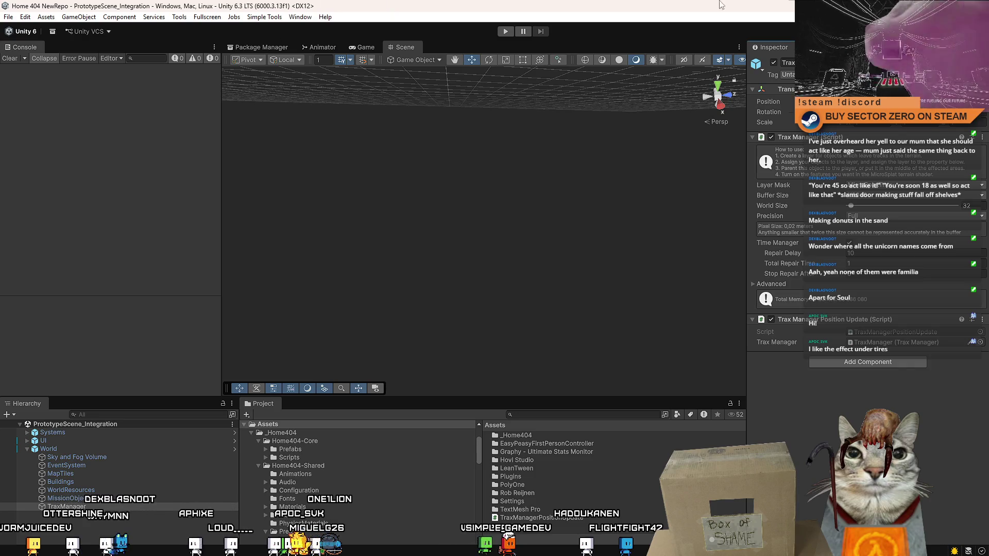
Press Play to run the game with the edited TraxManager script.
{"action": "left_click", "coordinate": [508, 31]}
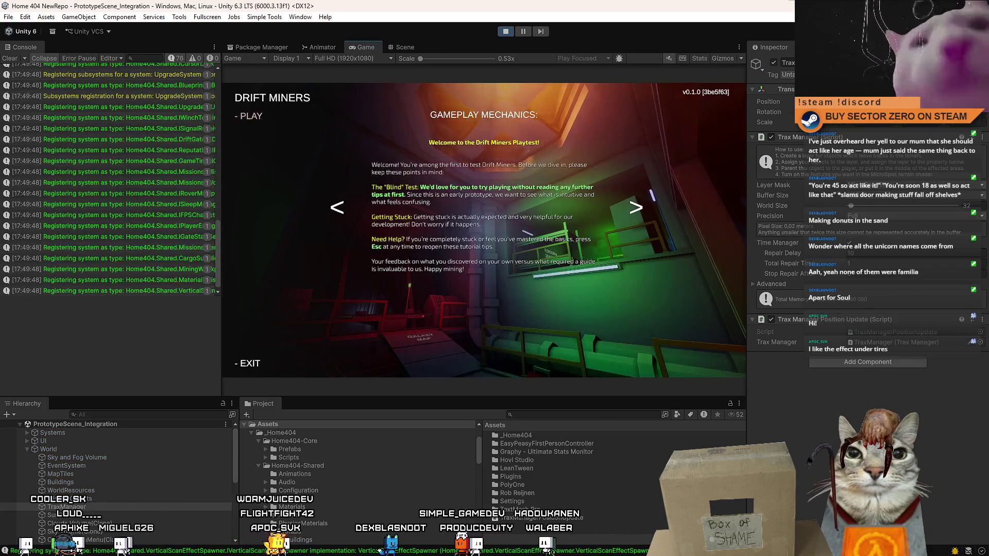
Dismiss the start menu and walk through the Galaxy Map room to the upgrade terminal.
{"action": "left_click", "coordinate": [258, 121]}
{"action": "key", "text": "w"}
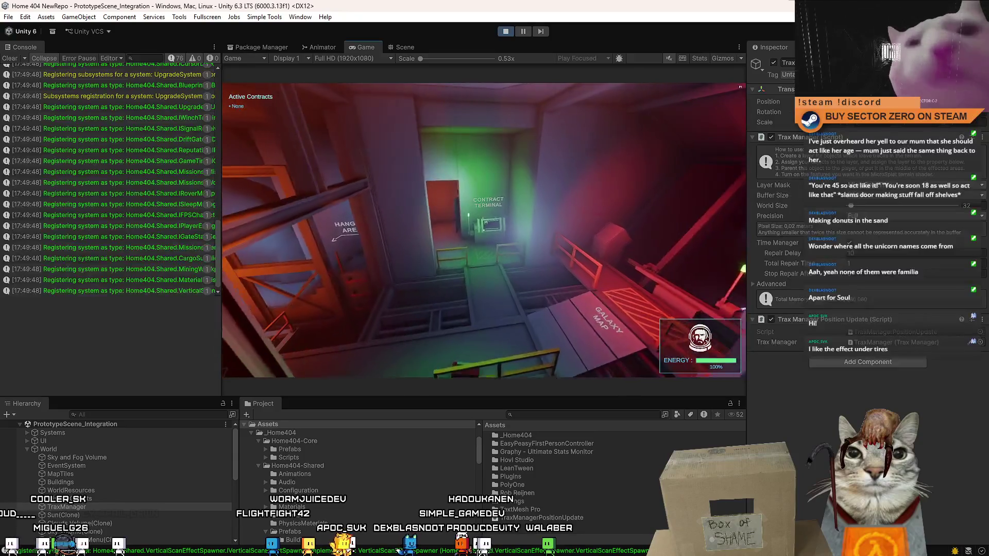
{"action": "key", "text": "w"}
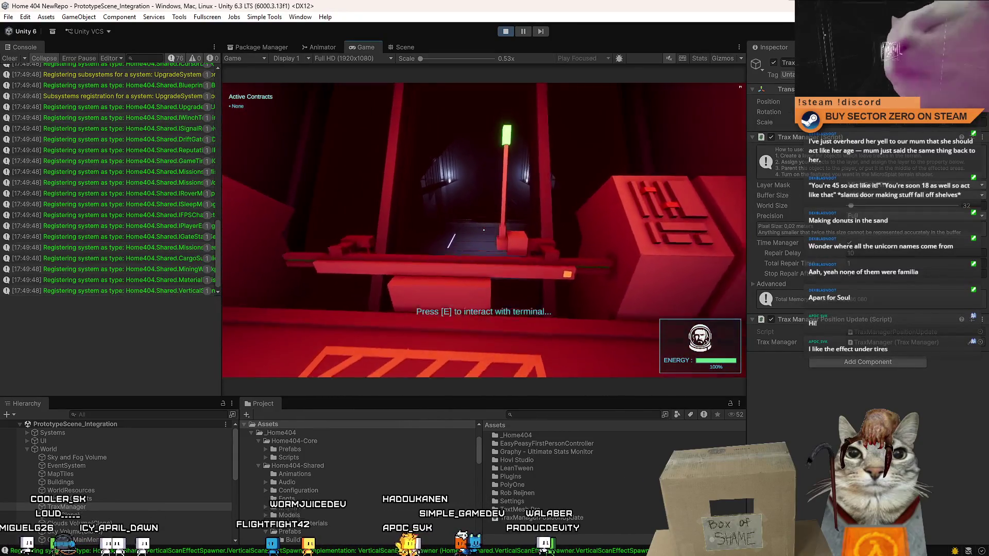
{"action": "key", "text": "w"}
{"action": "key", "text": "w"}
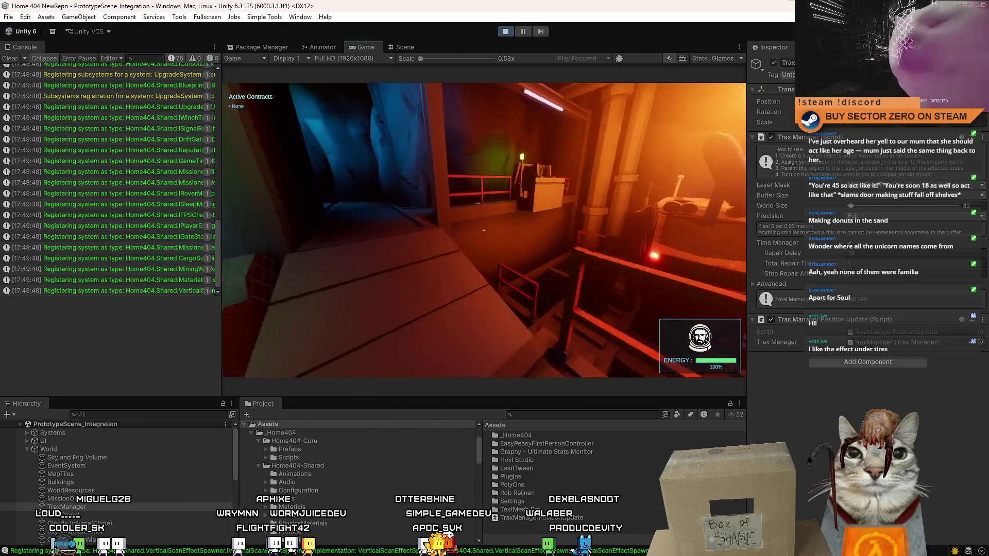
{"action": "key", "text": "w"}
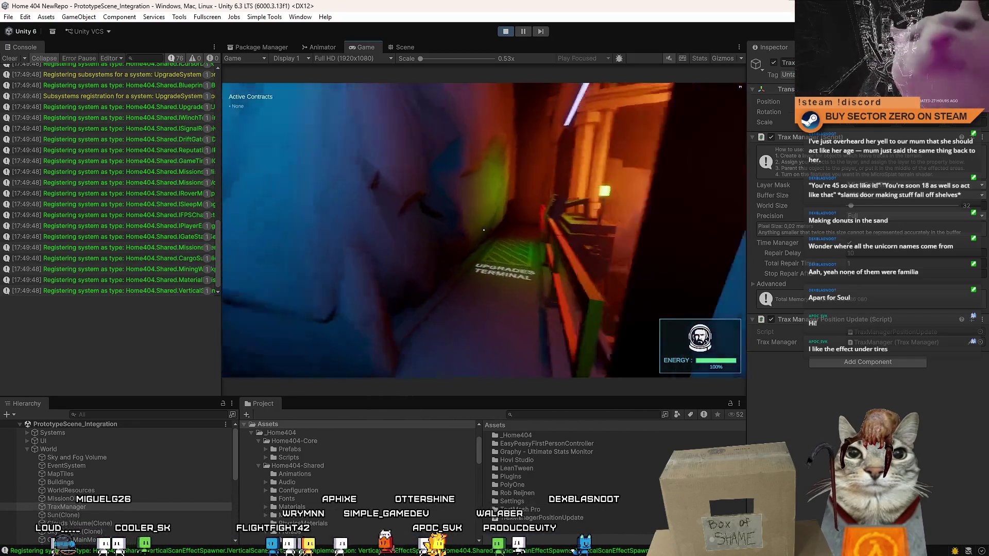
Open and close the upgrades terminal, then travel to the hangar and board the rover.
{"action": "key", "text": "e"}
{"action": "key", "text": "Escape"}
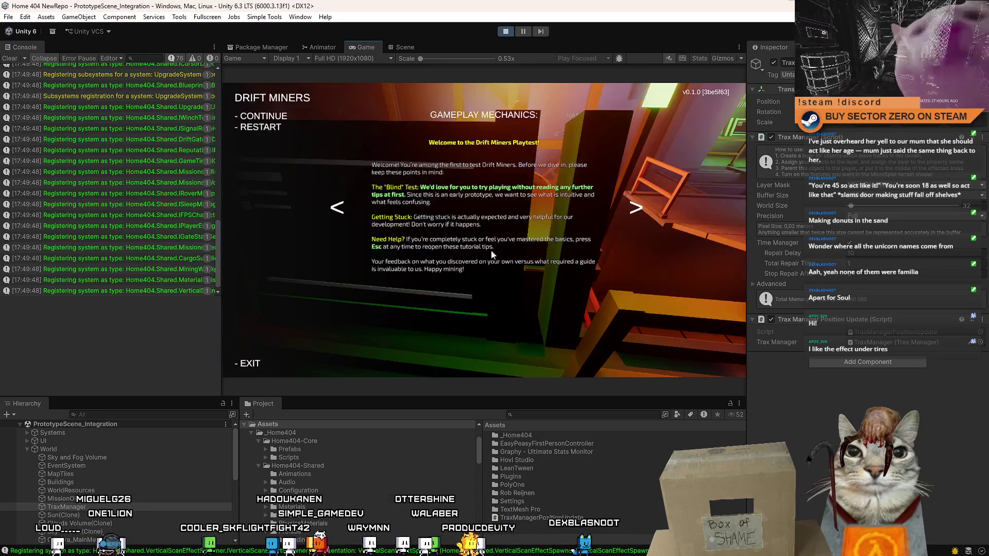
{"action": "left_click", "coordinate": [261, 112]}
{"action": "left_click", "coordinate": [236, 103]}
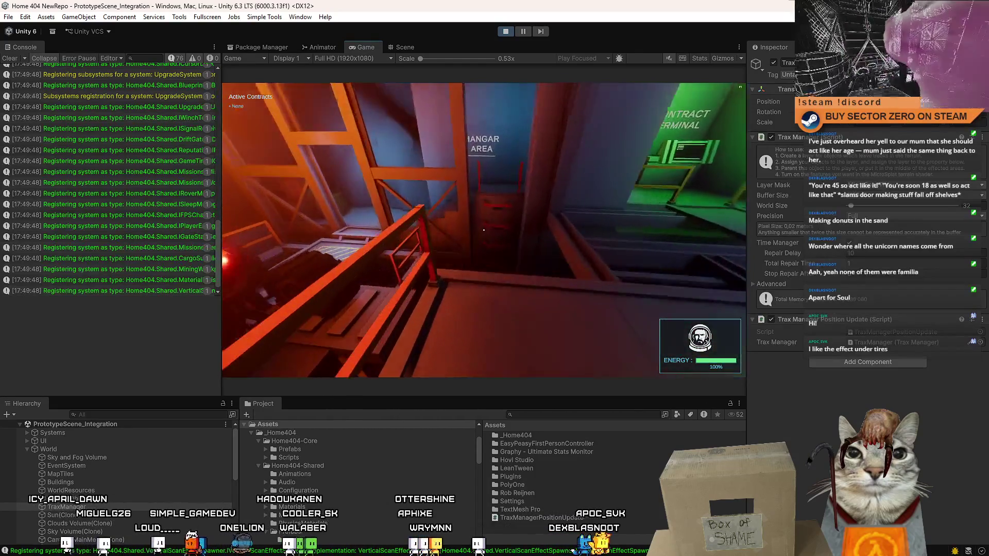
{"action": "key", "text": "e"}
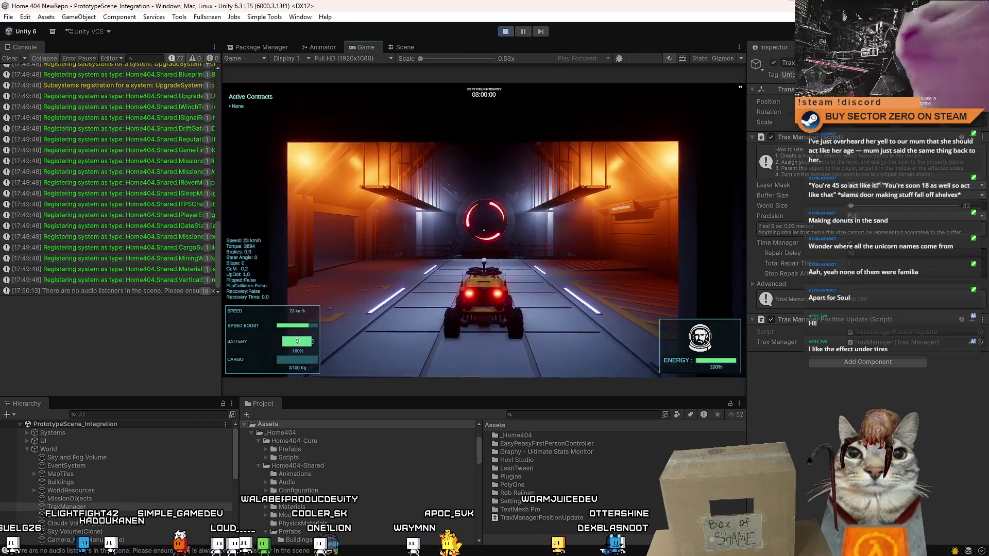
Turn the rover left and accelerate through the red portal onto the purple terrain.
{"action": "key", "text": "a"}
{"action": "key", "text": "s"}
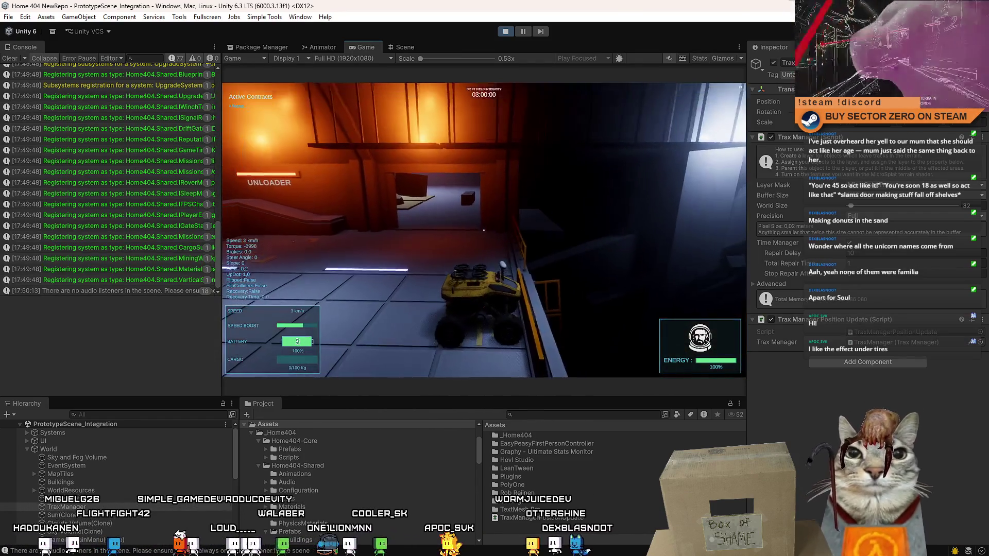
{"action": "key", "text": "w"}
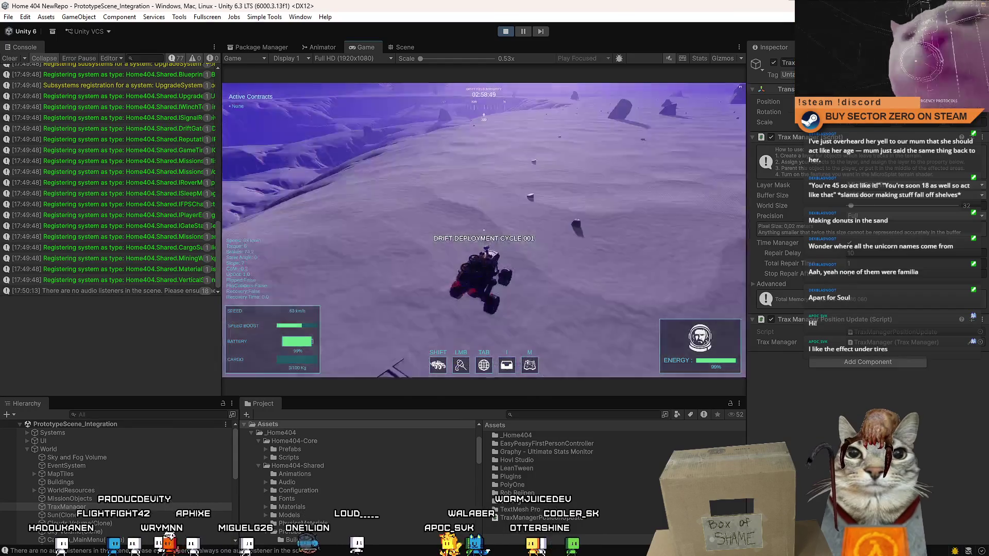
Drive the rover up the ramp and across the snow, drifting left, then brake to a stop.
{"action": "key", "text": "a"}
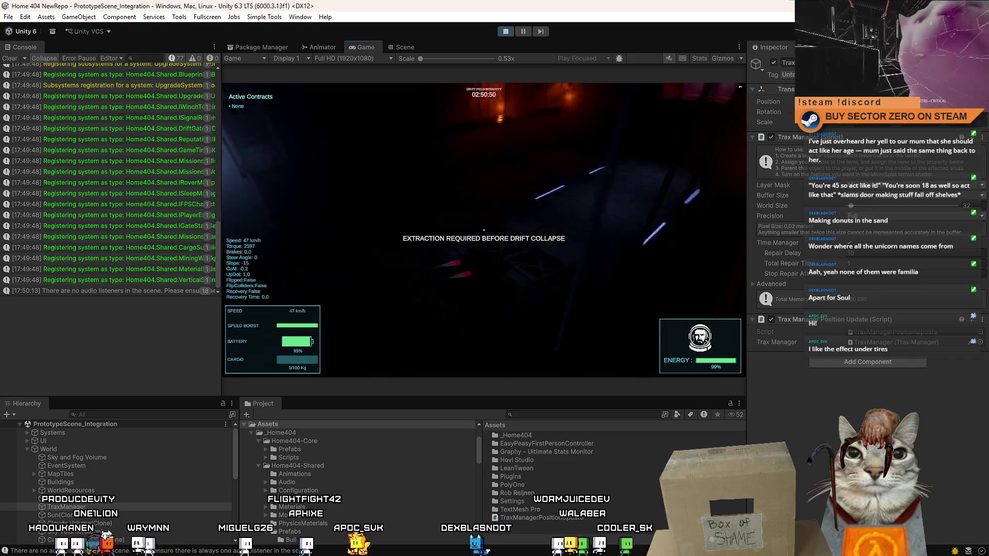
{"action": "key", "text": "a"}
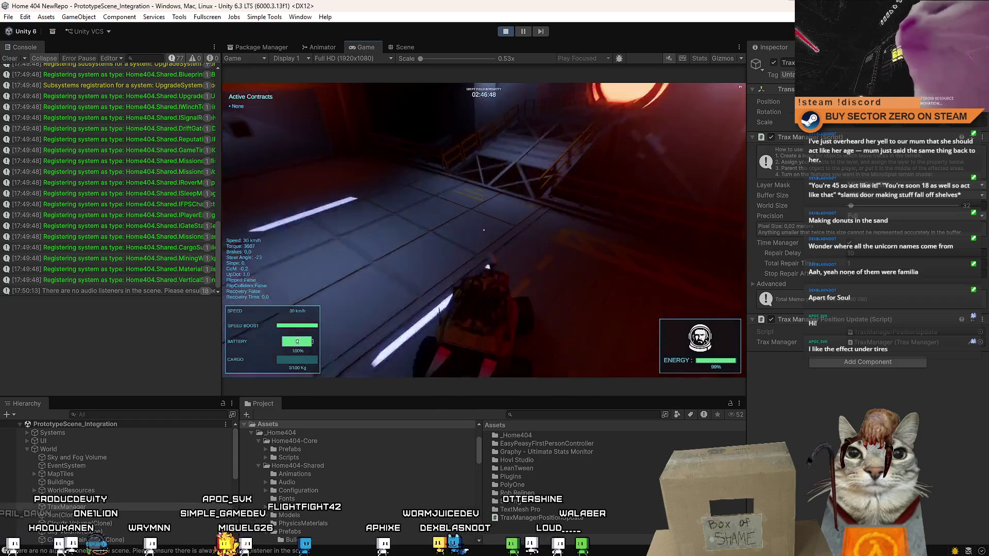
{"action": "key", "text": "w"}
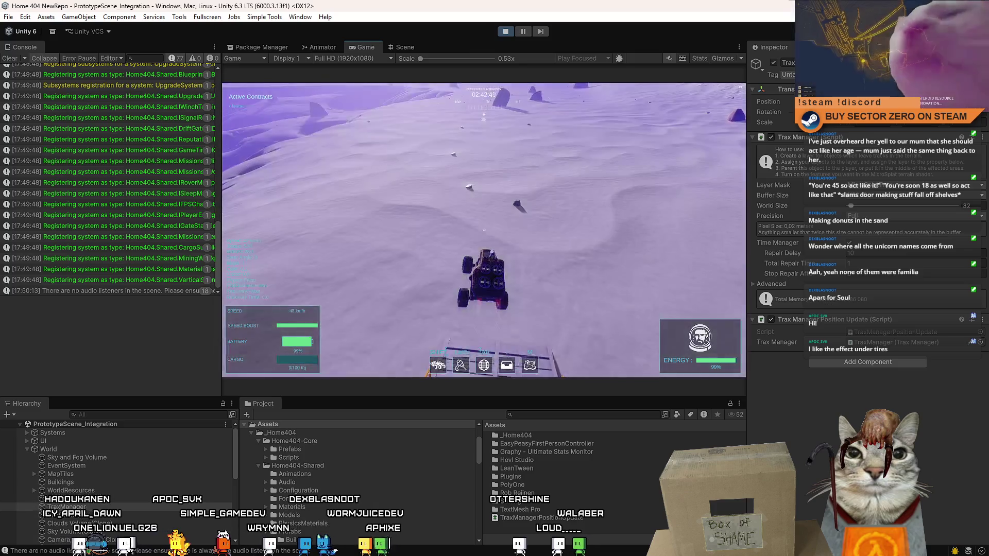
{"action": "key", "text": "w"}
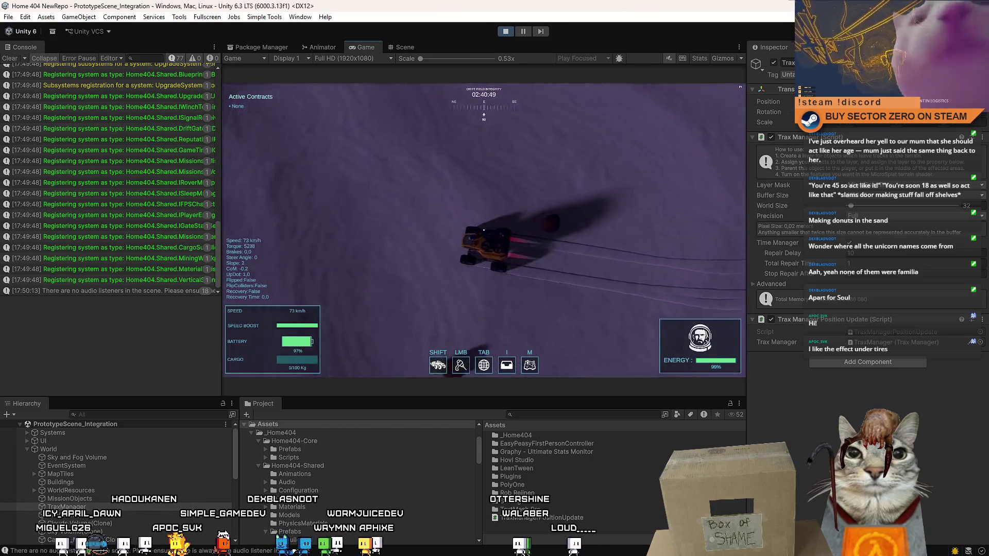
{"action": "key", "text": "a"}
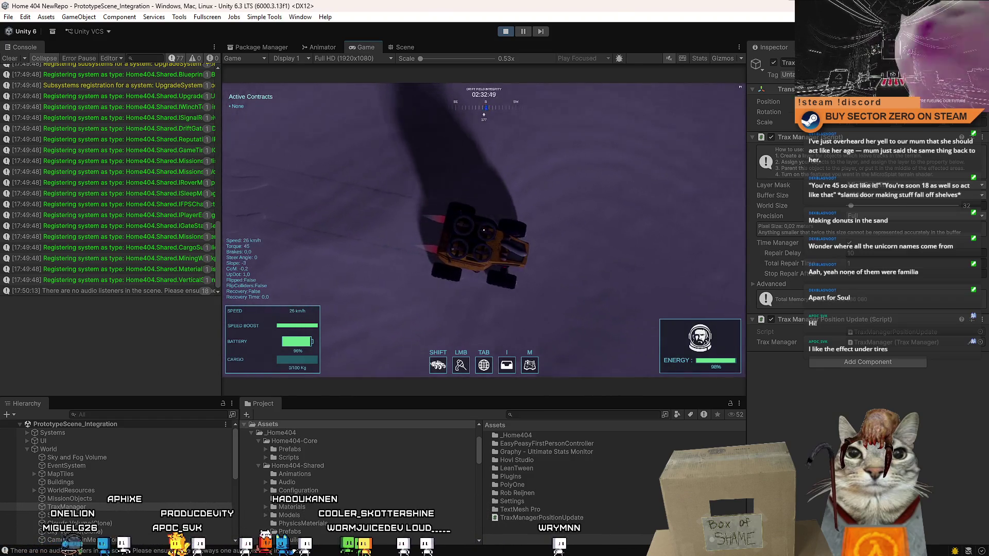
{"action": "key", "text": "s"}
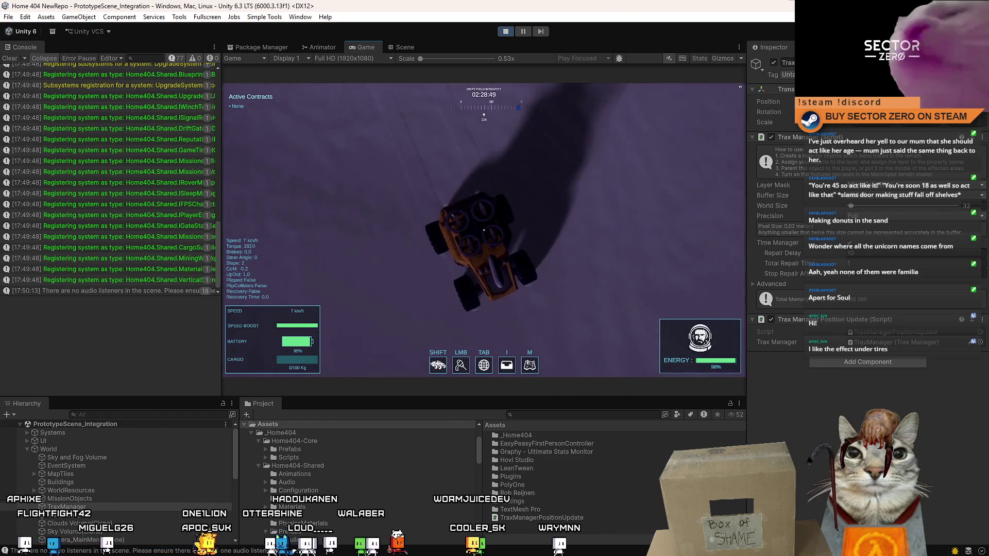
Spin and power the rover around to leave tire tracks, stop it, and pause the game.
{"action": "key", "text": "d"}
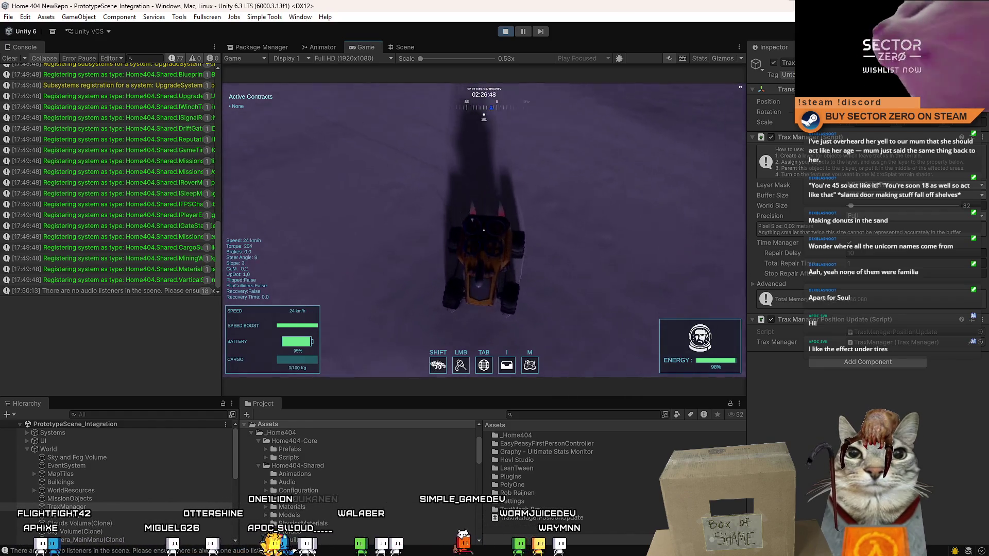
{"action": "key", "text": "s"}
{"action": "key", "text": "w"}
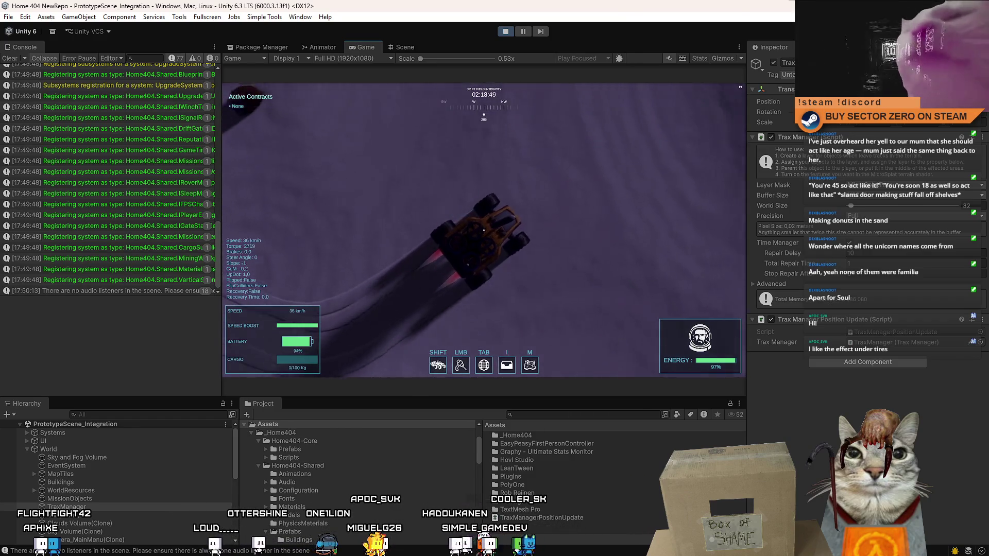
{"action": "key", "text": "s"}
{"action": "key", "text": "w"}
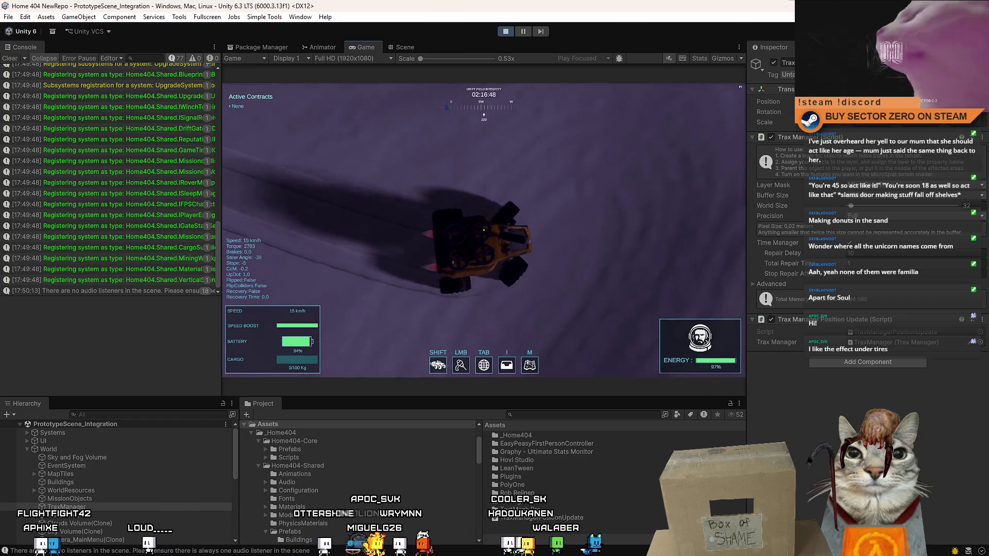
{"action": "key", "text": "s"}
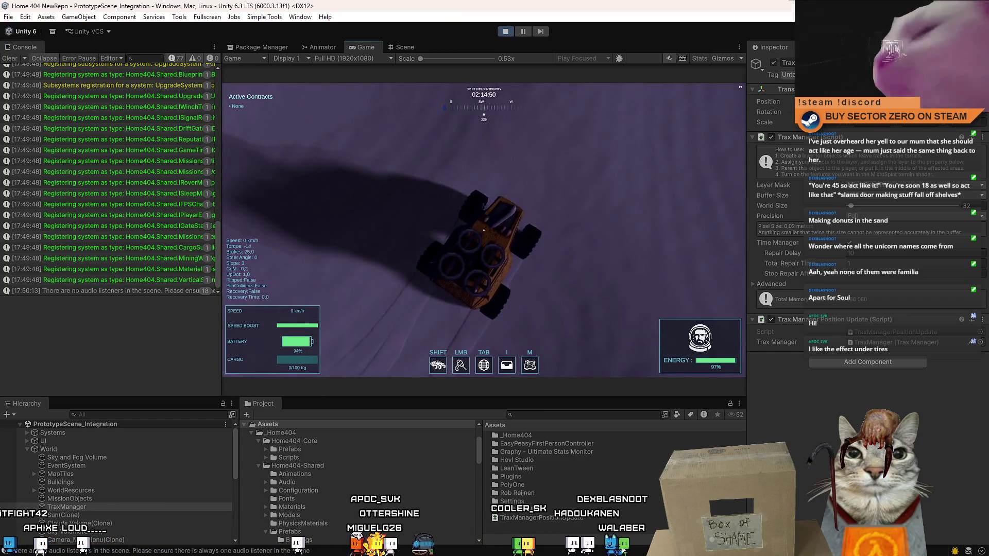
{"action": "key", "text": "w"}
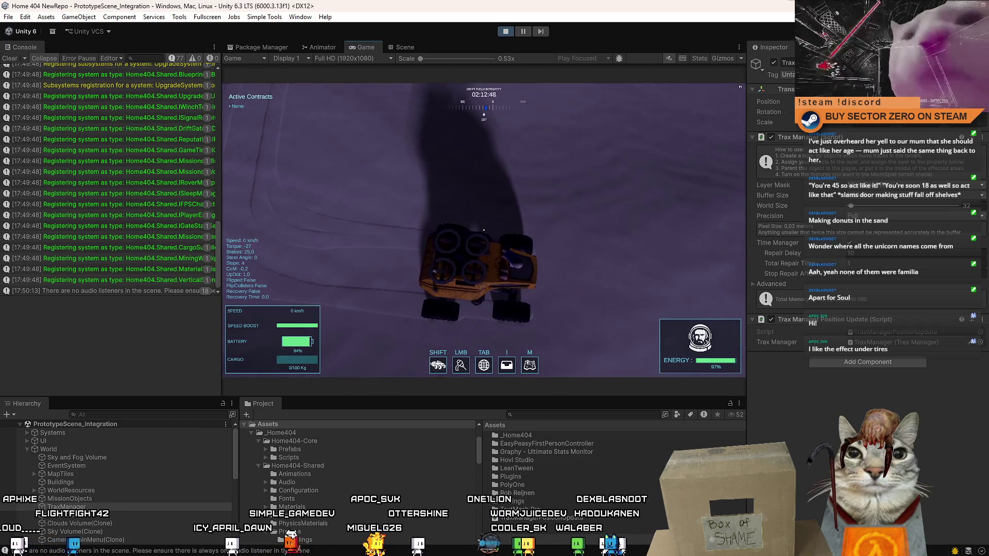
{"action": "key", "text": "Escape"}
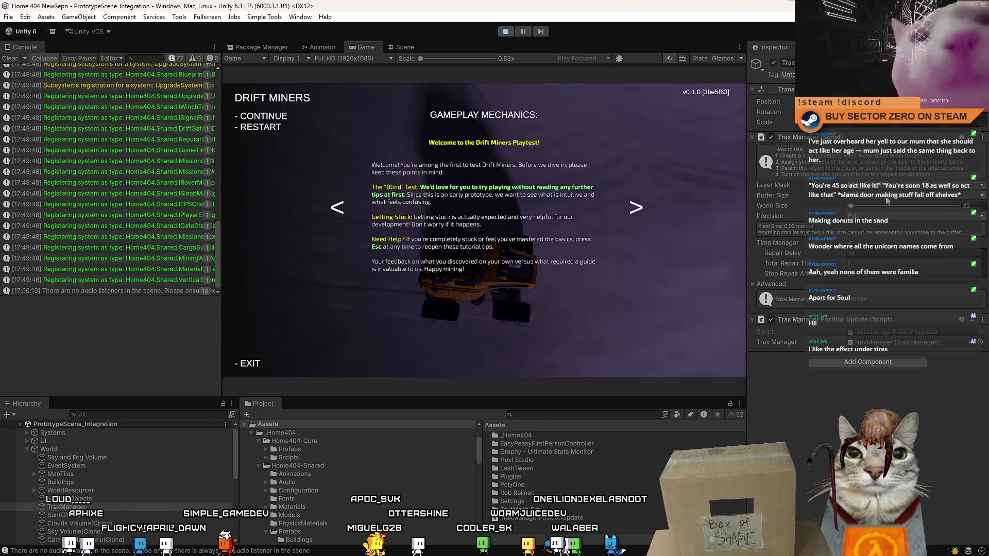
Resume play, open the Trax buffer size list, then drive and brake the rover.
{"action": "key", "text": "Escape"}
{"action": "left_click", "coordinate": [880, 197]}
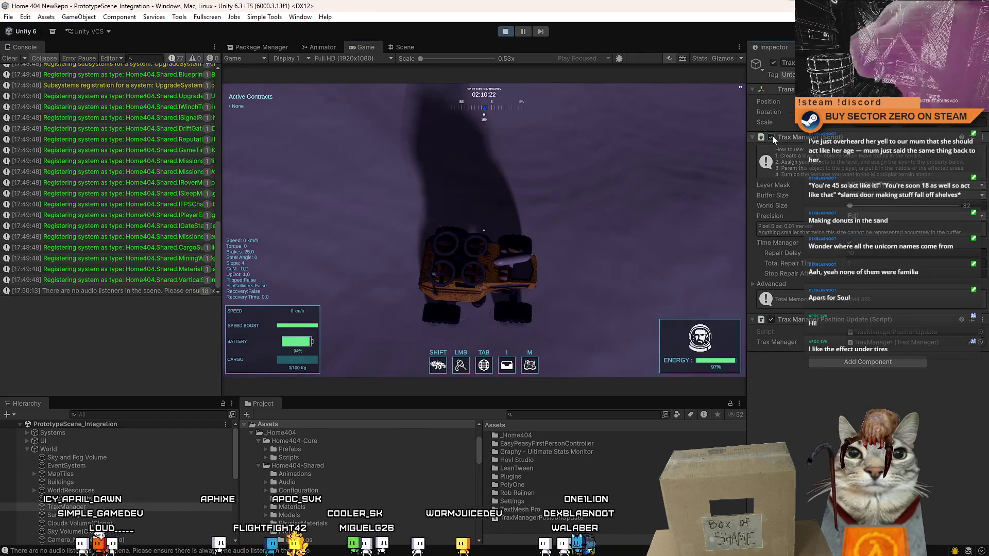
{"action": "left_click", "coordinate": [654, 202]}
{"action": "key", "text": "w"}
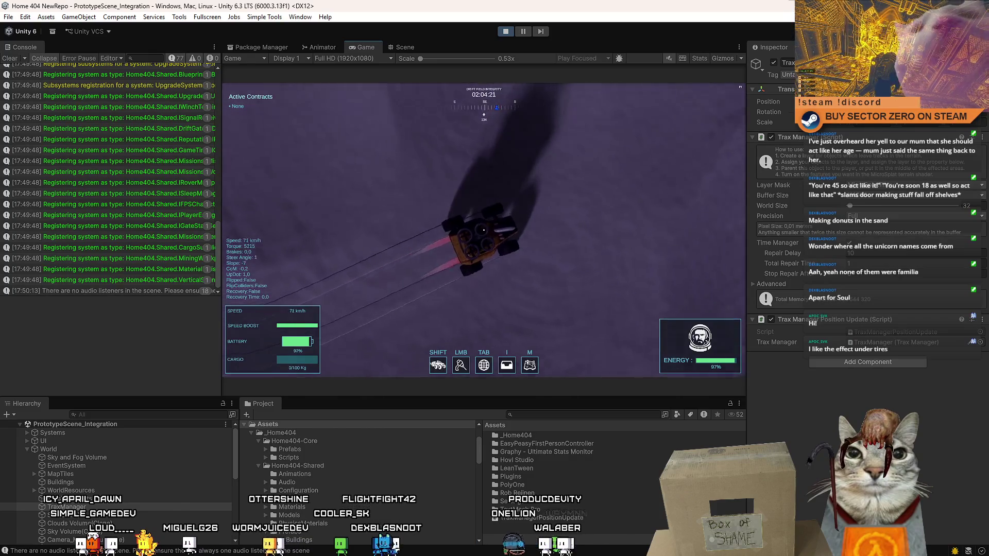
{"action": "key", "text": "s"}
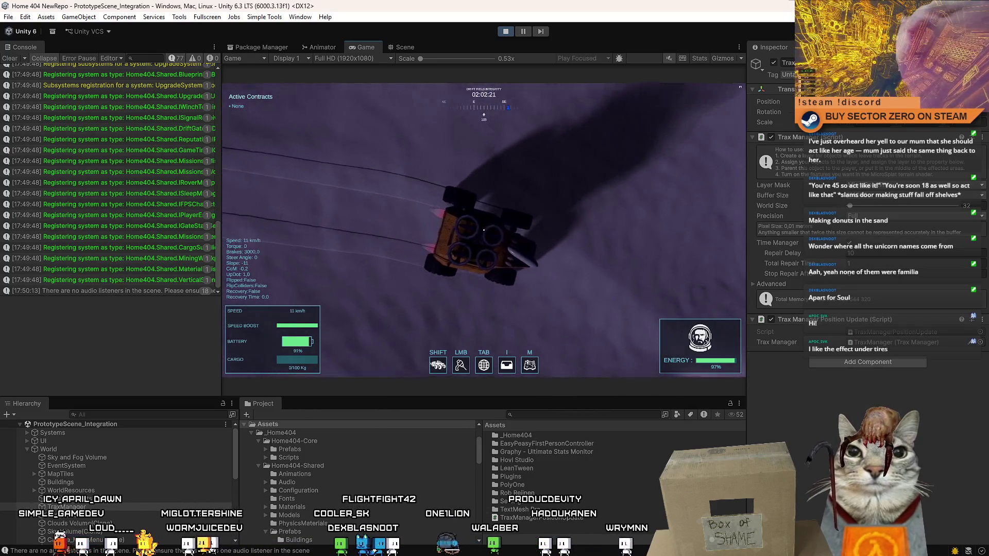
Toggle the Trax Manager's Time Manager off and back on, then drive forward again.
{"action": "key", "text": "Escape"}
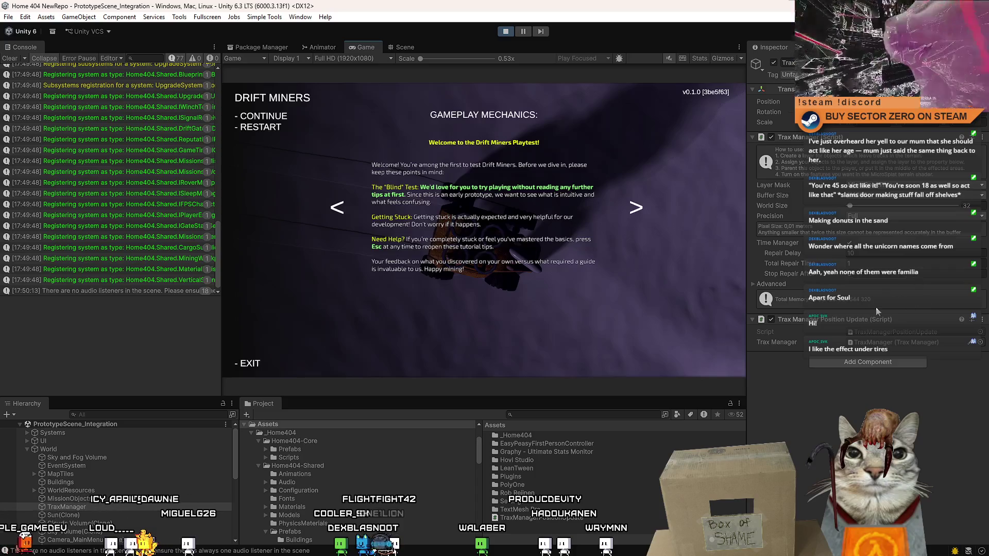
{"action": "key", "text": "Escape"}
{"action": "left_click", "coordinate": [852, 245]}
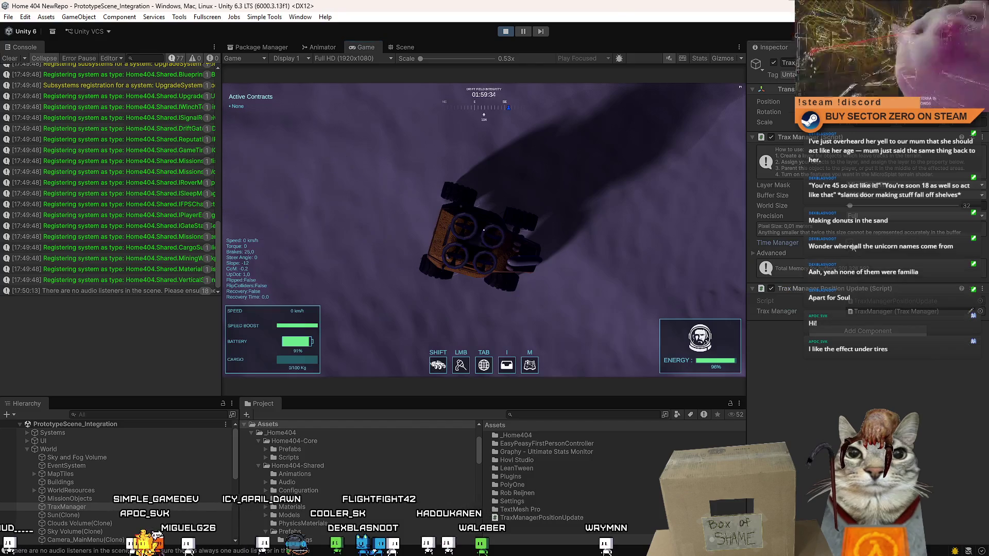
{"action": "left_click", "coordinate": [851, 245]}
{"action": "key", "text": "w"}
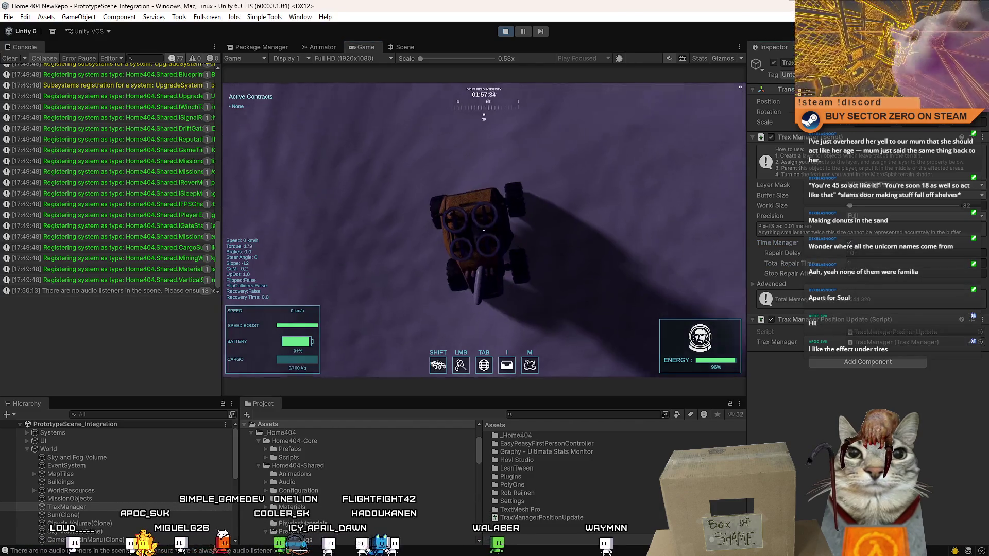
Set track precision to Half and deactivate the TraxManager object.
{"action": "key", "text": "Escape"}
{"action": "key", "text": "Escape"}
{"action": "left_click", "coordinate": [865, 215]}
{"action": "left_click", "coordinate": [876, 227]}
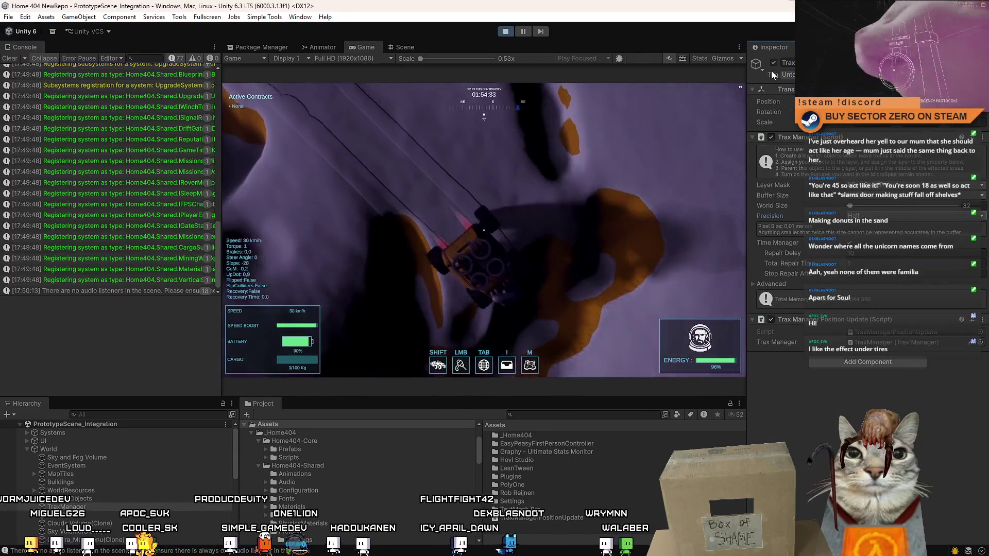
{"action": "left_click", "coordinate": [773, 63]}
{"action": "left_click", "coordinate": [613, 200]}
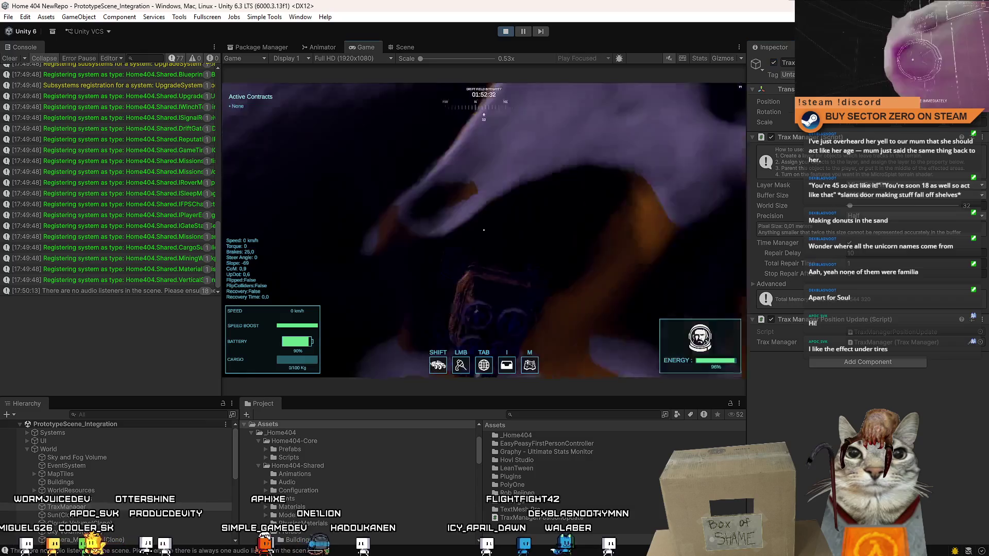
Reverse, turn, stop and accelerate the rover across the terrain.
{"action": "key", "text": "s"}
{"action": "key", "text": "w"}
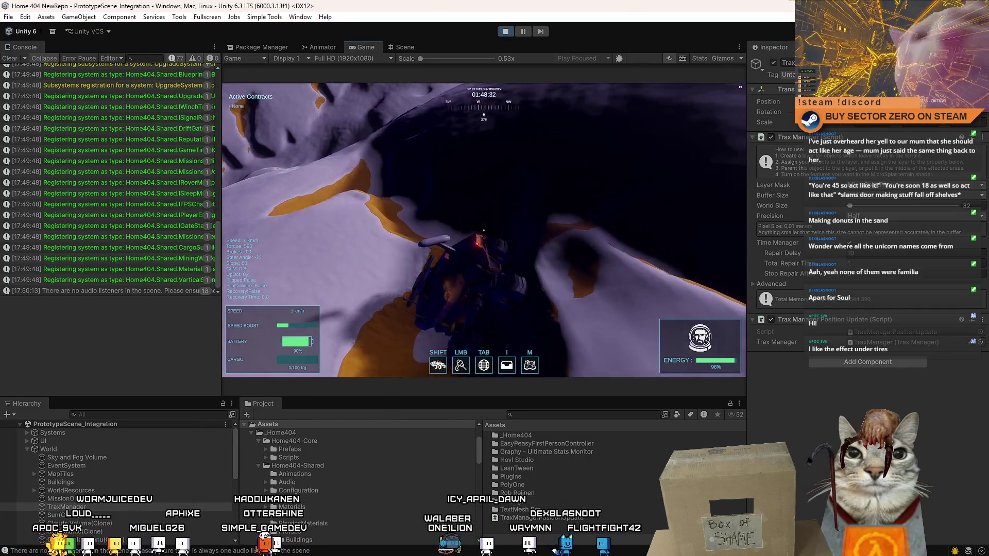
{"action": "key", "text": "s"}
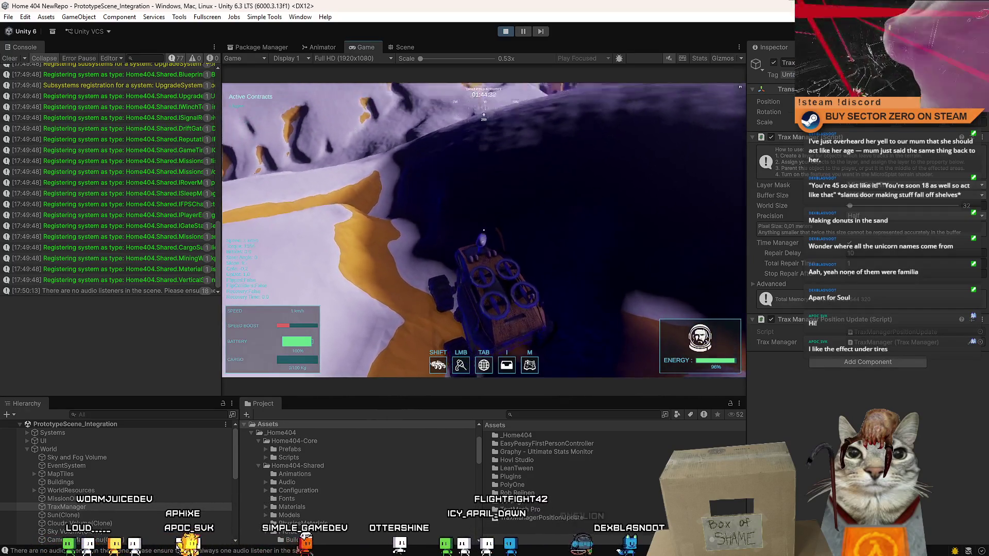
{"action": "key", "text": "w"}
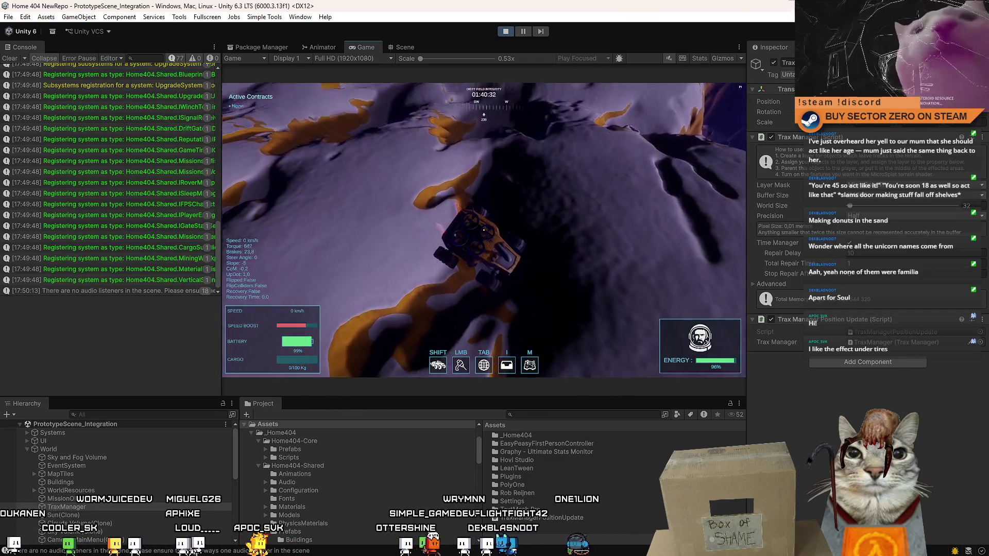
{"action": "key", "text": "w"}
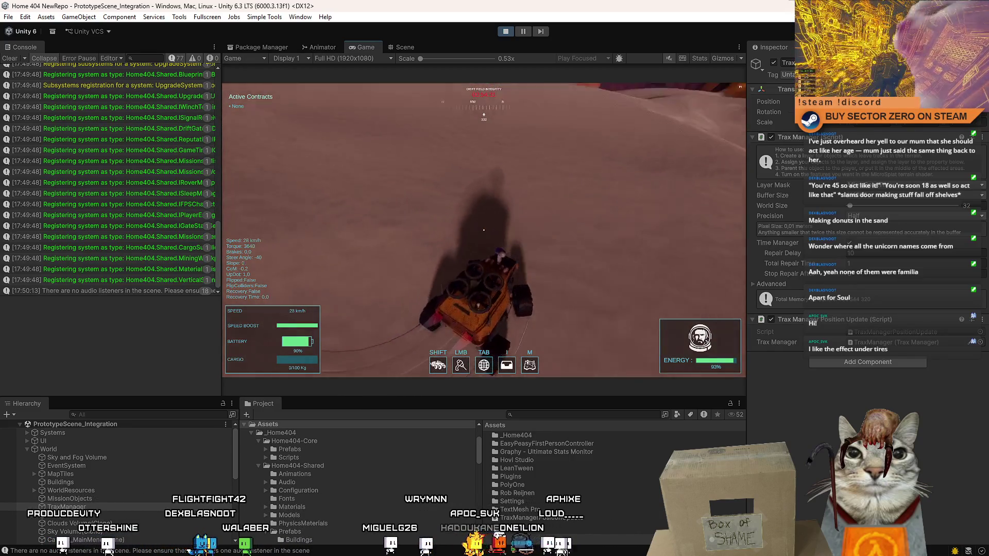
Pause and resume, then tick TraxManager's active checkbox in the Inspector.
{"action": "key", "text": "Escape"}
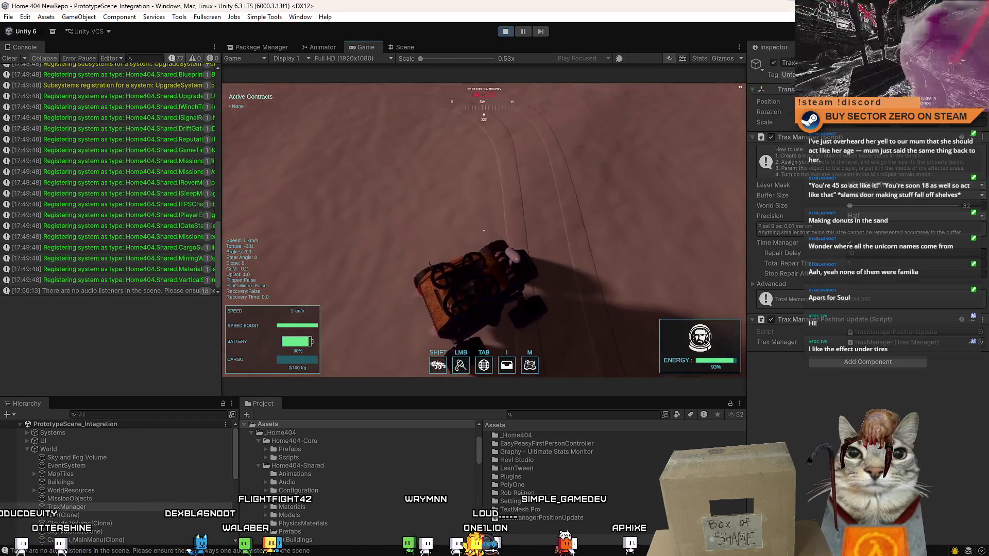
{"action": "key", "text": "Escape"}
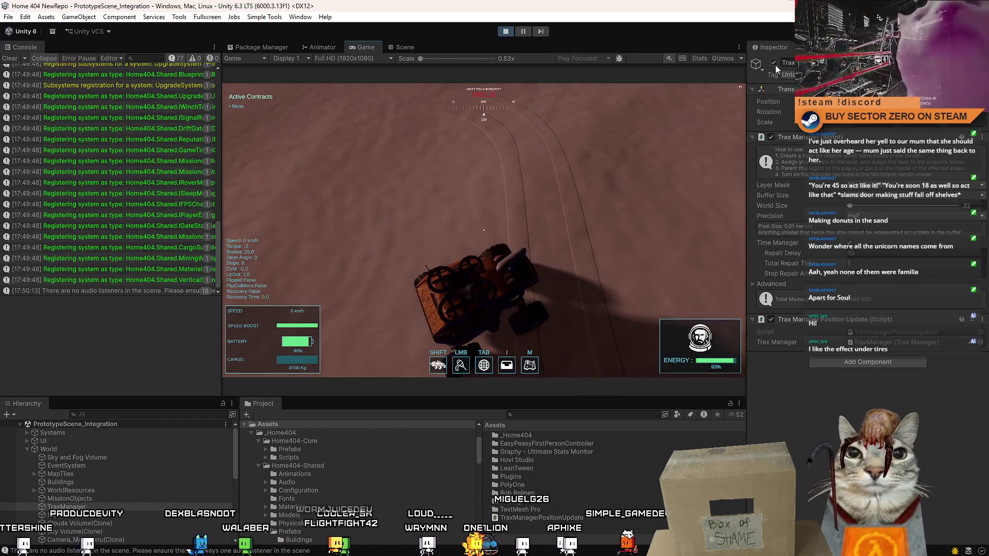
{"action": "left_click", "coordinate": [774, 62]}
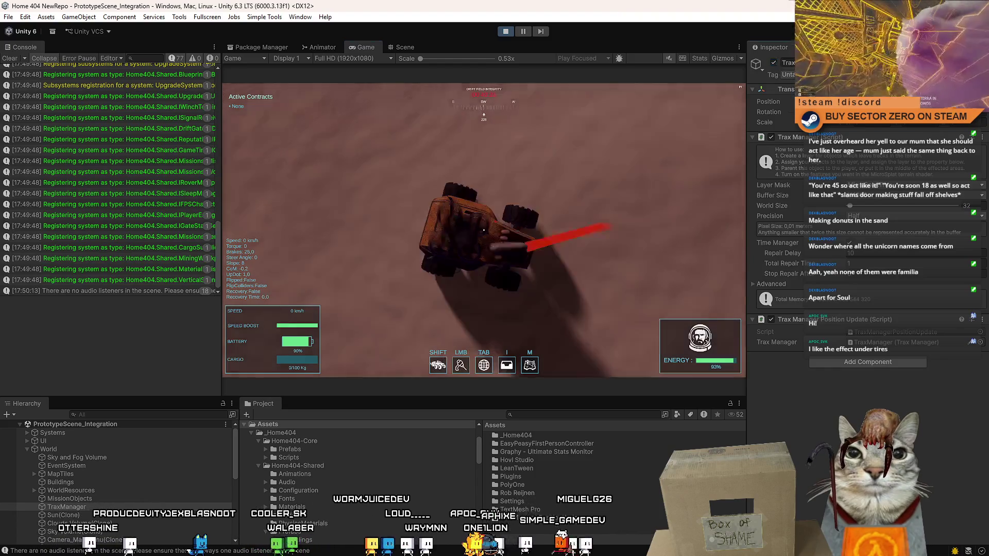
Accelerate, brake and turn the rover to lay tire tracks in the sand.
{"action": "key", "text": "w"}
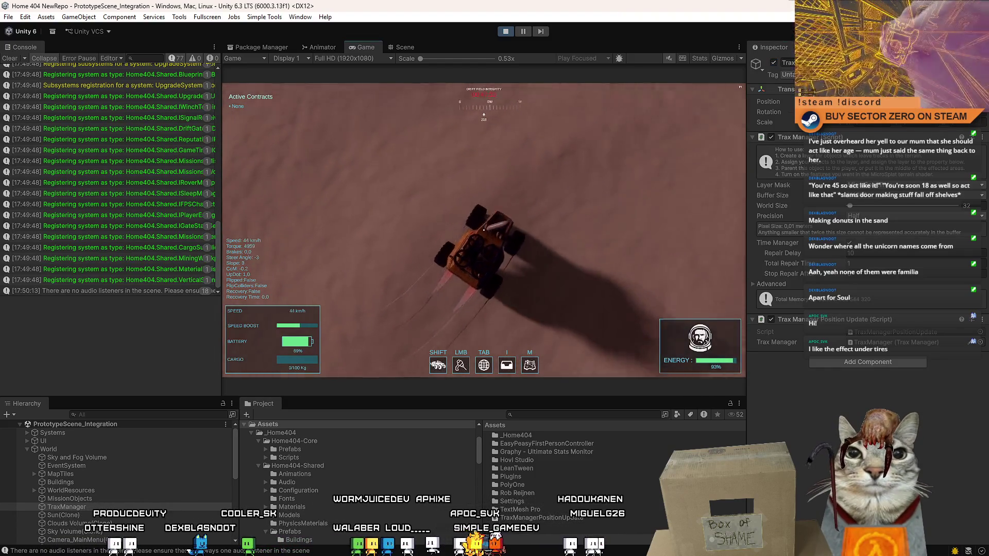
{"action": "key", "text": "s"}
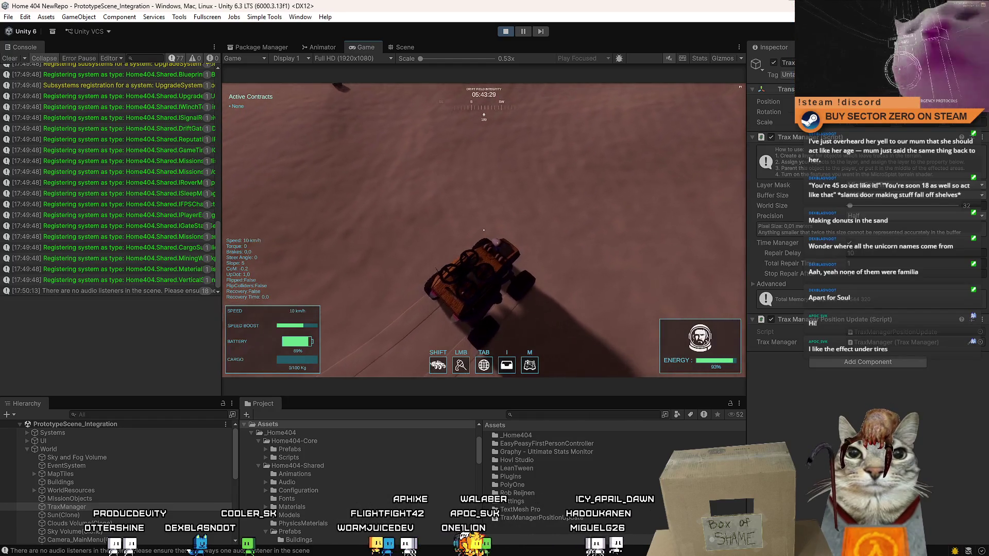
{"action": "key", "text": "w"}
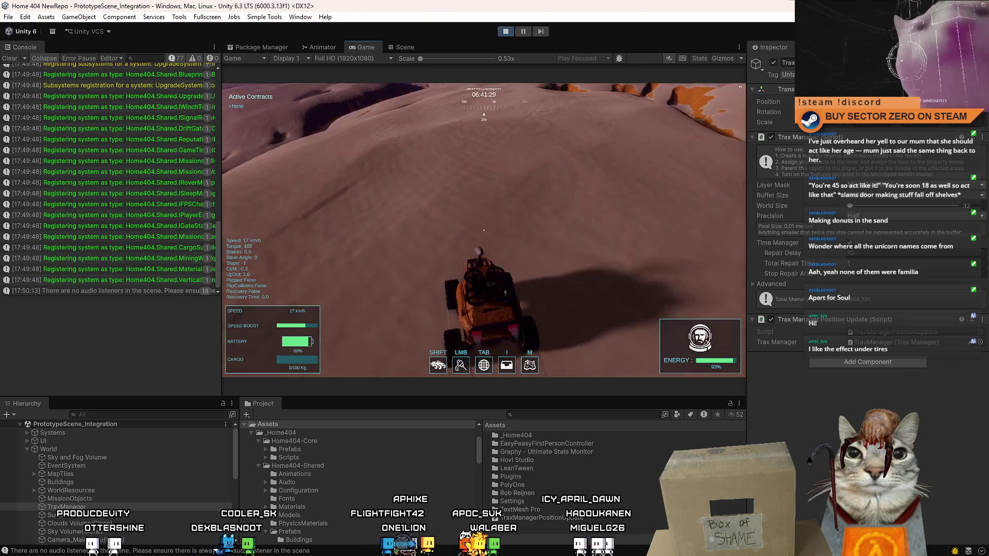
{"action": "key", "text": "s"}
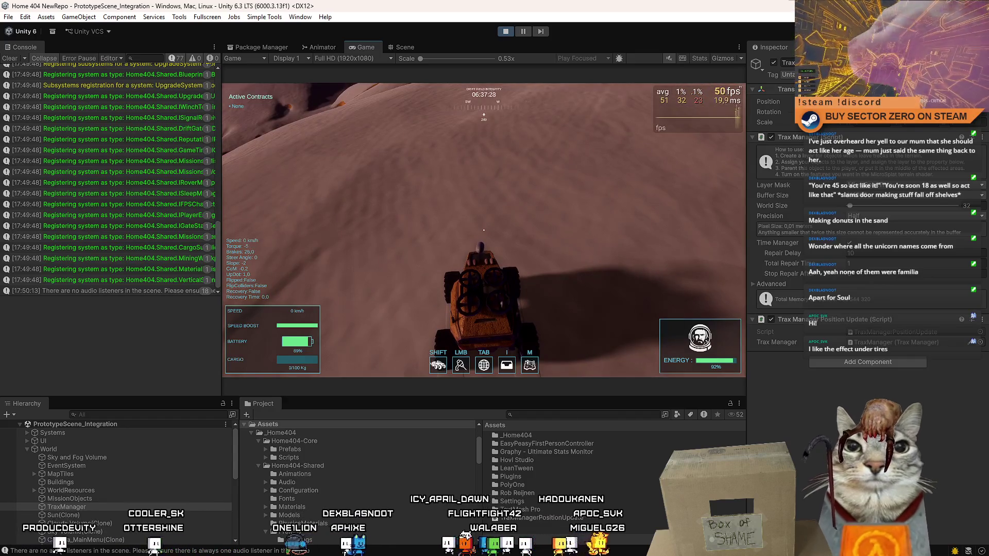
Pause and resume, then drive the rover forward and turn left.
{"action": "key", "text": "Escape"}
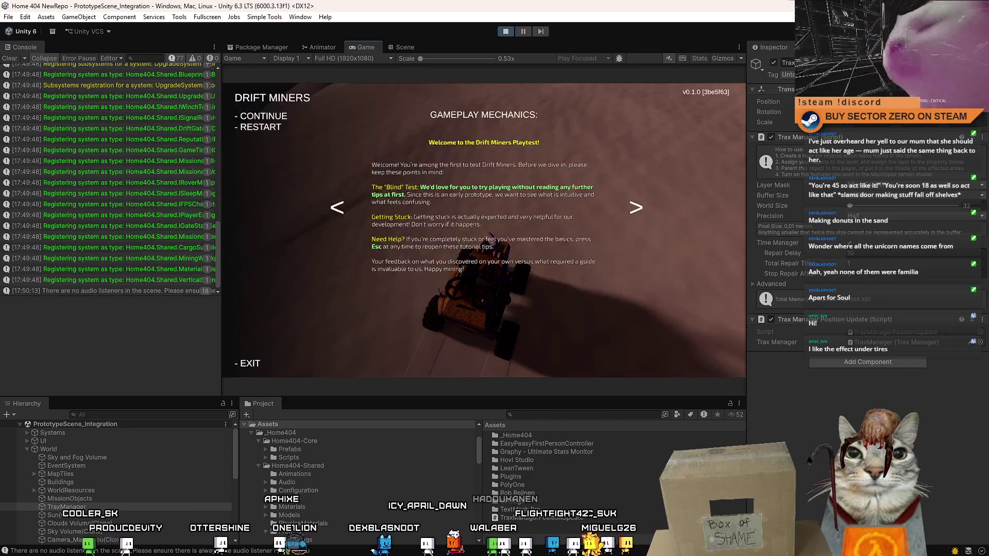
{"action": "key", "text": "Escape"}
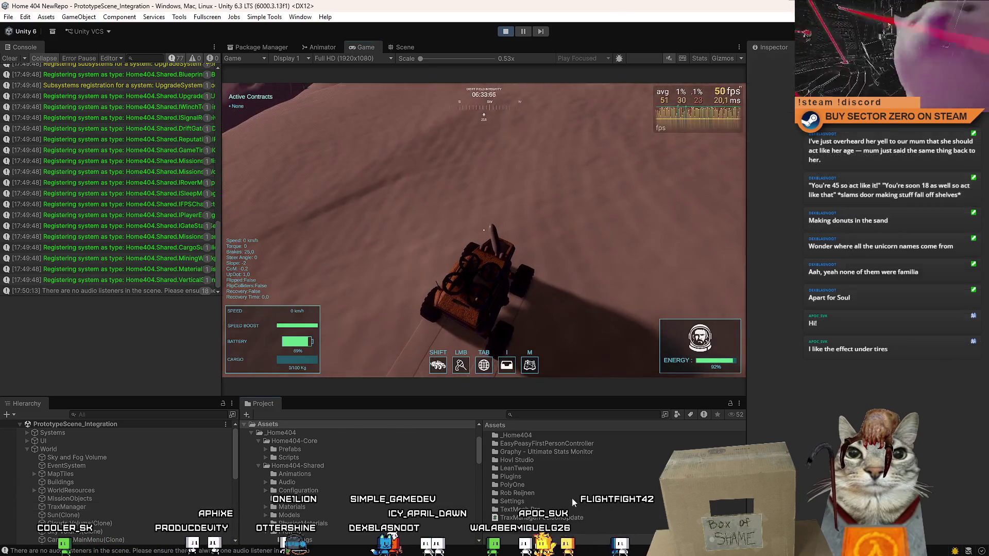
{"action": "key", "text": "w"}
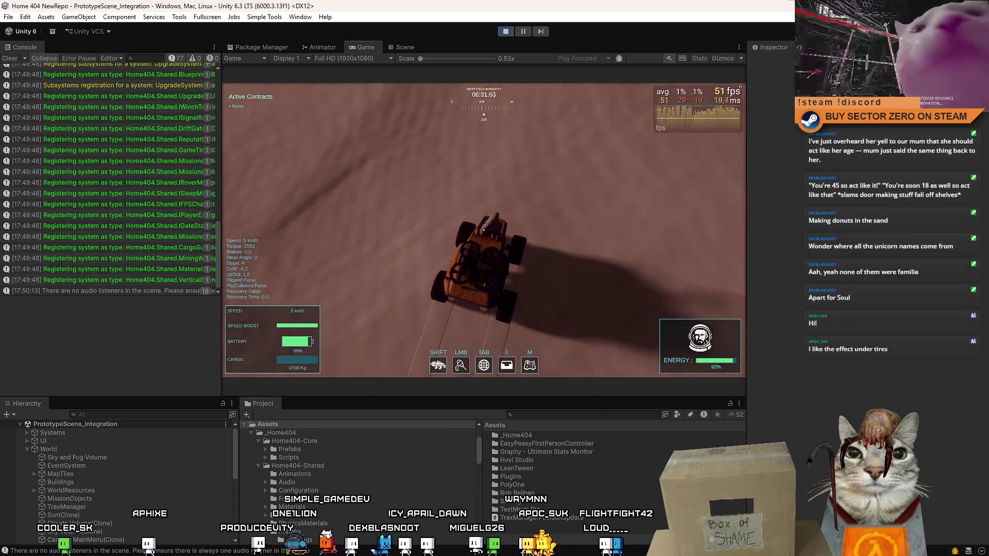
{"action": "key", "text": "a"}
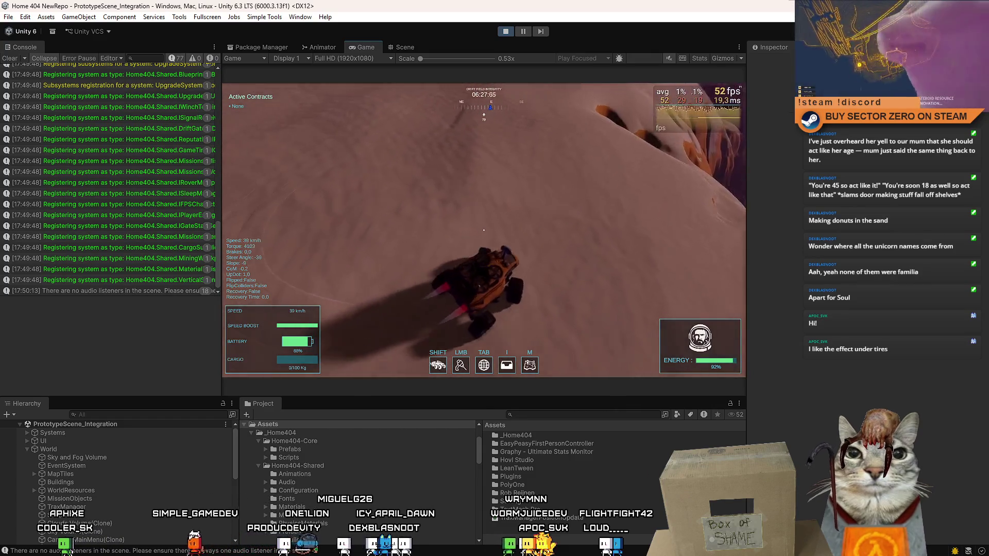
Select TraxManager in the Hierarchy, then drive the rover forward into a sharp turn.
{"action": "key", "text": "Escape"}
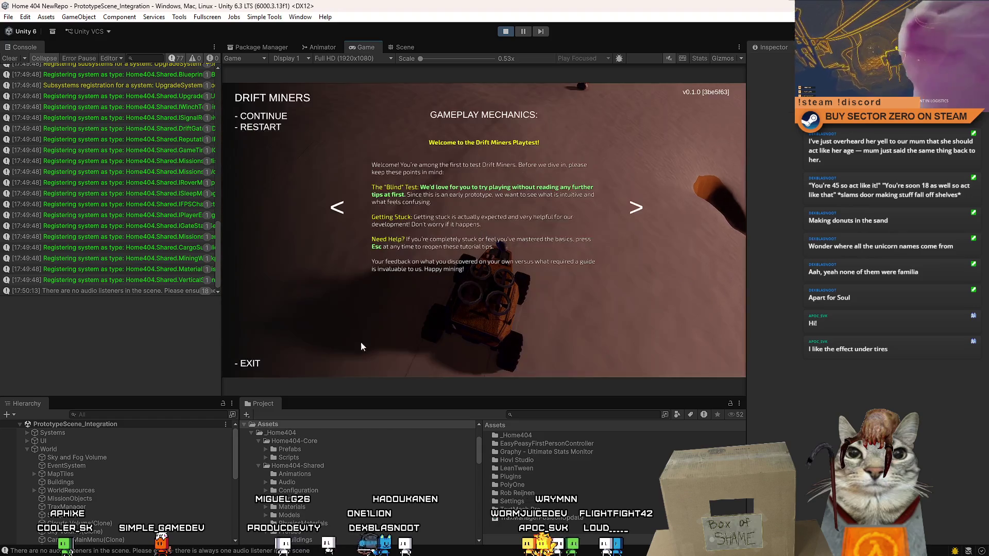
{"action": "key", "text": "Escape"}
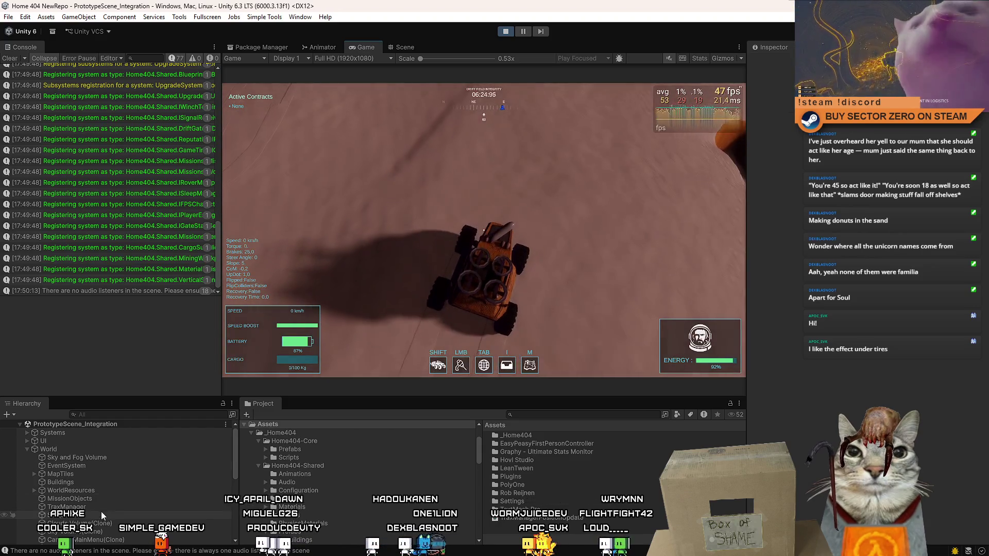
{"action": "left_click", "coordinate": [101, 508]}
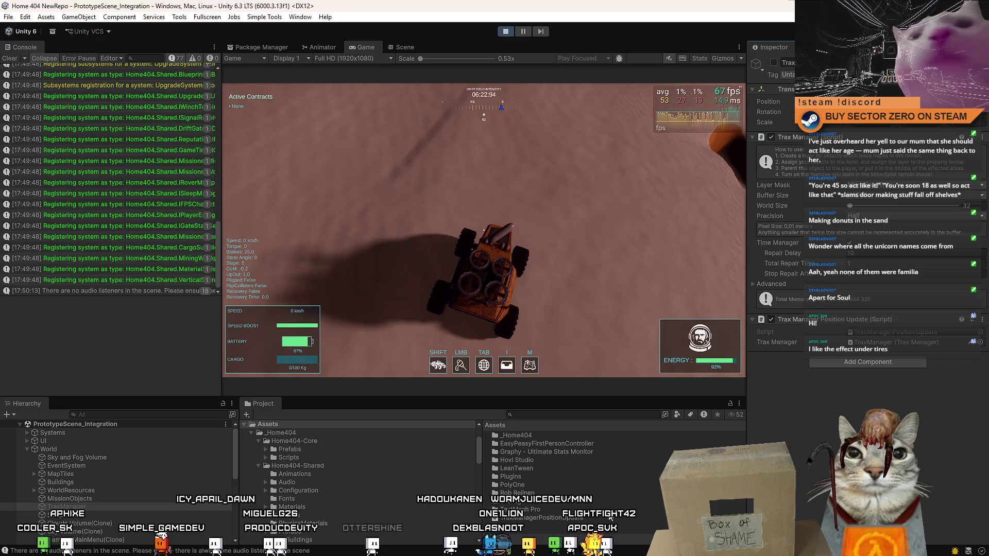
{"action": "left_click", "coordinate": [437, 393]}
{"action": "key", "text": "w"}
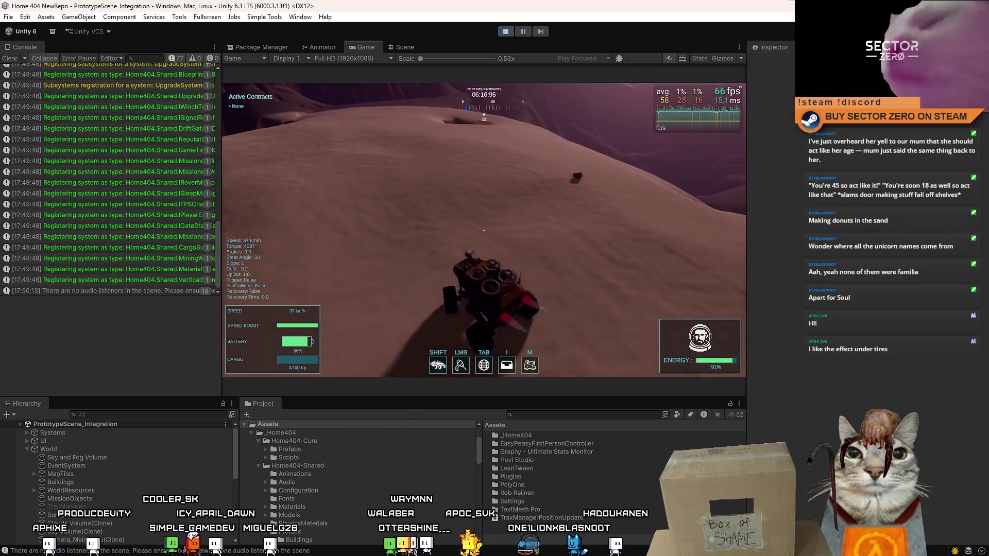
{"action": "key", "text": "a"}
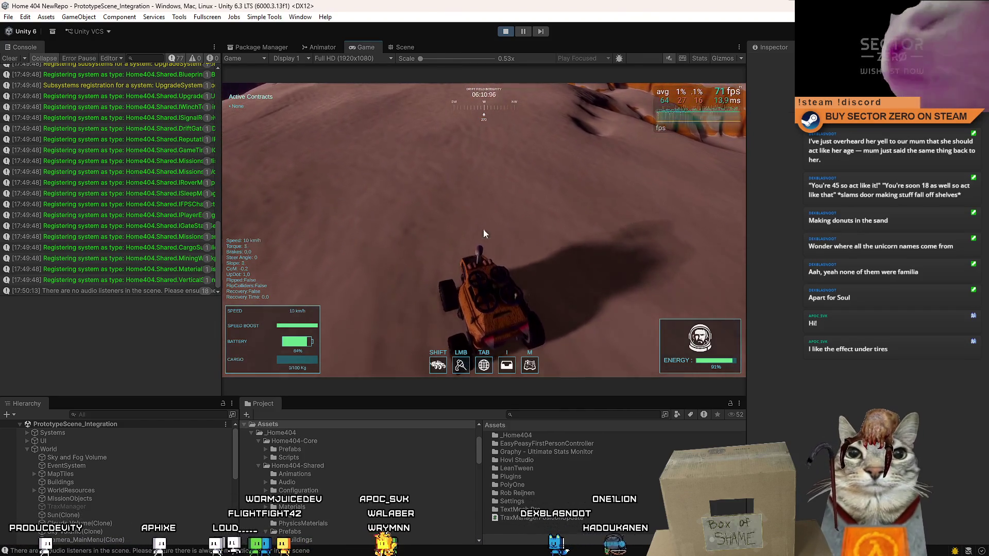
Reactivate TraxManager, drive the rover in tight circles to carve tracks, and pause.
{"action": "key", "text": "Escape"}
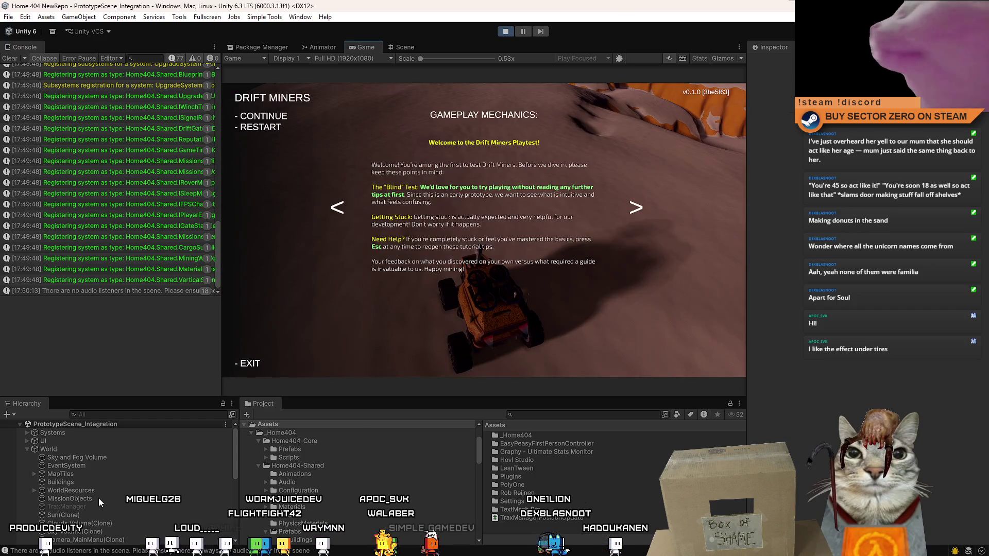
{"action": "key", "text": "Escape"}
{"action": "left_click", "coordinate": [93, 507]}
{"action": "left_click", "coordinate": [773, 62]}
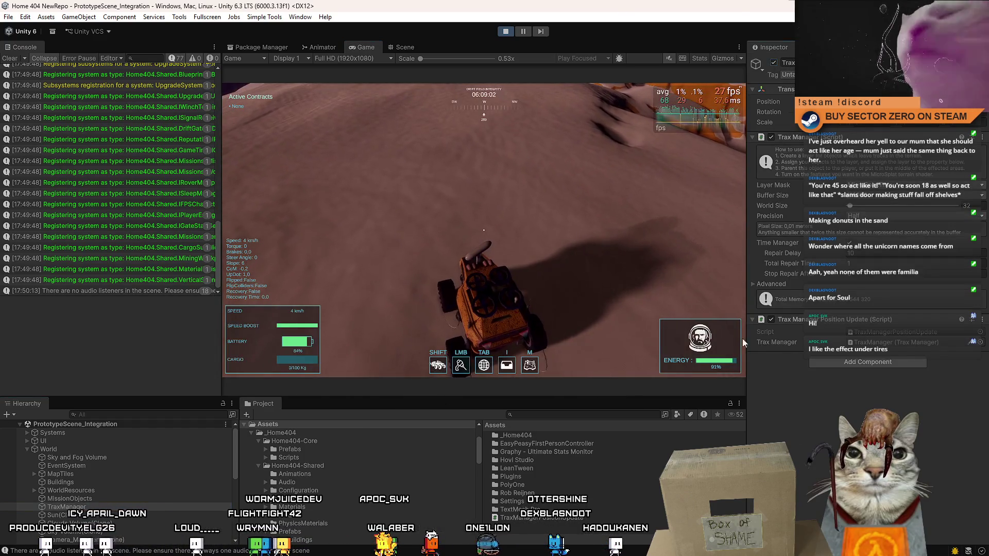
{"action": "left_click", "coordinate": [561, 333]}
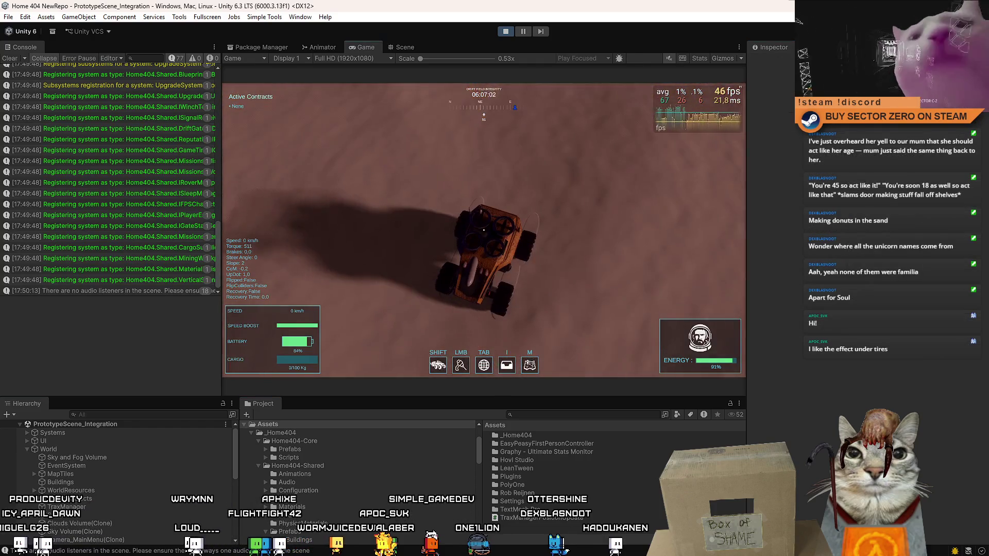
{"action": "key", "text": "w"}
{"action": "key", "text": "a"}
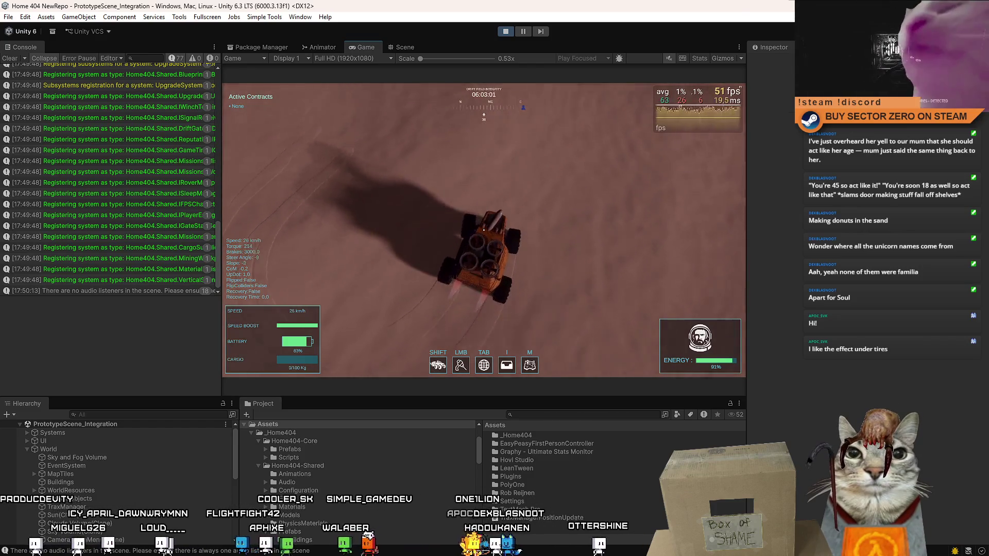
{"action": "key", "text": "Escape"}
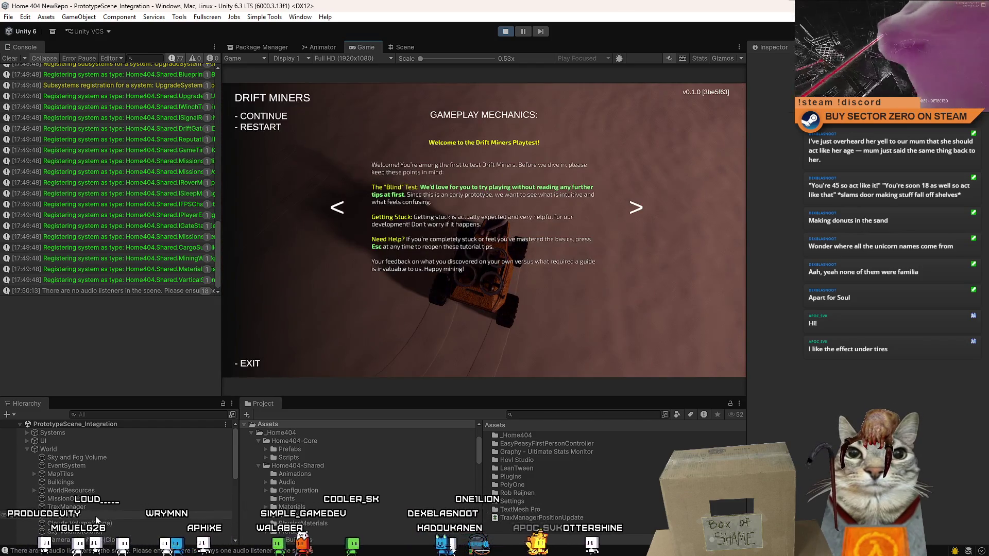
Set the Trax Manager's Buffer Size to K2048.
{"action": "key", "text": "Escape"}
{"action": "left_click", "coordinate": [66, 507]}
{"action": "left_click", "coordinate": [886, 195]}
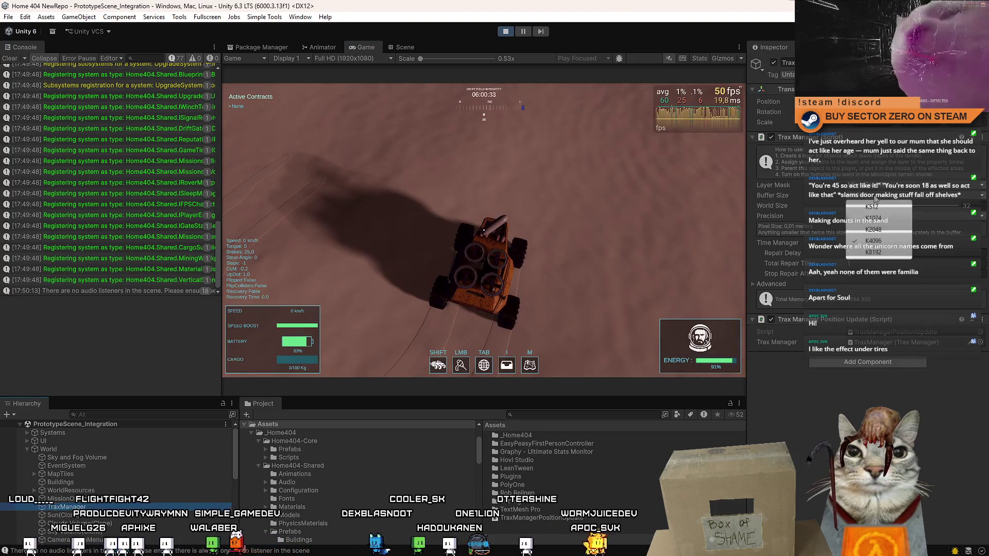
{"action": "left_click", "coordinate": [887, 230]}
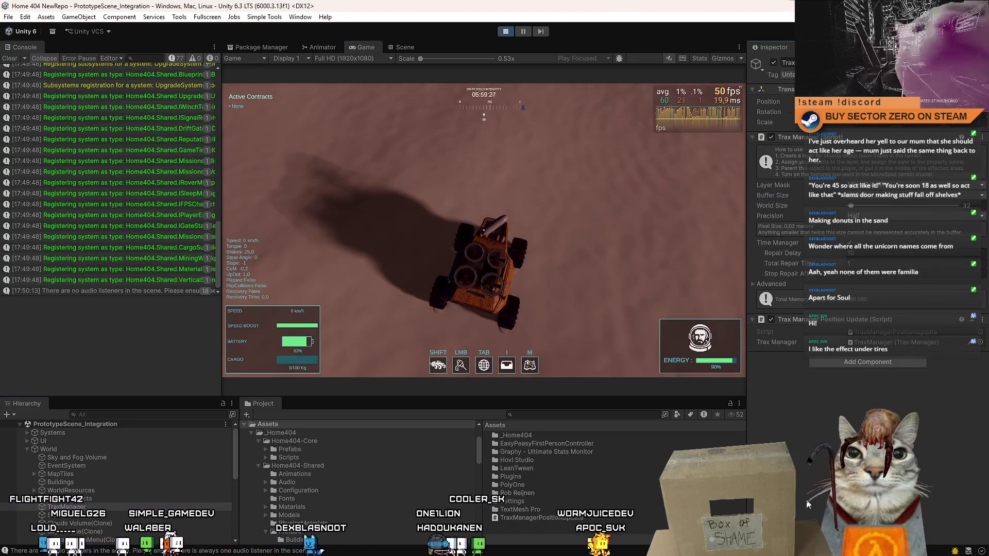
{"action": "left_click", "coordinate": [567, 529]}
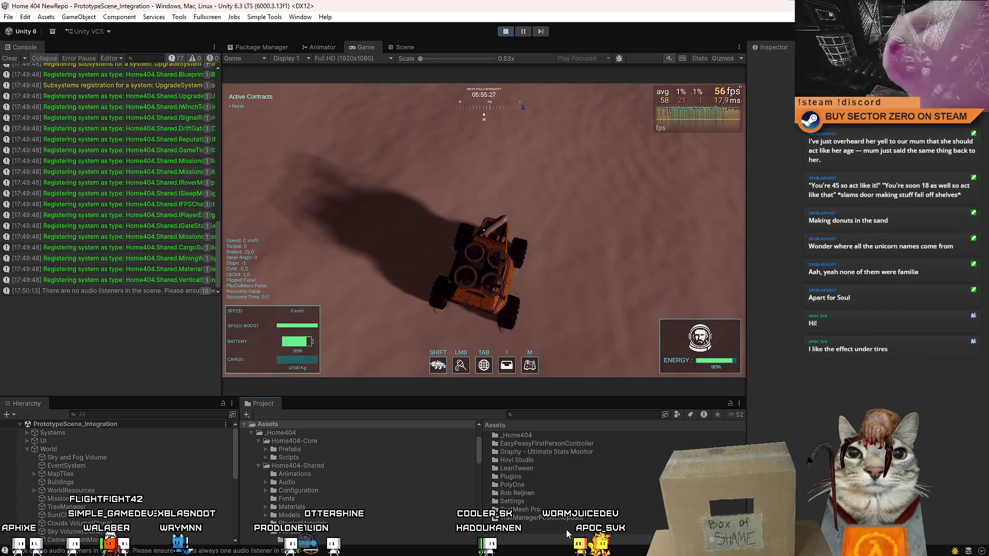
Reselect TraxManager and disable its Trax Manager Position Update script.
{"action": "left_click", "coordinate": [132, 506]}
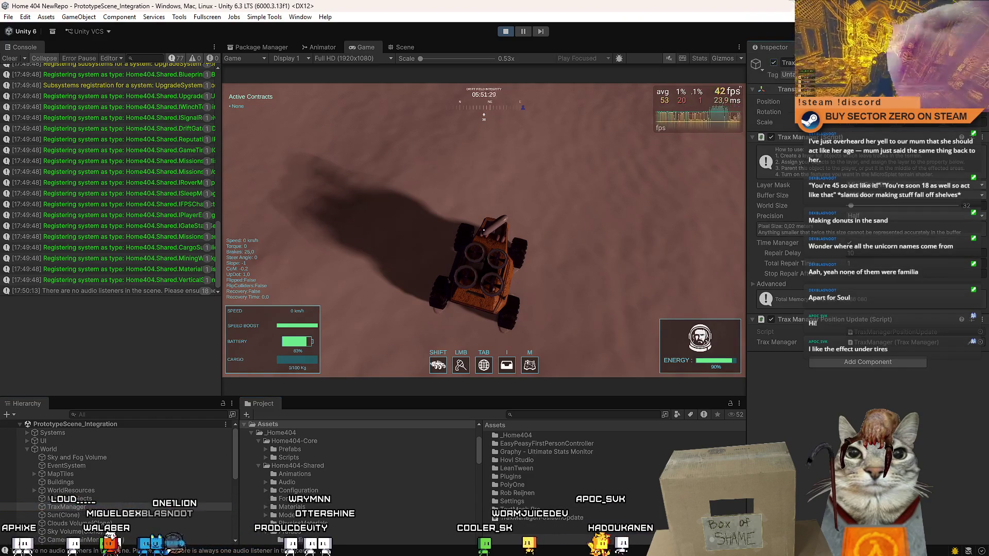
{"action": "left_click", "coordinate": [116, 507]}
{"action": "left_click", "coordinate": [770, 319]}
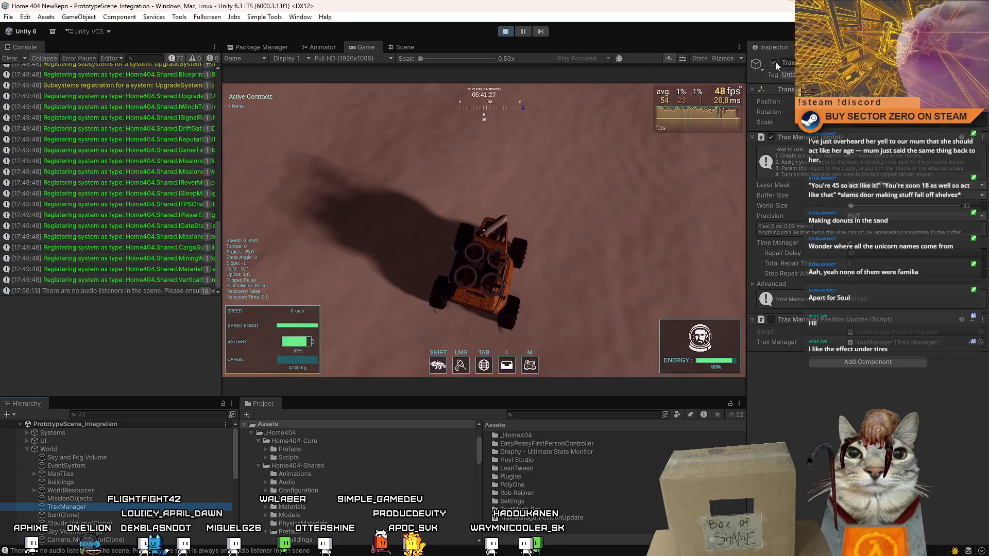
{"action": "left_click", "coordinate": [559, 528]}
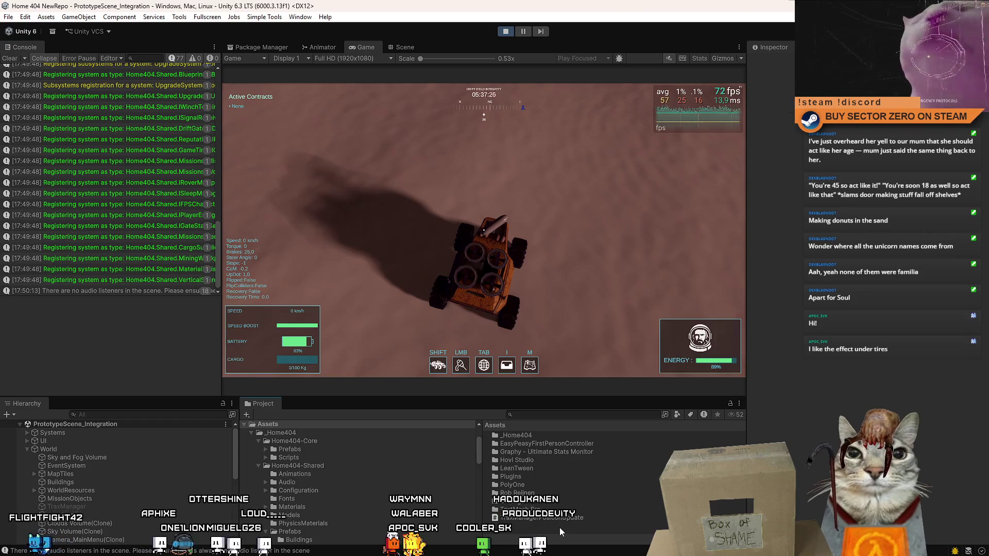
Change the Trax Manager's Buffer Size to K1024.
{"action": "left_click", "coordinate": [130, 507]}
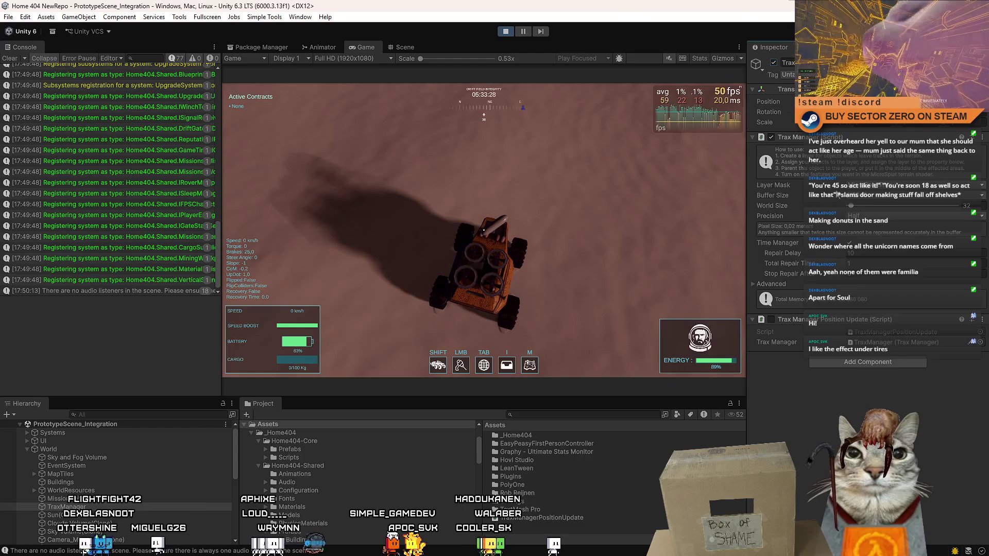
{"action": "left_click", "coordinate": [874, 195]}
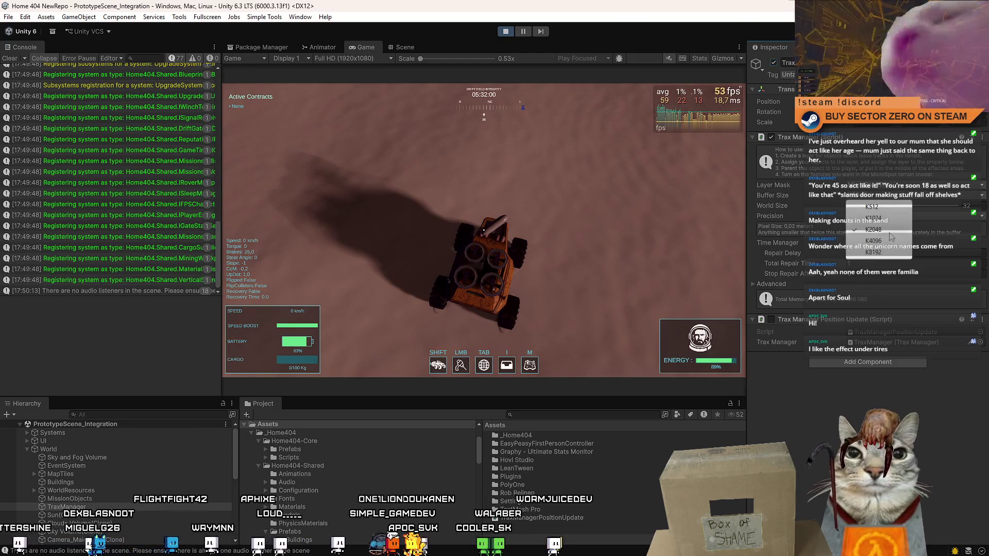
{"action": "left_click", "coordinate": [873, 217]}
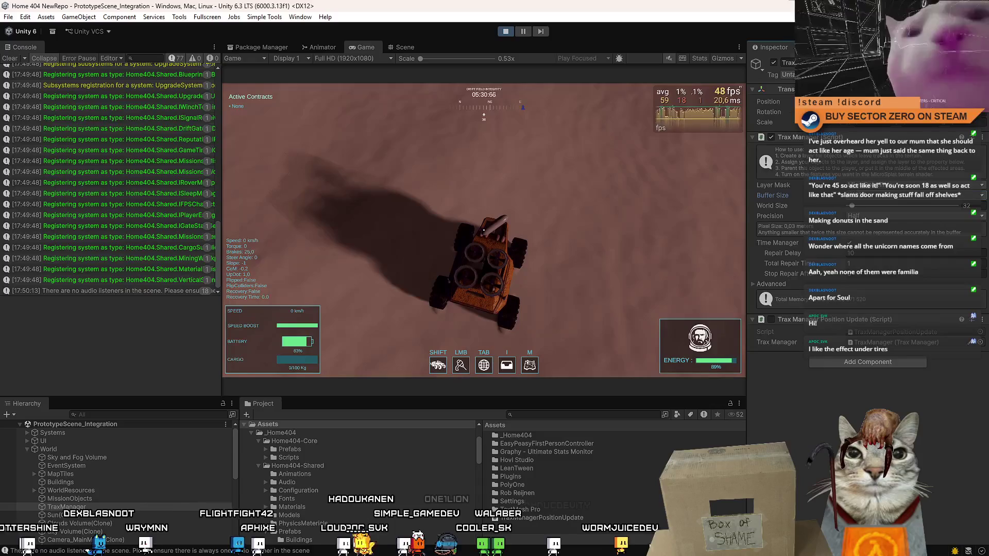
{"action": "left_click", "coordinate": [600, 535]}
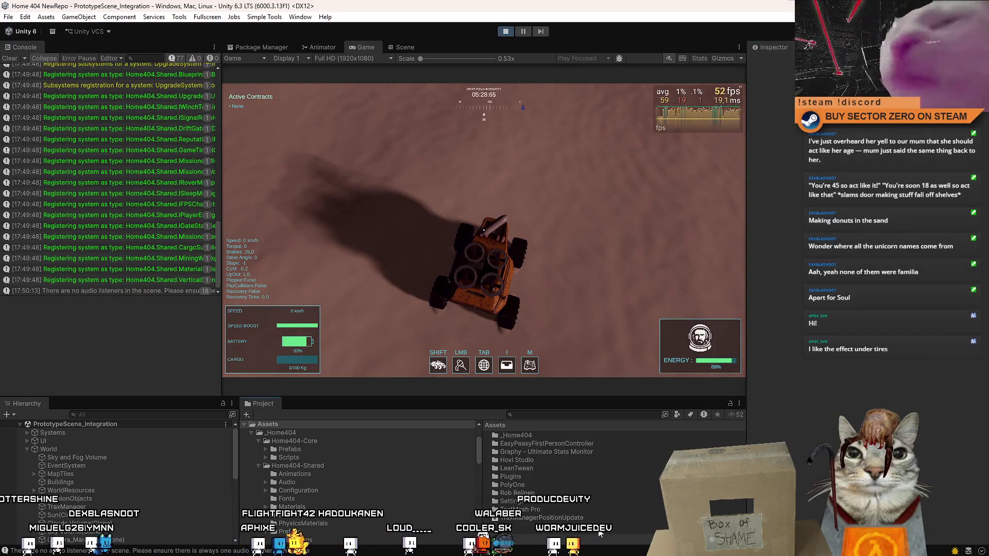
Toggle the Trax Manager component off and on twice.
{"action": "left_click", "coordinate": [100, 506]}
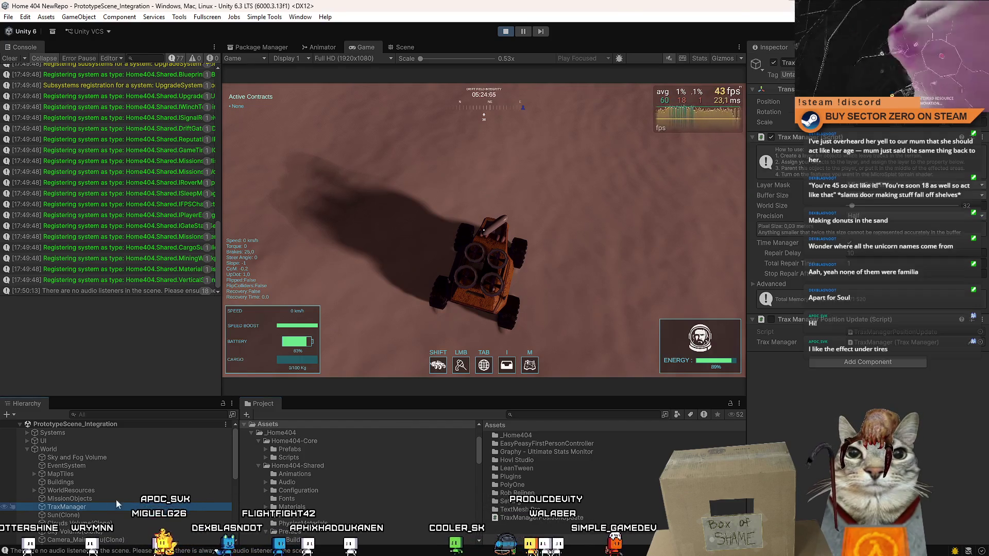
{"action": "left_click", "coordinate": [772, 137]}
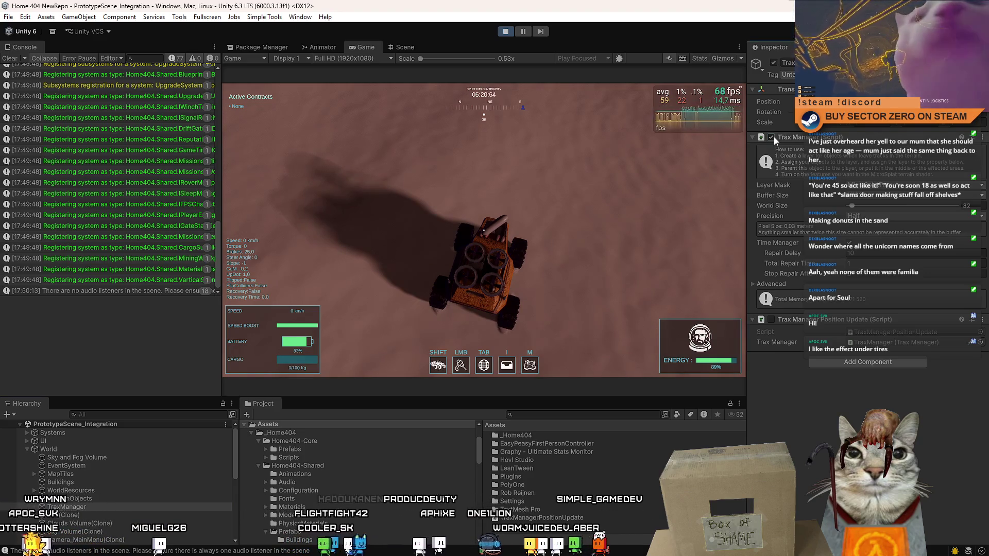
{"action": "left_click", "coordinate": [771, 137]}
{"action": "left_click", "coordinate": [773, 137]}
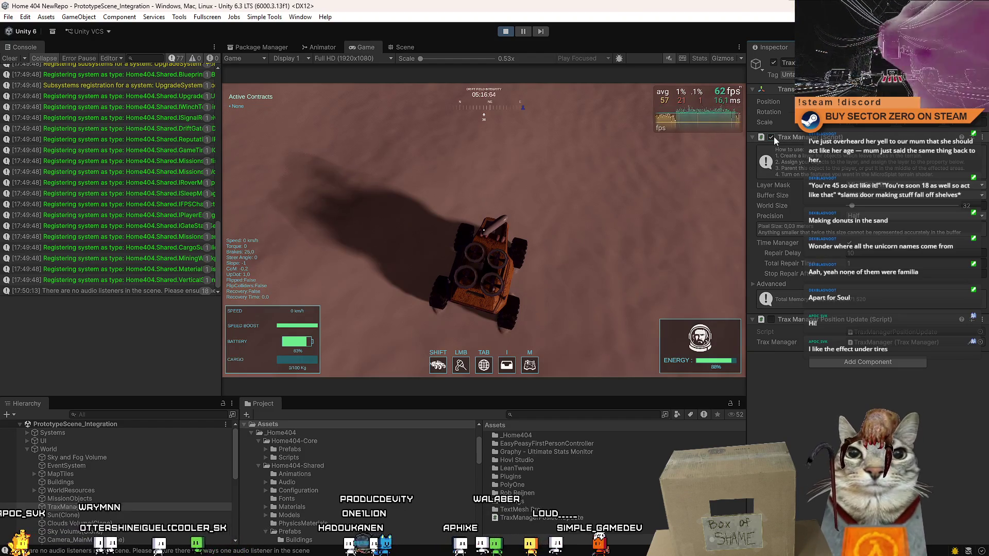
{"action": "left_click", "coordinate": [771, 137]}
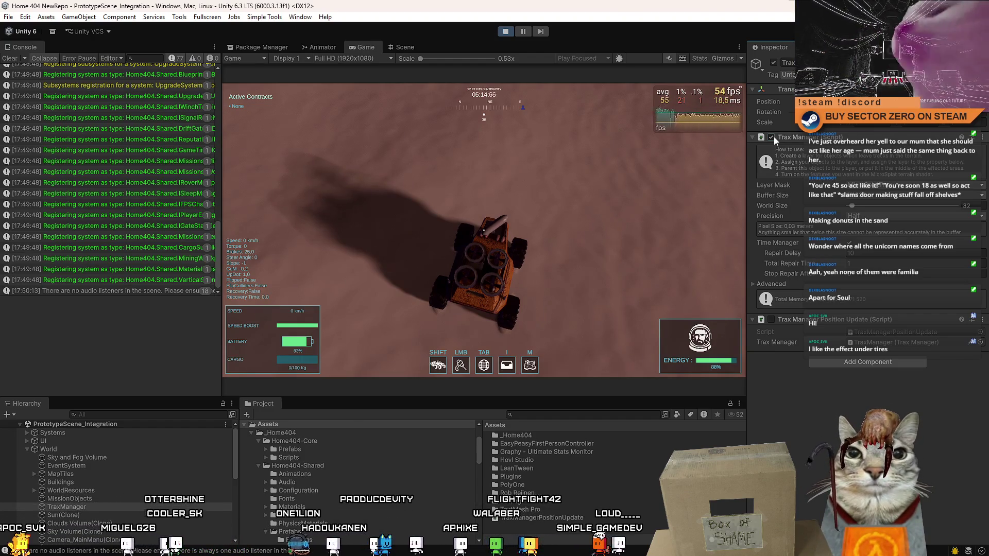
Choose the K512 buffer size so each track pixel covers 0.06 m.
{"action": "left_click", "coordinate": [894, 196]}
{"action": "left_click", "coordinate": [897, 207]}
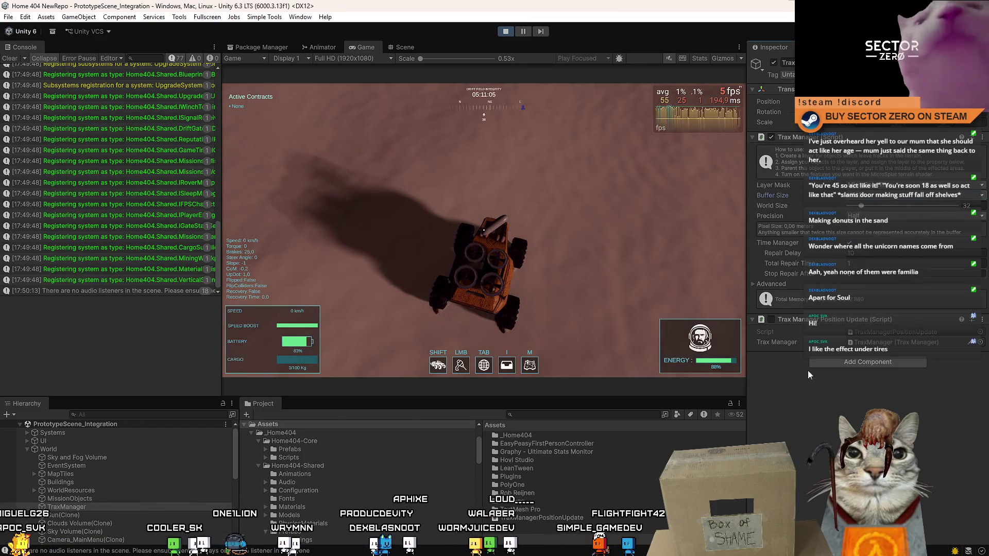
{"action": "left_click", "coordinate": [562, 543]}
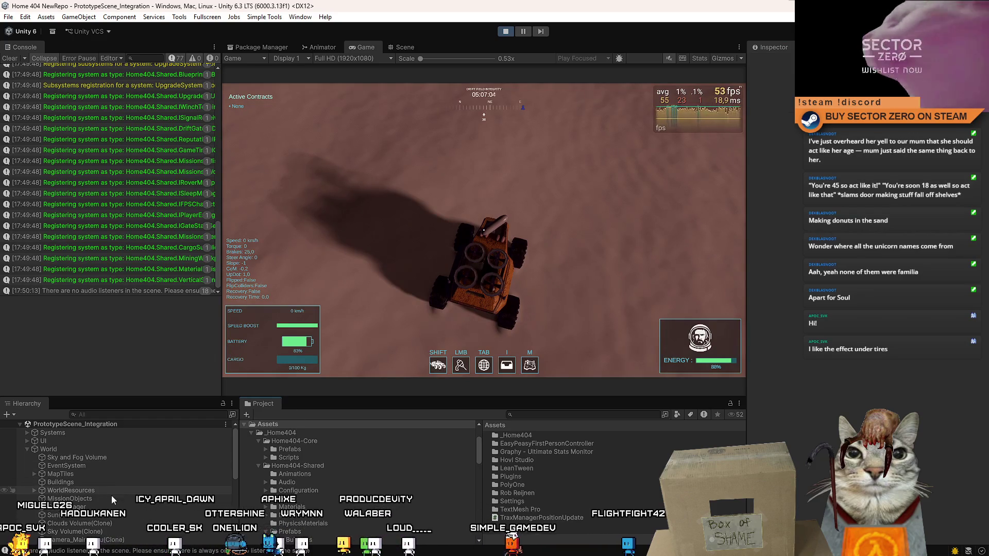
{"action": "left_click", "coordinate": [103, 507]}
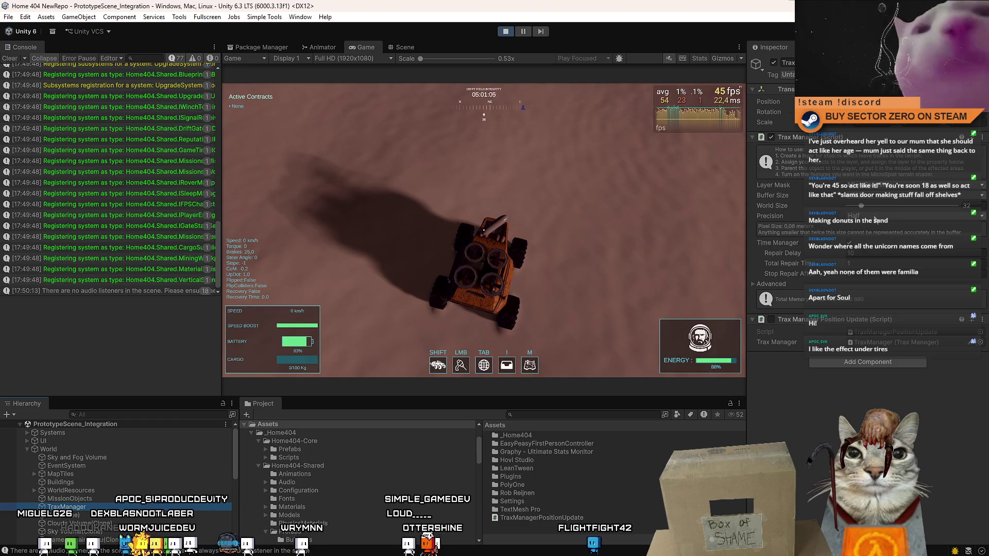
Change Trax Manager Precision from Half to Full, untick Time Manager, and expand Advanced.
{"action": "left_click", "coordinate": [878, 216]}
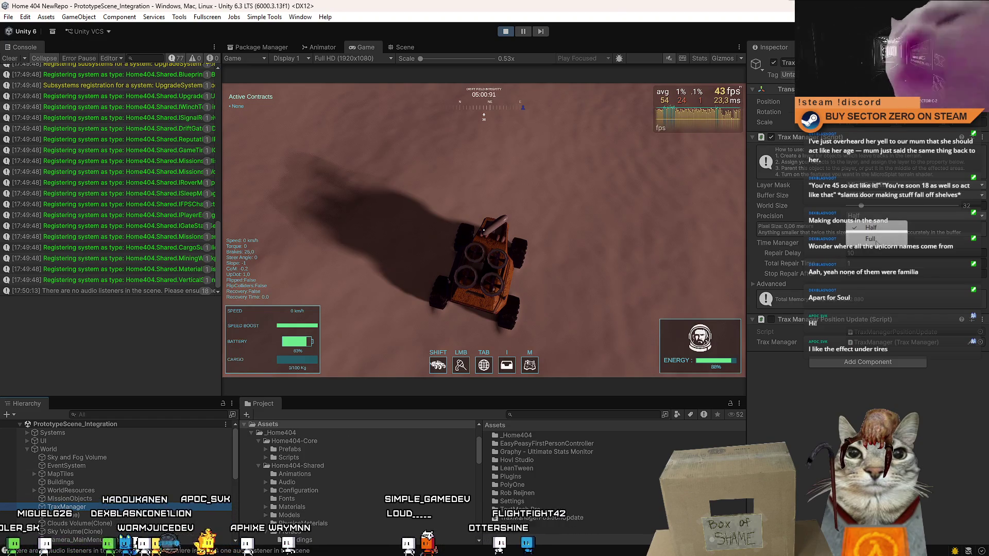
{"action": "left_click", "coordinate": [876, 239]}
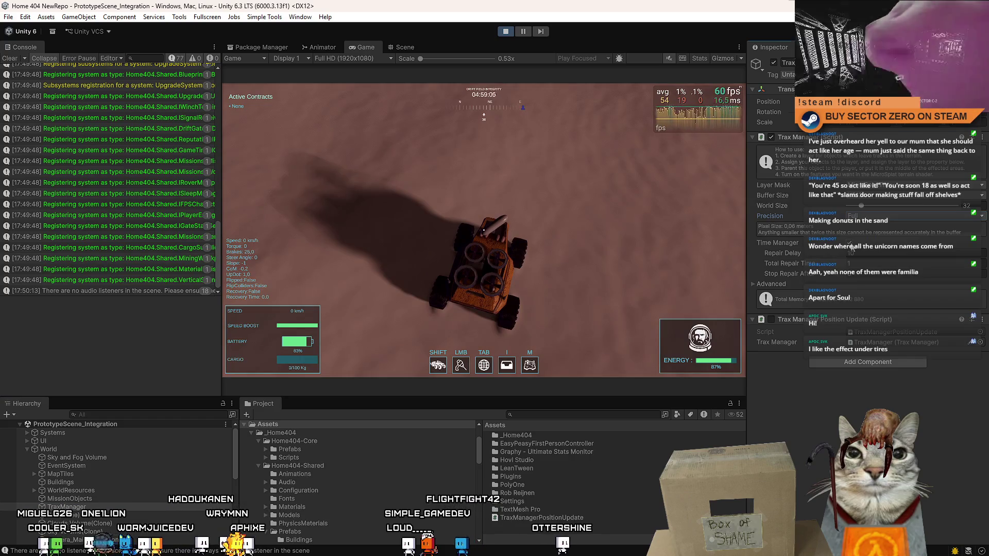
{"action": "left_click", "coordinate": [849, 243]}
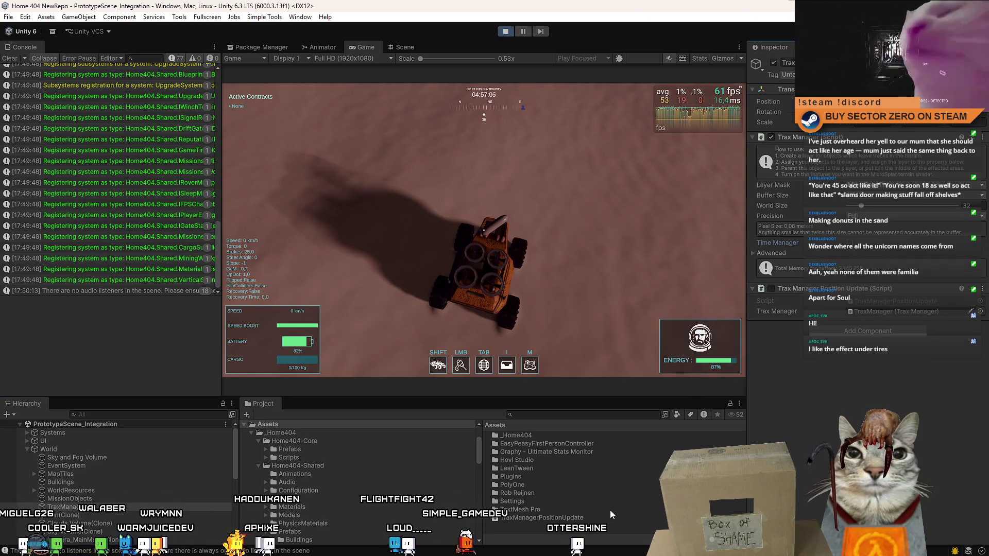
{"action": "left_click", "coordinate": [755, 252]}
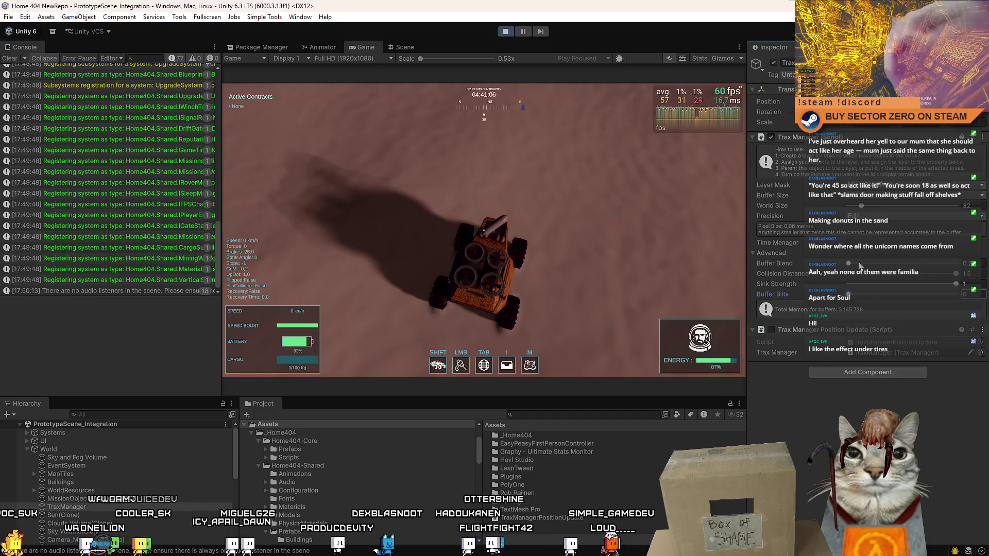
Raise Buffer Blend to 1 and set track Precision back to Half.
{"action": "left_click_drag", "start_coordinate": [859, 266], "coordinate": [987, 263]}
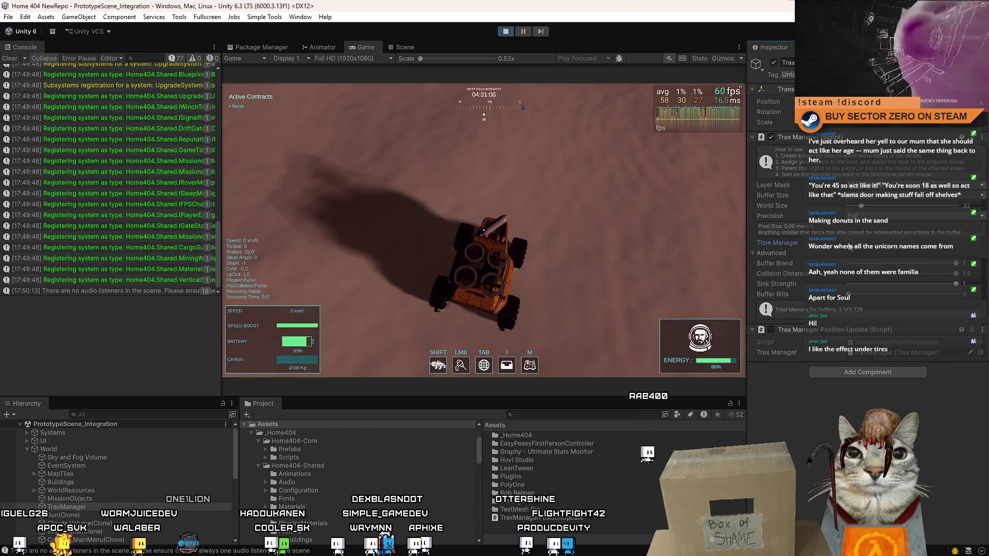
{"action": "left_click", "coordinate": [858, 216]}
{"action": "left_click", "coordinate": [863, 227]}
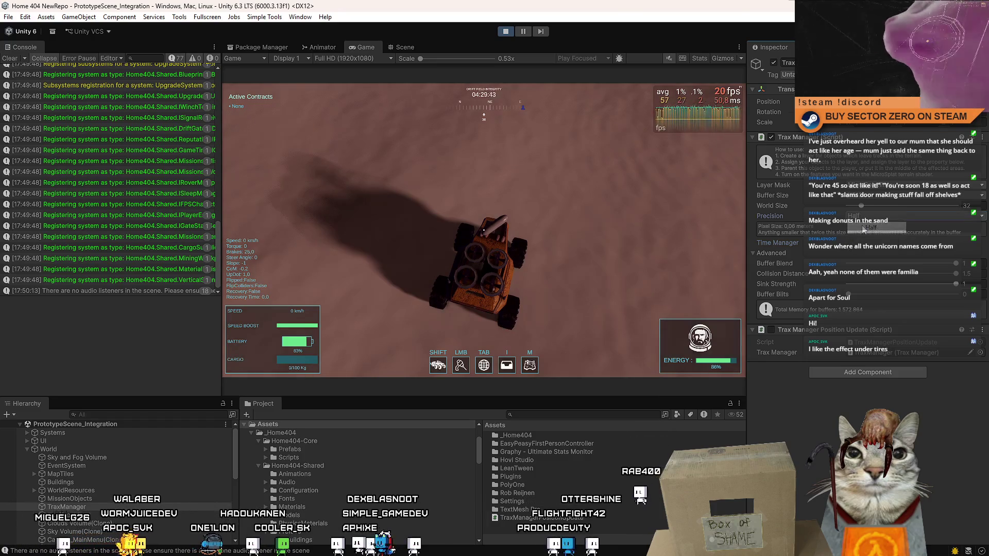
Deactivate the TraxManager object, then reactivate it.
{"action": "left_click", "coordinate": [552, 535]}
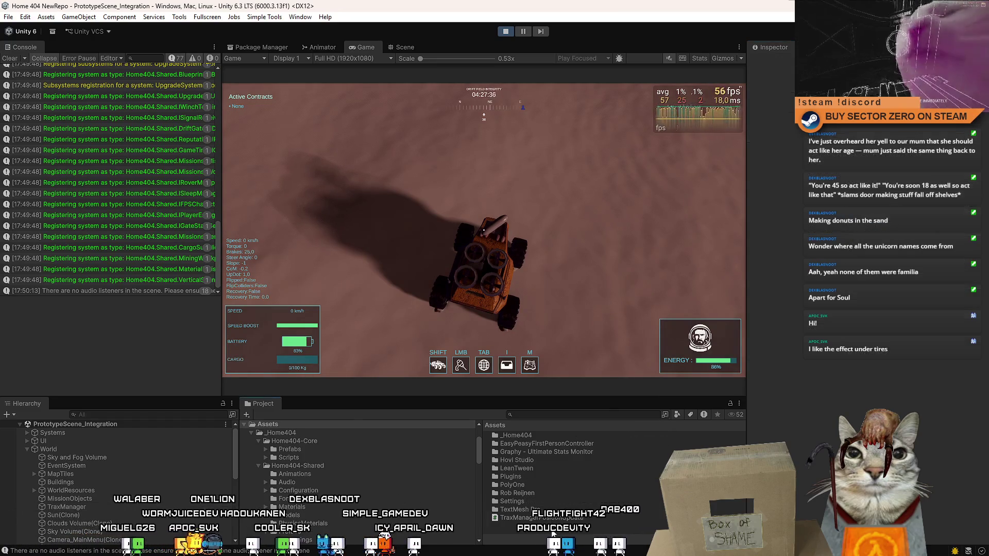
{"action": "left_click", "coordinate": [94, 506]}
{"action": "left_click", "coordinate": [774, 63]}
{"action": "left_click", "coordinate": [528, 521]}
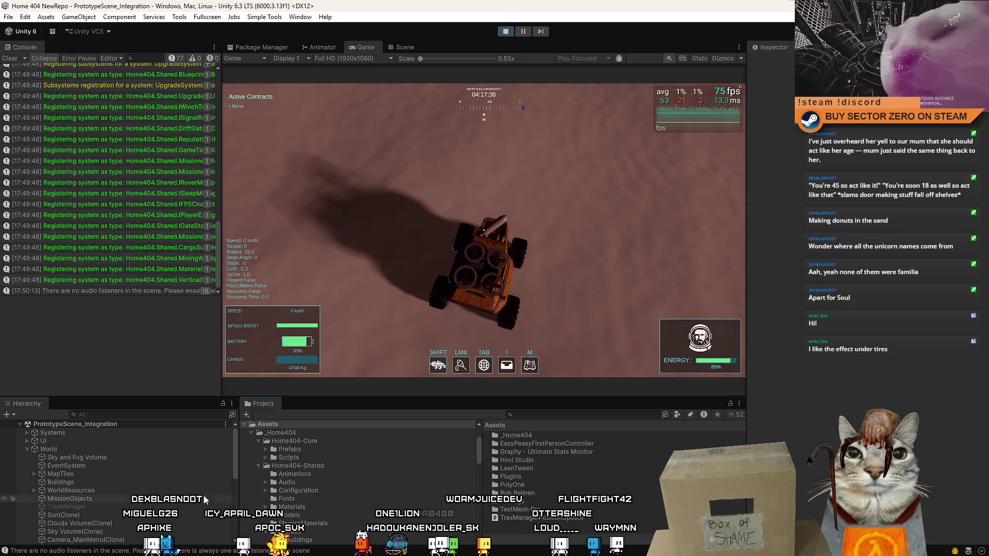
{"action": "left_click", "coordinate": [101, 506]}
{"action": "left_click", "coordinate": [773, 62]}
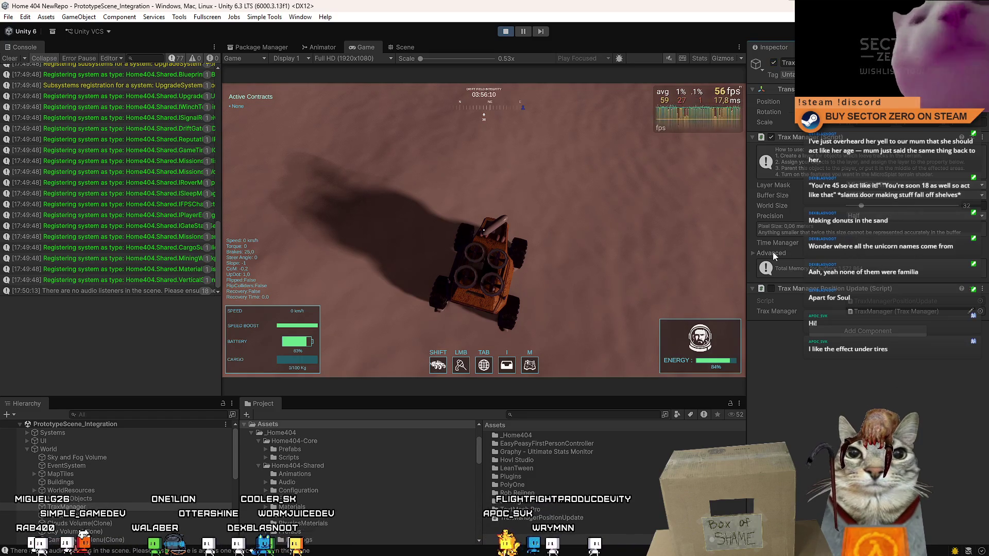
Drop Buffer Blend to its minimum, set Sink Strength to about 0.2, and disable the Trax Manager component.
{"action": "left_click", "coordinate": [754, 253]}
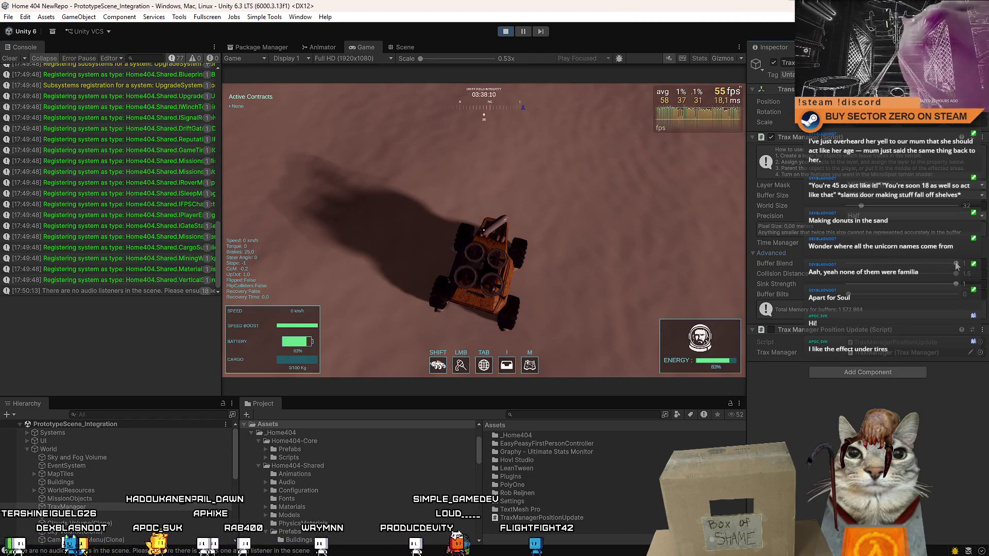
{"action": "left_click_drag", "start_coordinate": [849, 262], "coordinate": [811, 262]}
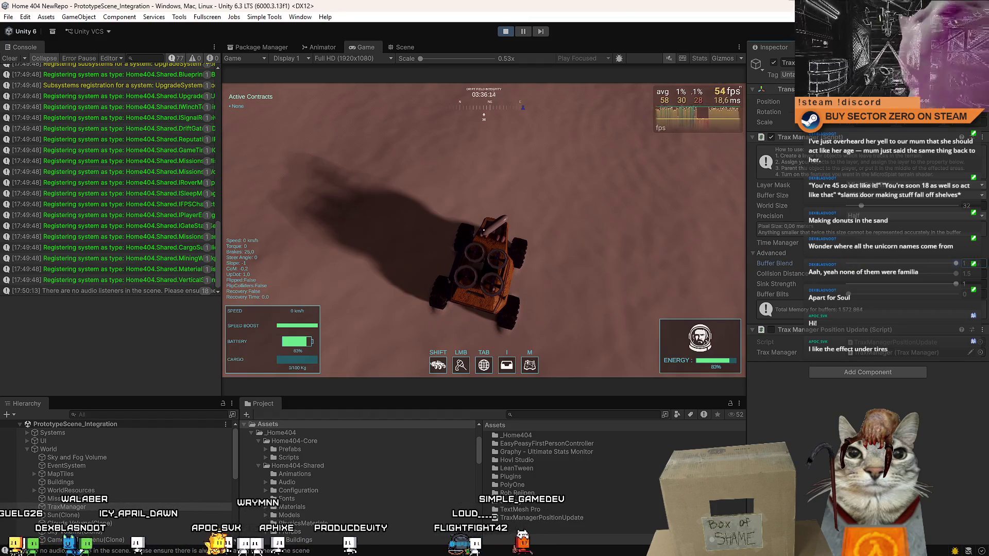
{"action": "left_click", "coordinate": [852, 284]}
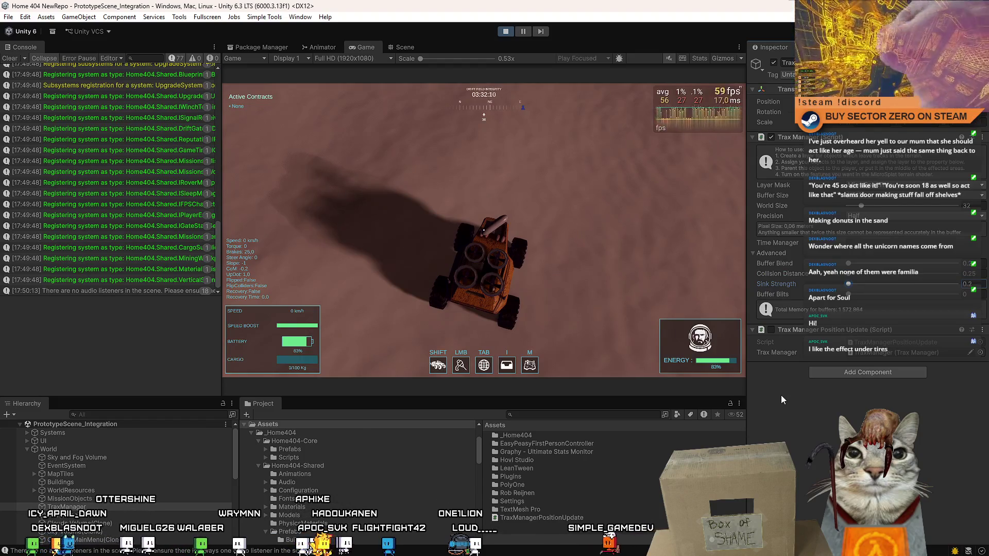
{"action": "left_click", "coordinate": [772, 137]}
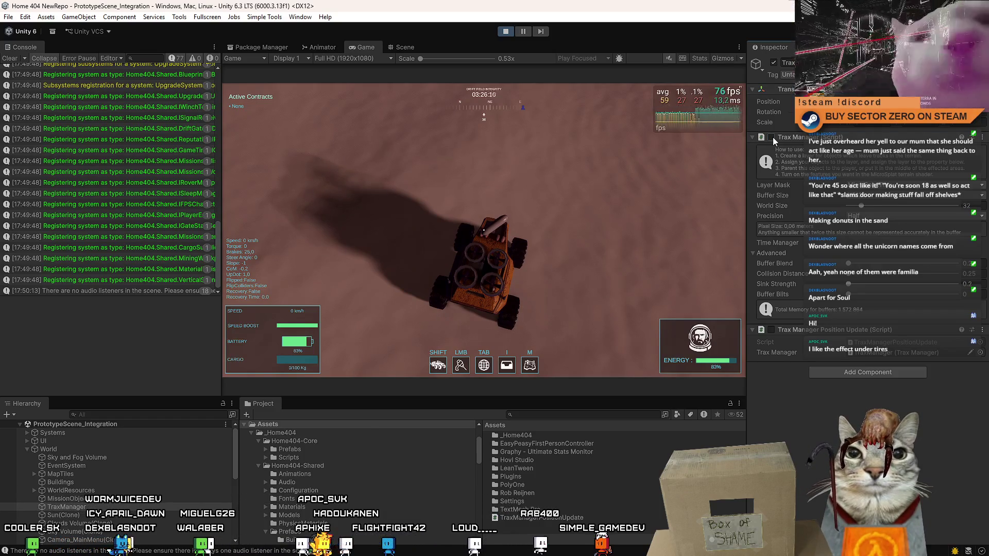
Set the Trax buffer size to K4096 and re-enable the Trax Manager component.
{"action": "left_click", "coordinate": [864, 189]}
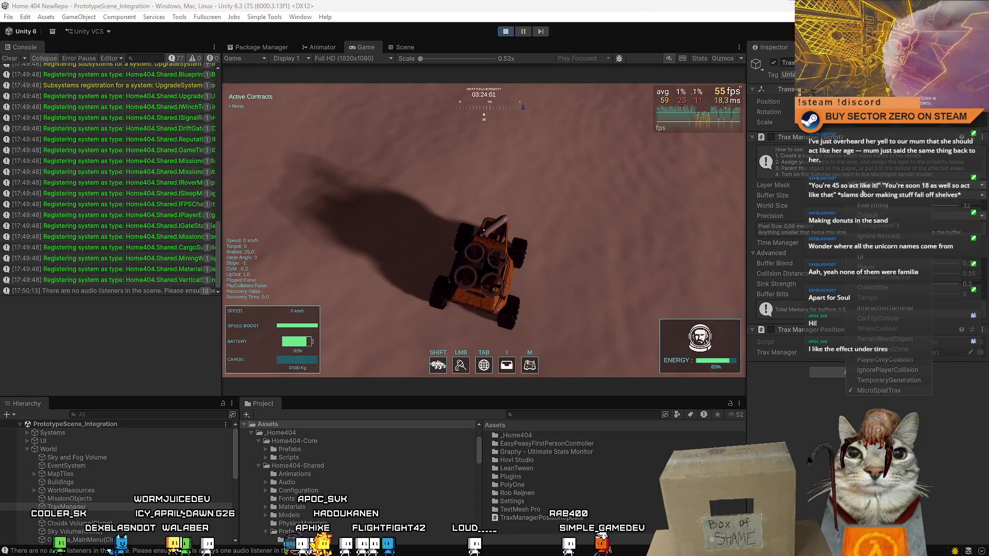
{"action": "left_click", "coordinate": [808, 443]}
{"action": "left_click", "coordinate": [865, 196]}
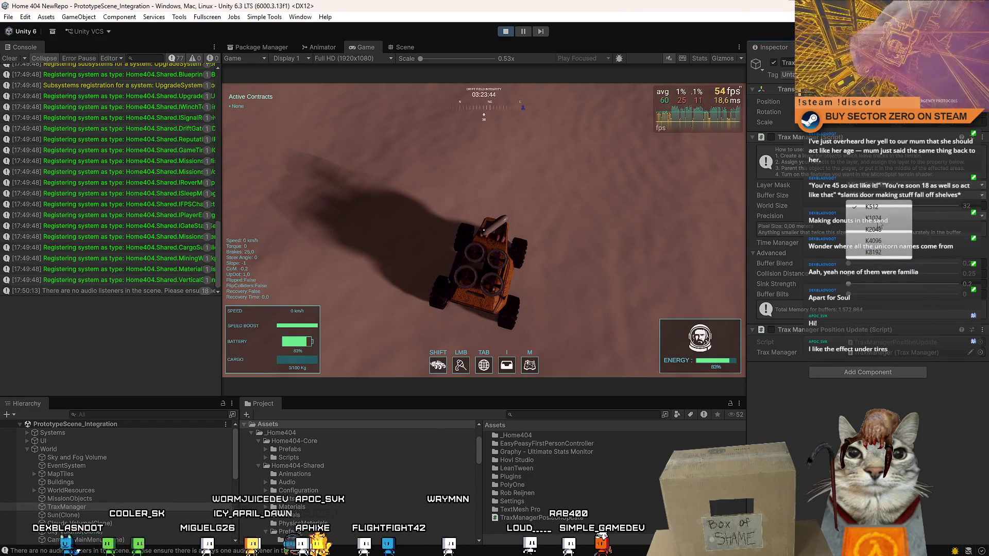
{"action": "left_click", "coordinate": [881, 241]}
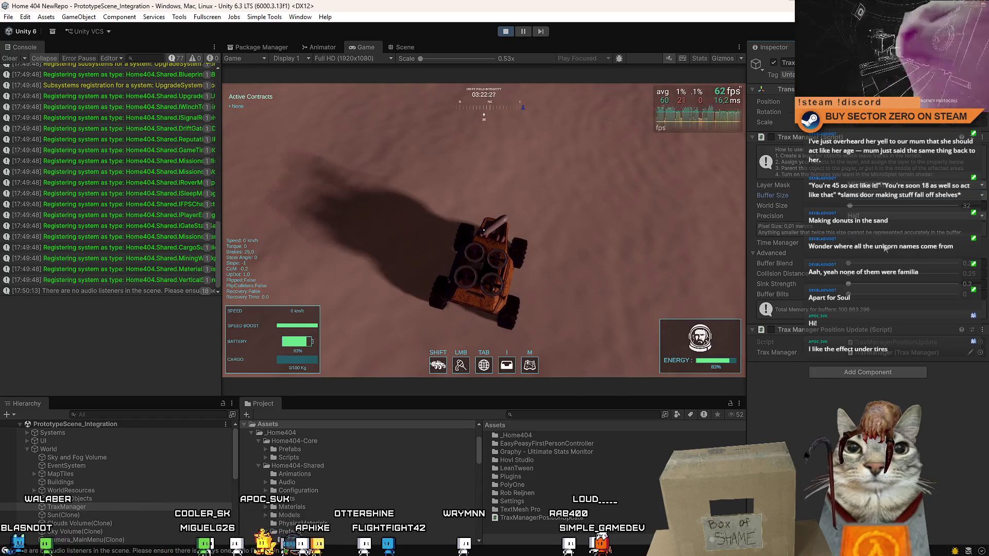
{"action": "left_click", "coordinate": [770, 137]}
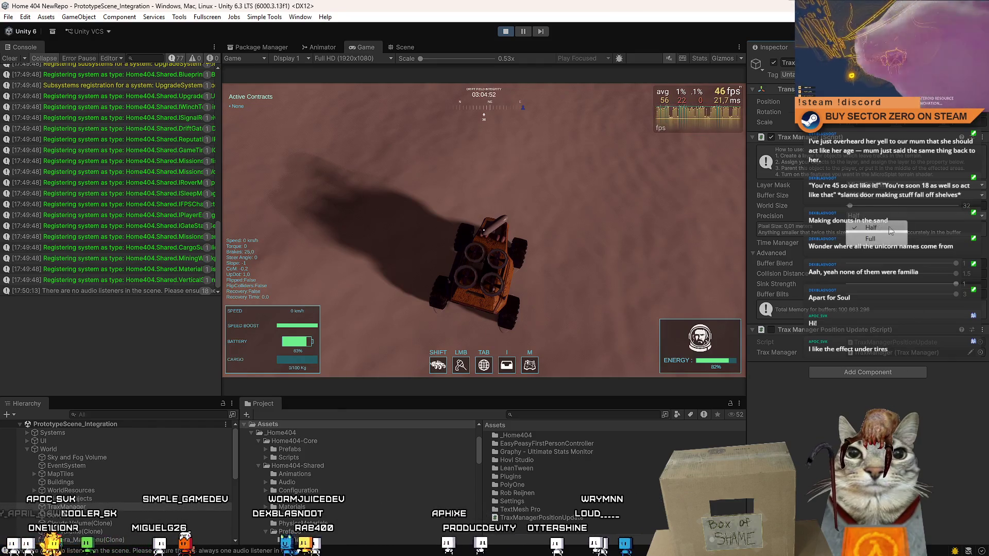
Switch track Precision to Full and drive the rover in the Game view.
{"action": "left_click", "coordinate": [870, 239]}
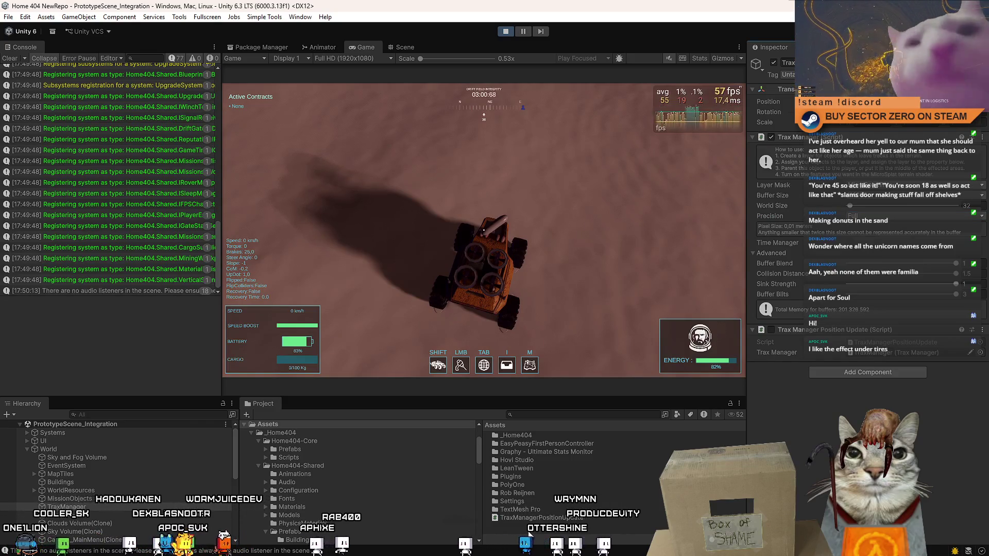
{"action": "left_click", "coordinate": [600, 269]}
{"action": "key", "text": "w"}
{"action": "key", "text": "a"}
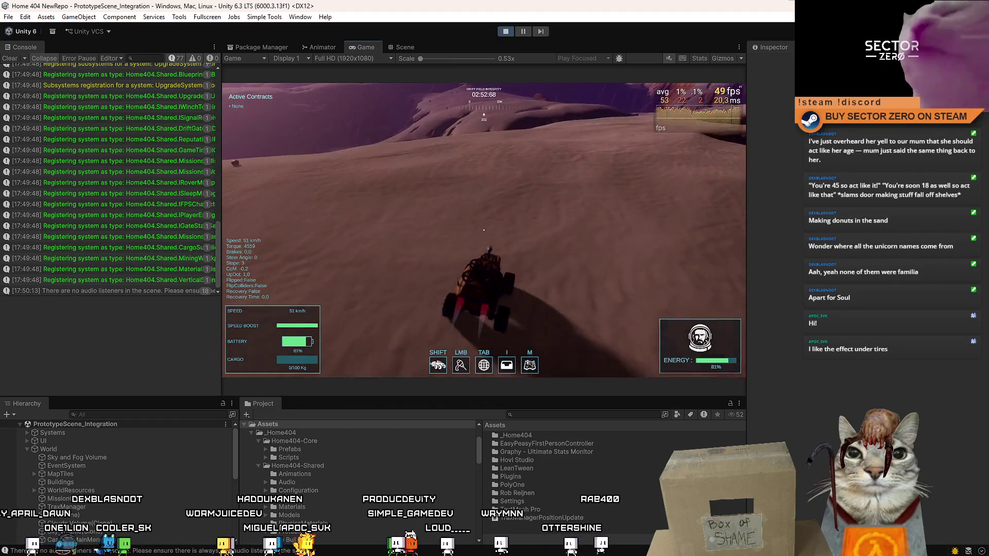
Finish the turn, pause, and enable TraxManager's Trax Manager Position Update script.
{"action": "key", "text": "d"}
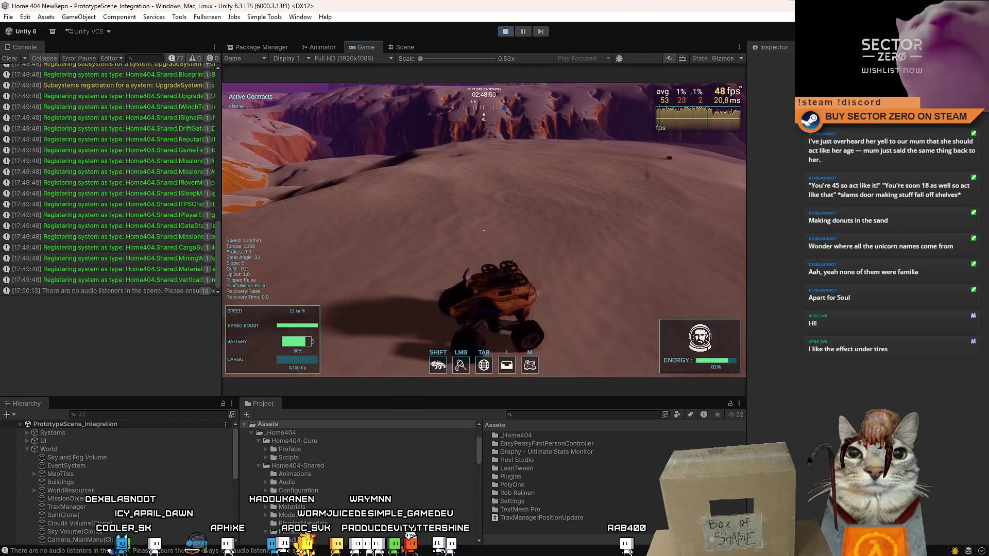
{"action": "key", "text": "Escape"}
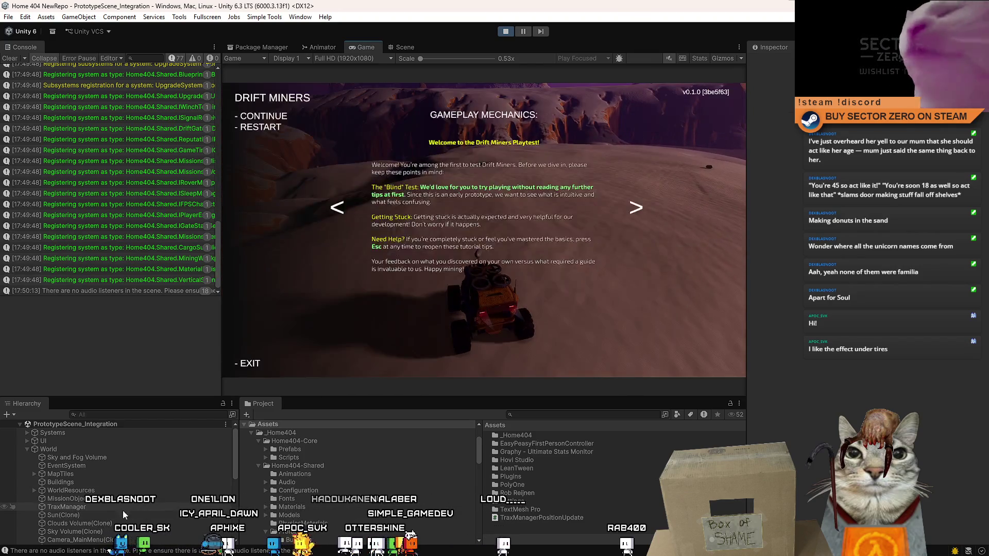
{"action": "key", "text": "Escape"}
{"action": "left_click", "coordinate": [67, 507]}
{"action": "left_click", "coordinate": [772, 289]}
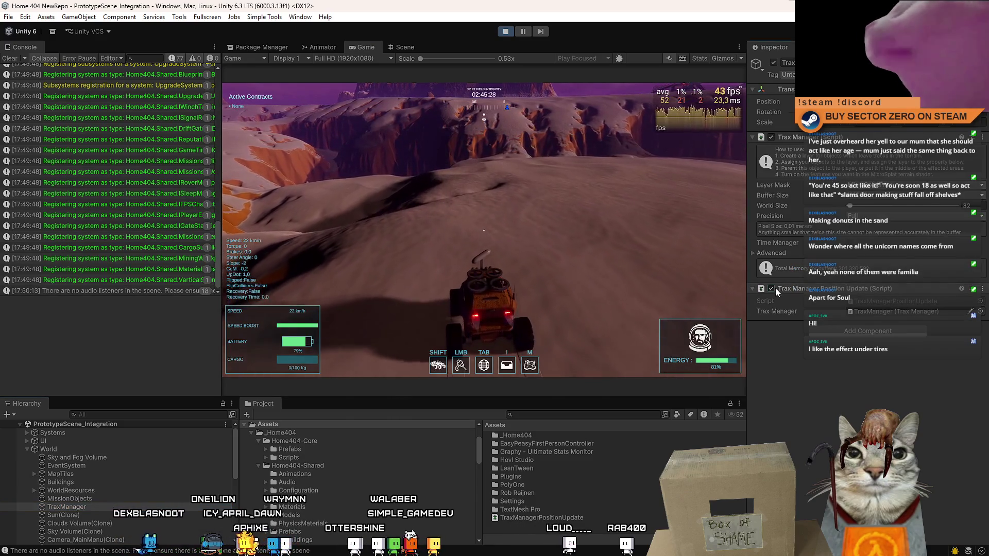
Drive the rover in curves and stops to carve tire tracks, then pause.
{"action": "key", "text": "w"}
{"action": "key", "text": "d"}
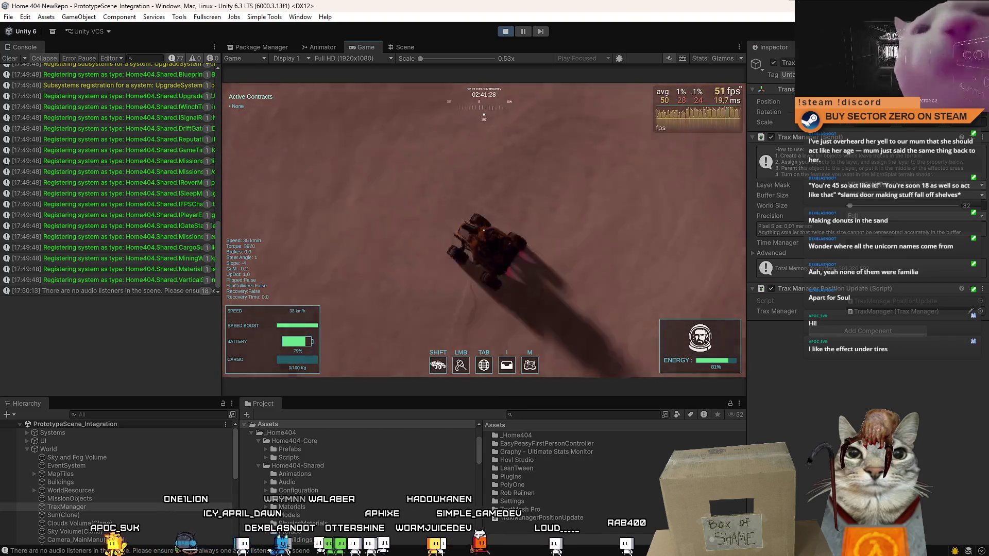
{"action": "key", "text": "a"}
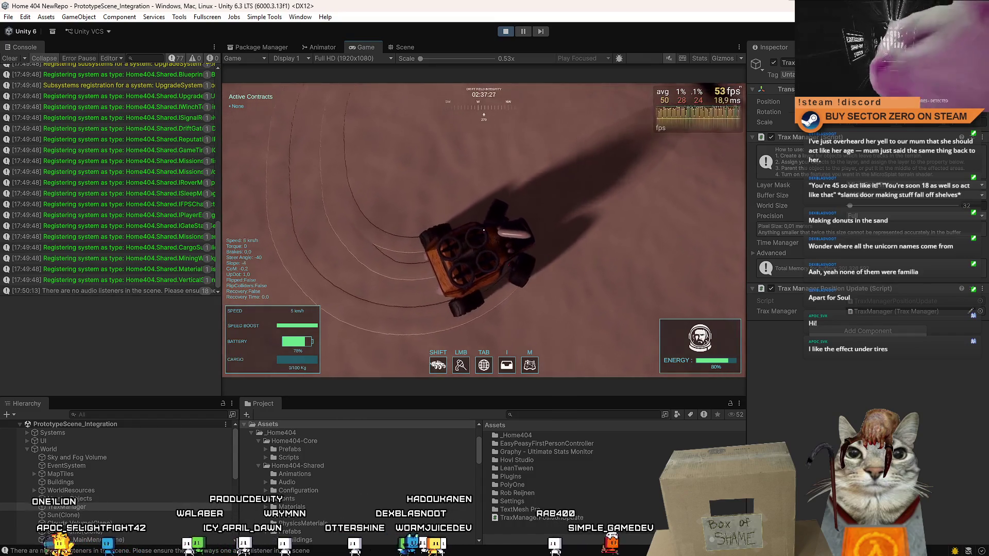
{"action": "key", "text": "s"}
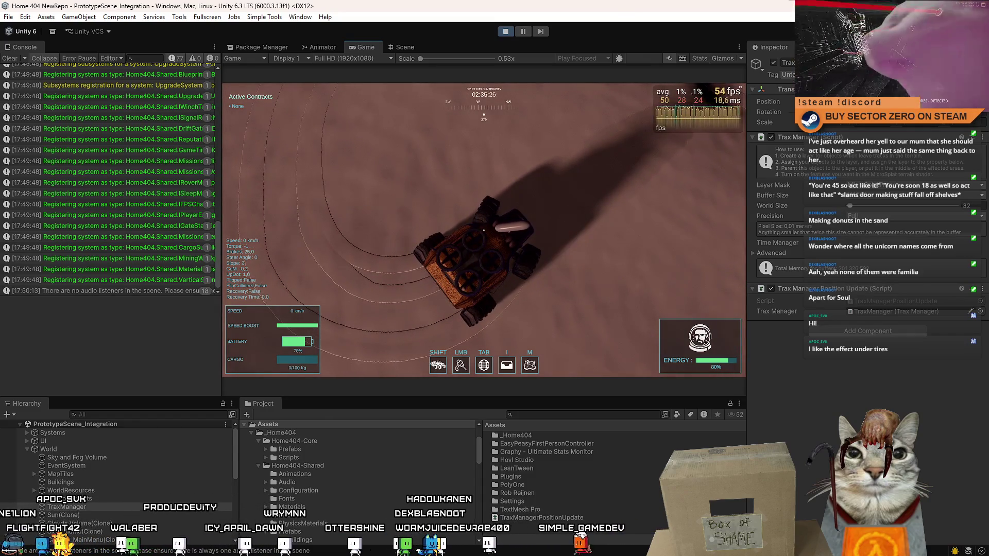
{"action": "key", "text": "w"}
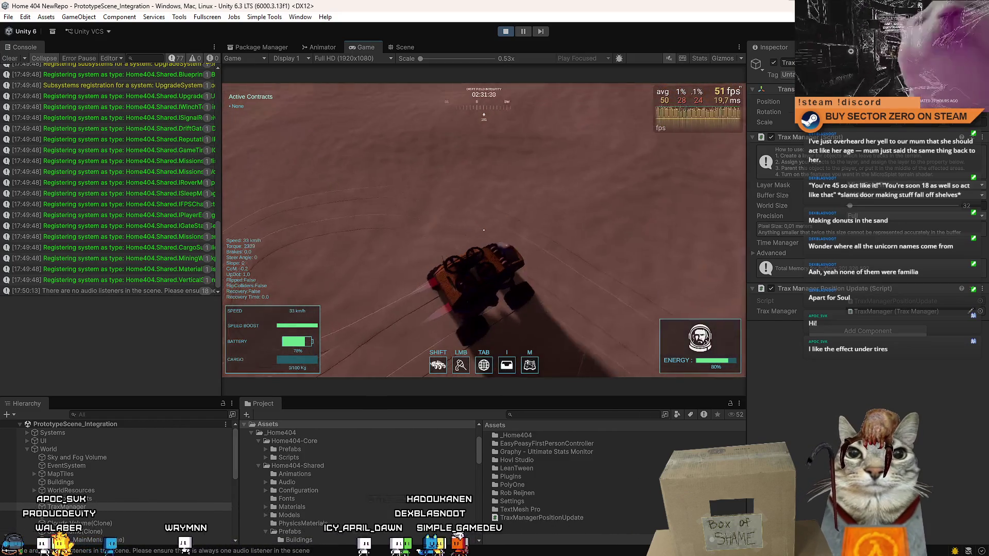
{"action": "key", "text": "s"}
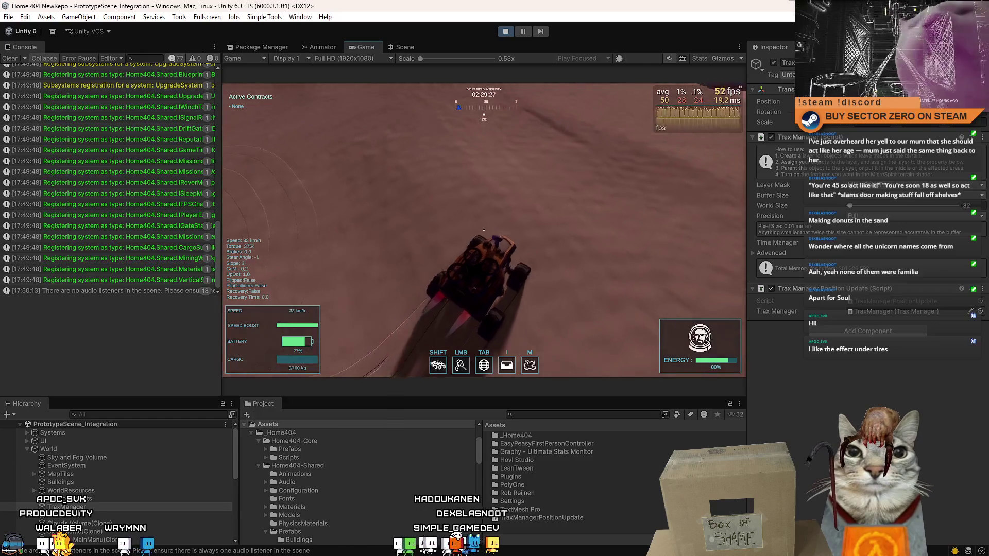
{"action": "key", "text": "Escape"}
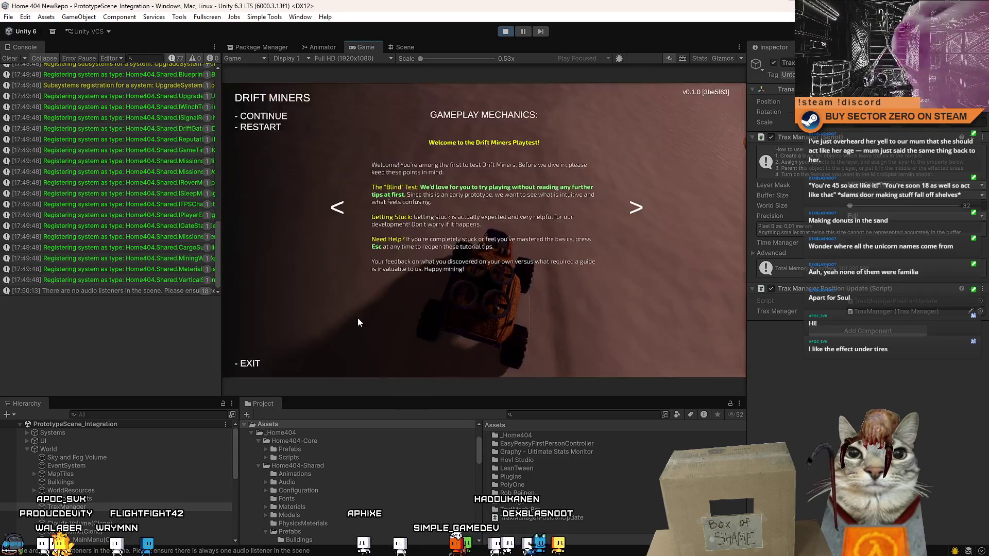
Filter the Hierarchy by 'trax' and deactivate all the Trax Drawer objects.
{"action": "key", "text": "Escape"}
{"action": "left_click", "coordinate": [175, 411]}
{"action": "type", "text": "trax"}
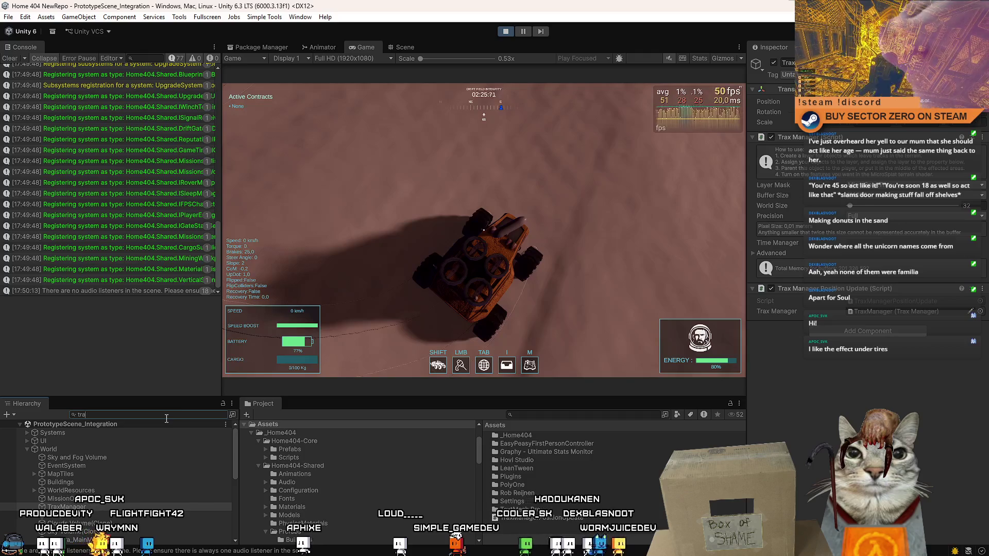
{"action": "left_click", "coordinate": [89, 434], "text": "shift"}
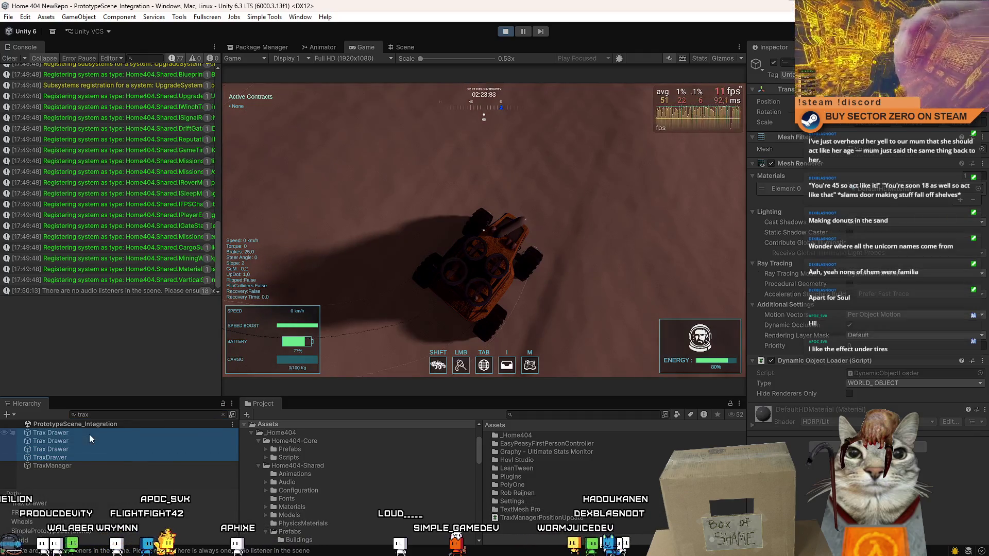
{"action": "left_click", "coordinate": [773, 62]}
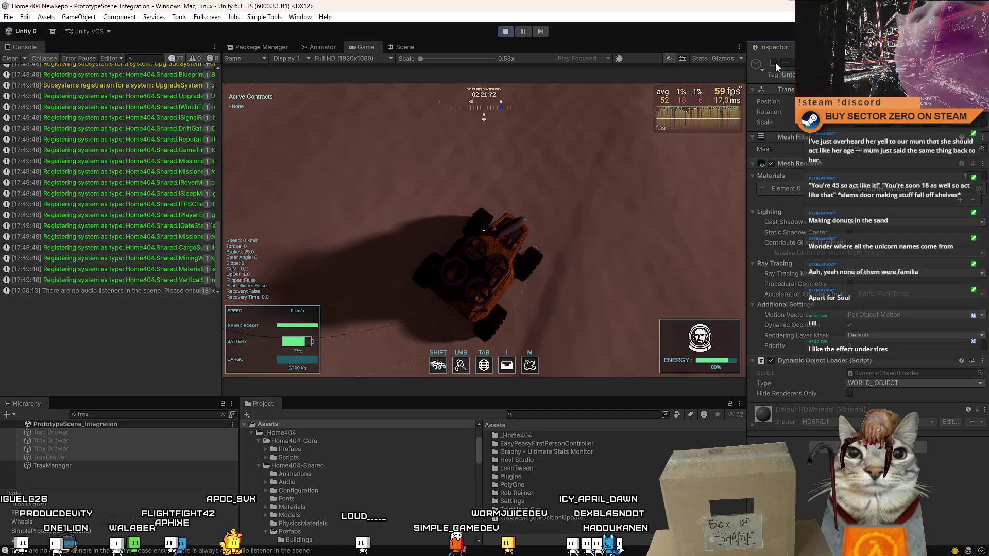
Drive the rover again, pause to select TraxManager, then resume accelerating.
{"action": "key", "text": "w"}
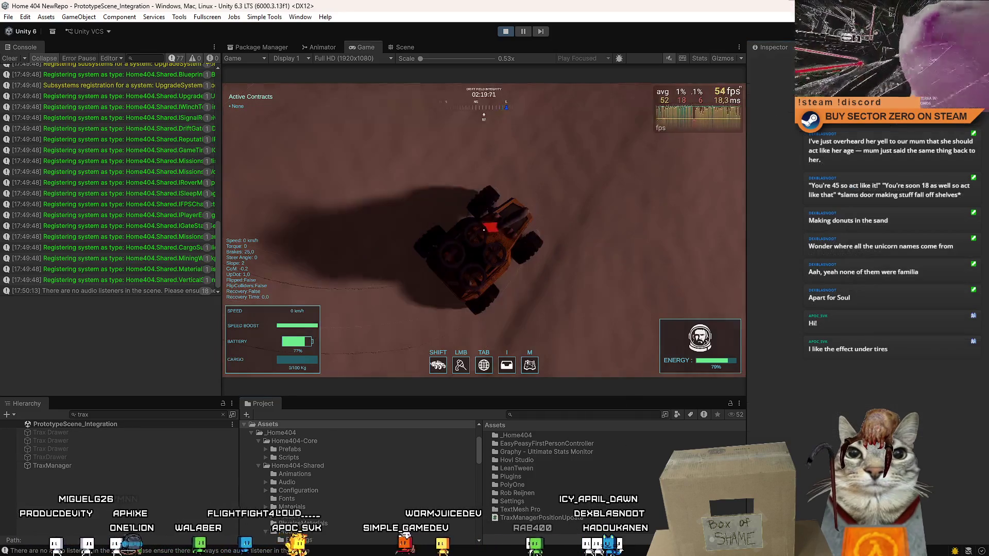
{"action": "key", "text": "d"}
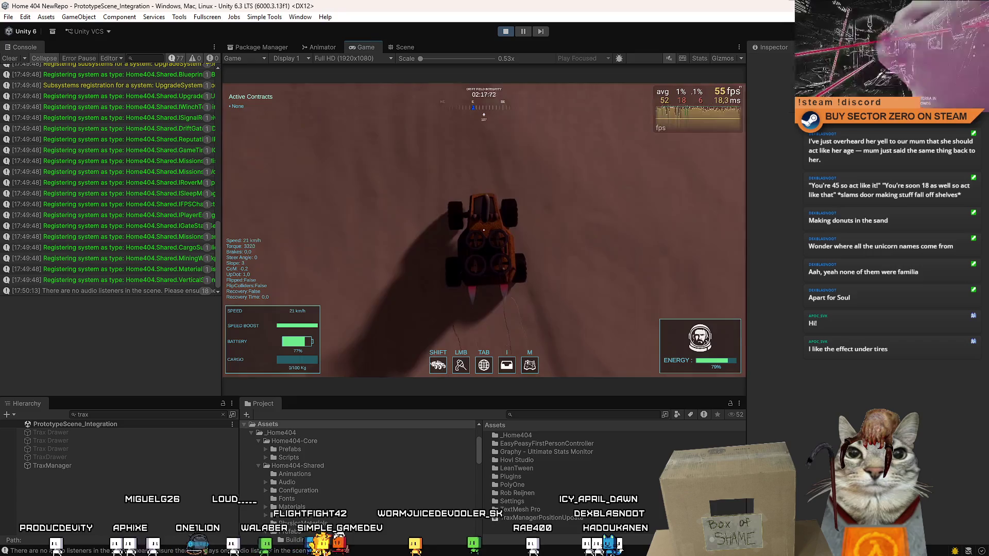
{"action": "key", "text": "a"}
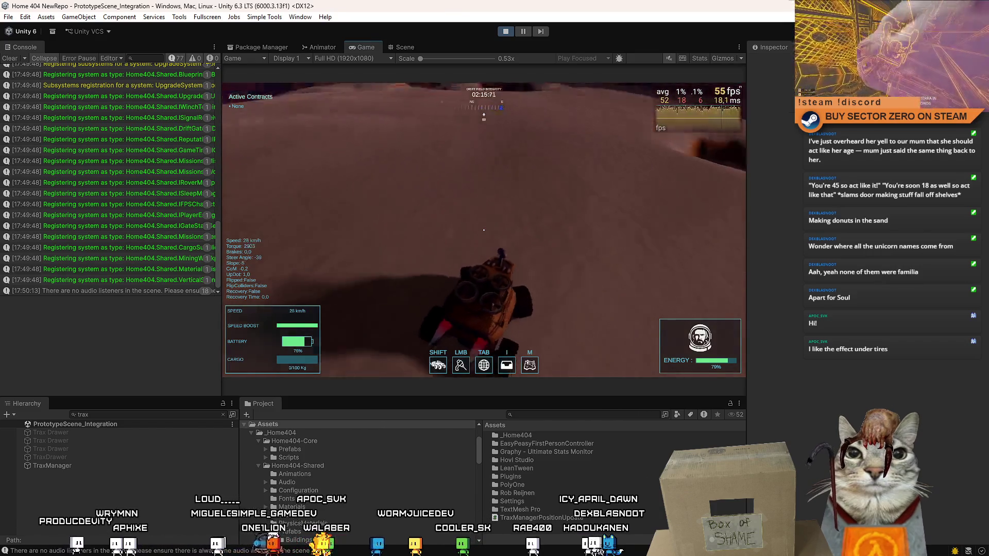
{"action": "key", "text": "Escape"}
{"action": "key", "text": "Escape"}
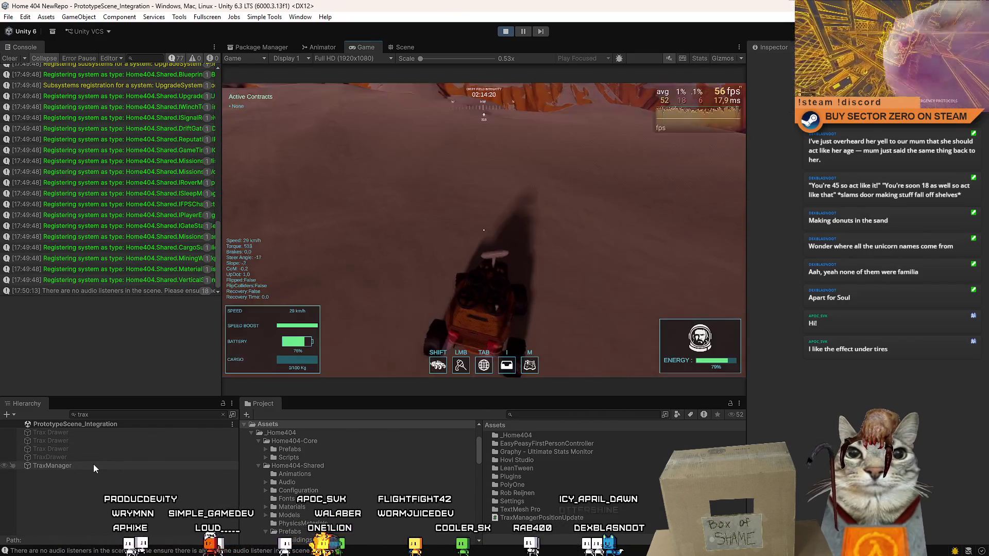
{"action": "left_click", "coordinate": [93, 464]}
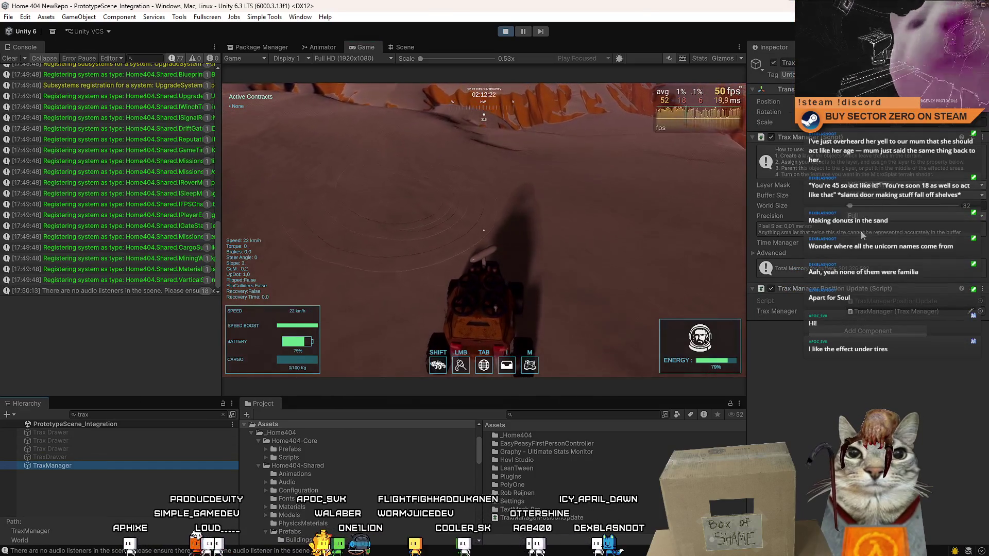
{"action": "left_click", "coordinate": [506, 232]}
{"action": "key", "text": "w"}
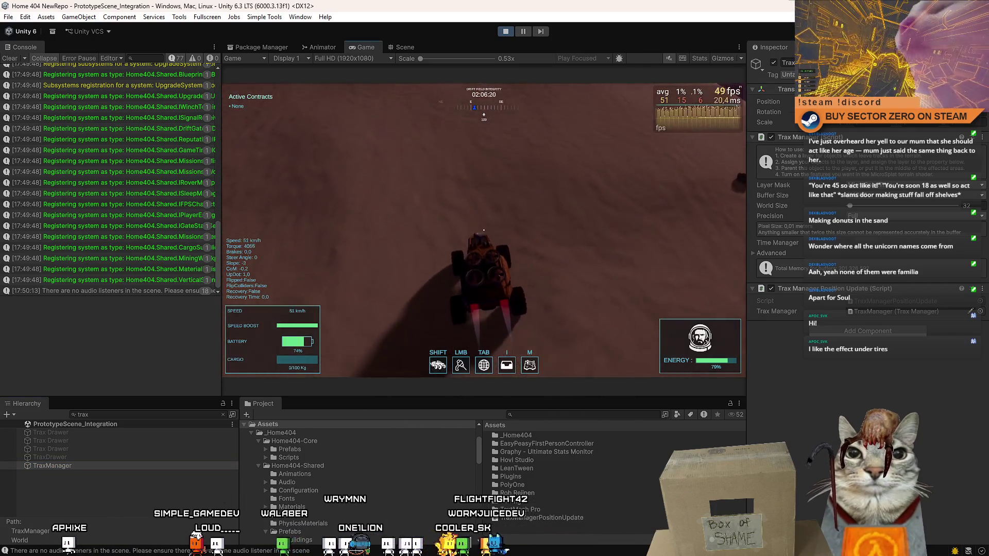
Toggle the TraxManager object off and back on while driving the rover.
{"action": "key", "text": "Escape"}
{"action": "key", "text": "Escape"}
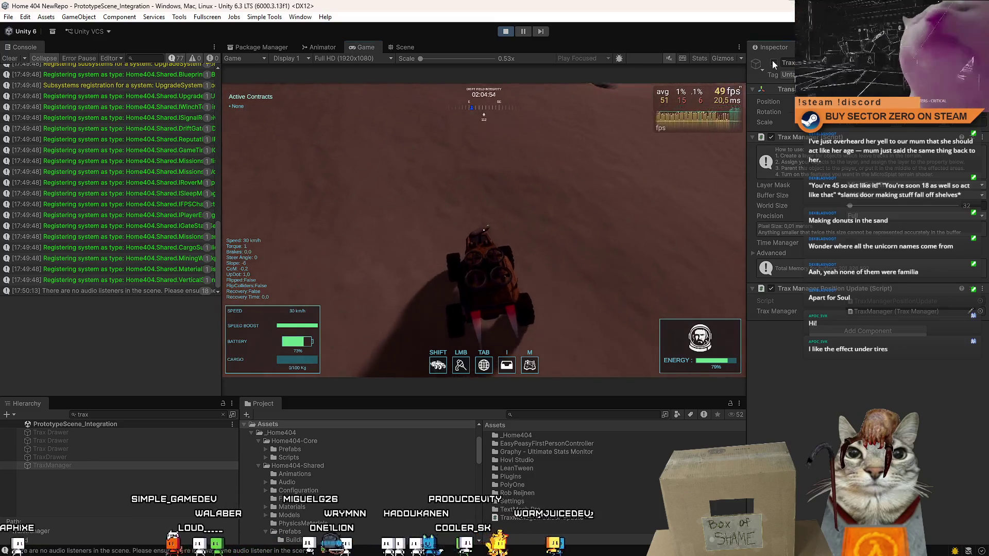
{"action": "left_click", "coordinate": [772, 62]}
{"action": "key", "text": "w"}
{"action": "key", "text": "a"}
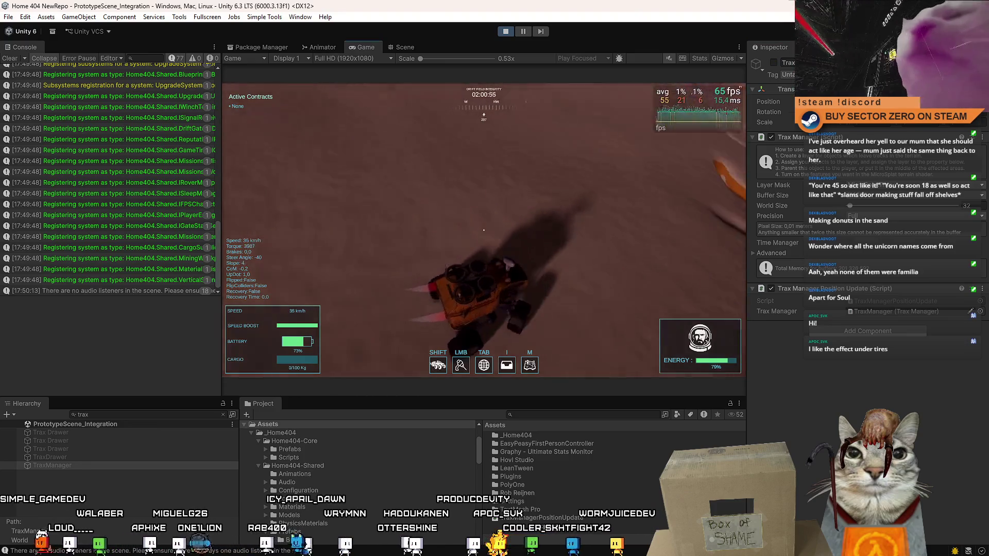
{"action": "key", "text": "Escape"}
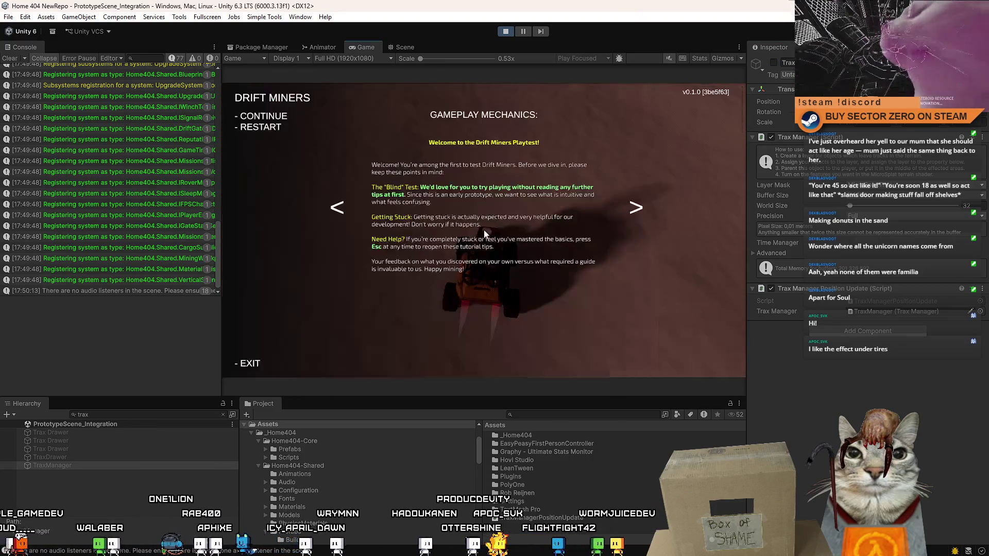
{"action": "left_click", "coordinate": [773, 63]}
Drive the rover through a long right turn and off the slope.
{"action": "key", "text": "w"}
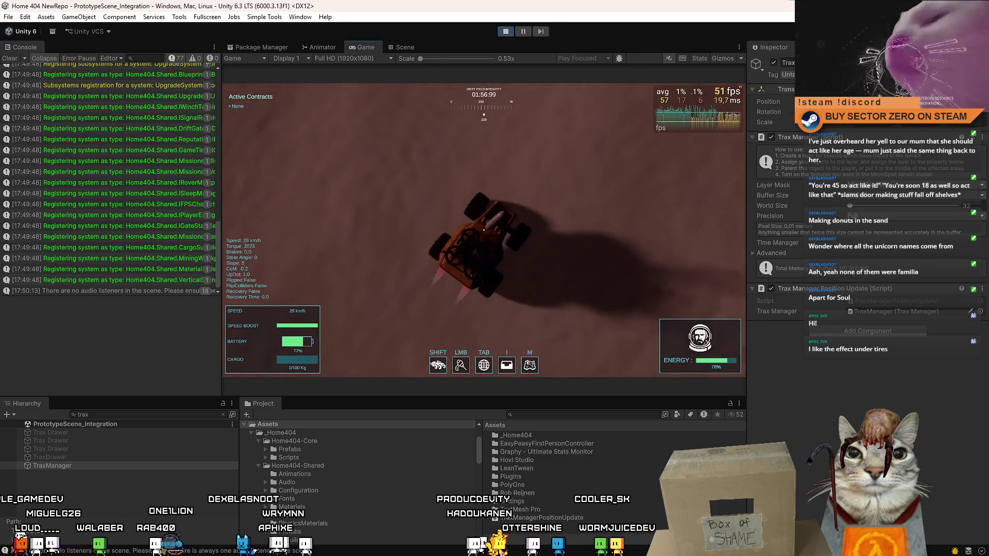
{"action": "key", "text": "d"}
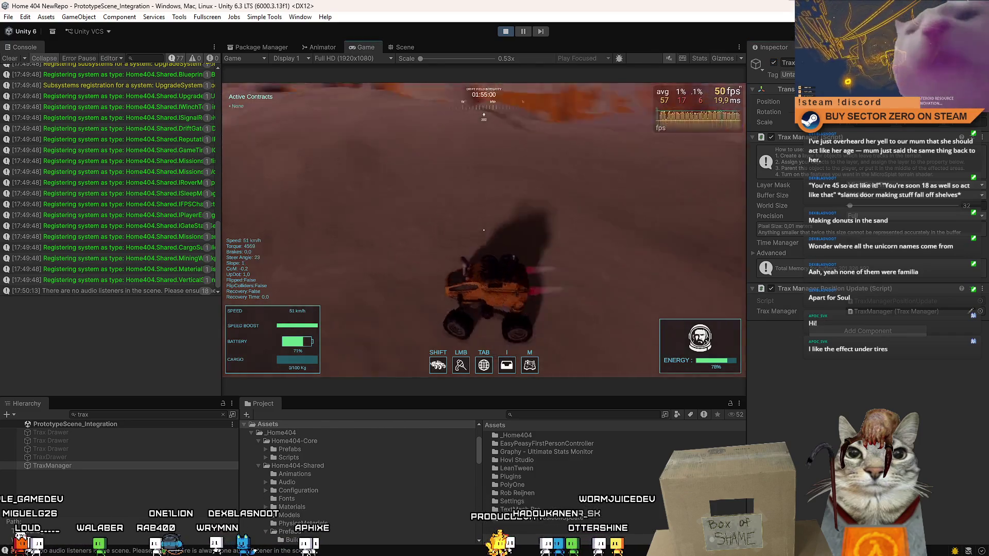
{"action": "key", "text": "d"}
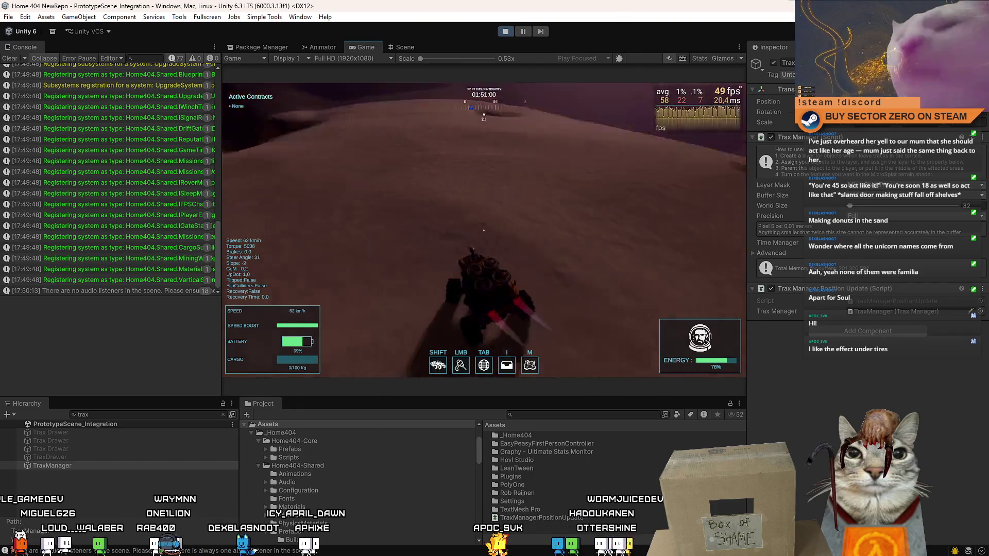
{"action": "key", "text": "d"}
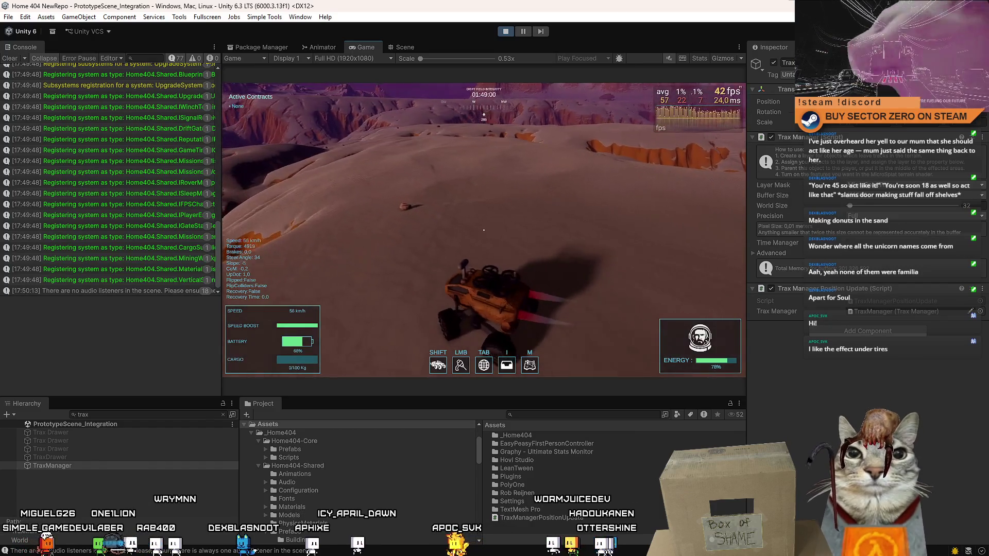
{"action": "key", "text": "d"}
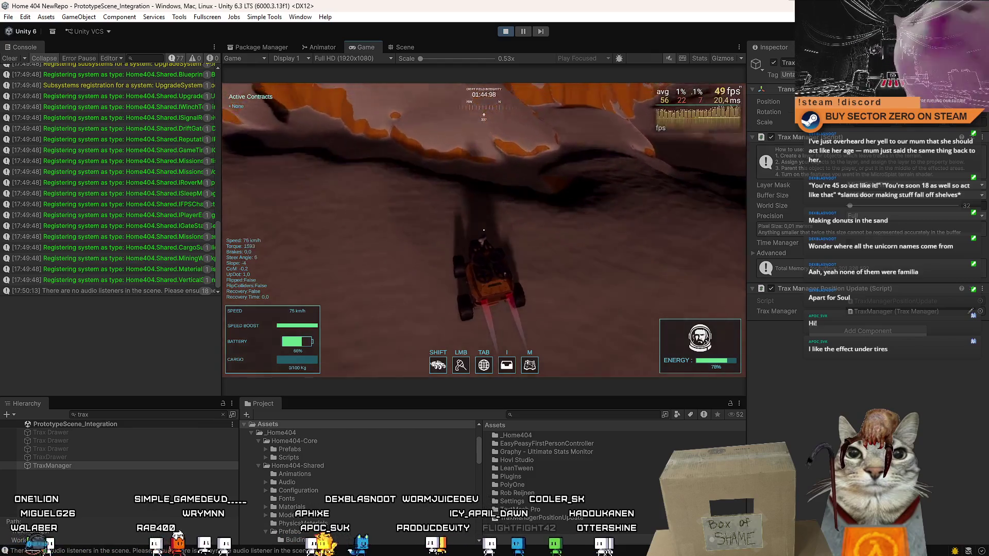
{"action": "key", "text": "a"}
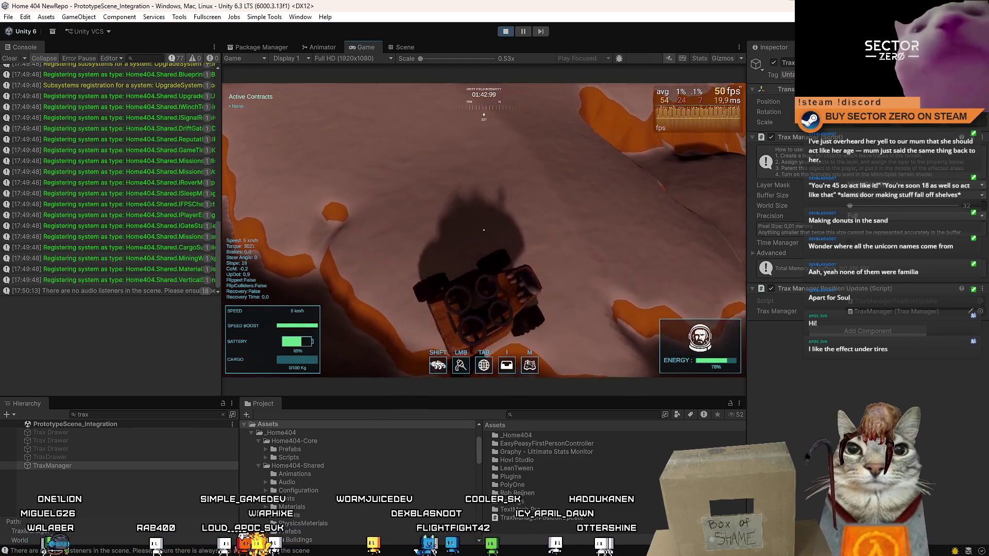
{"action": "key", "text": "w"}
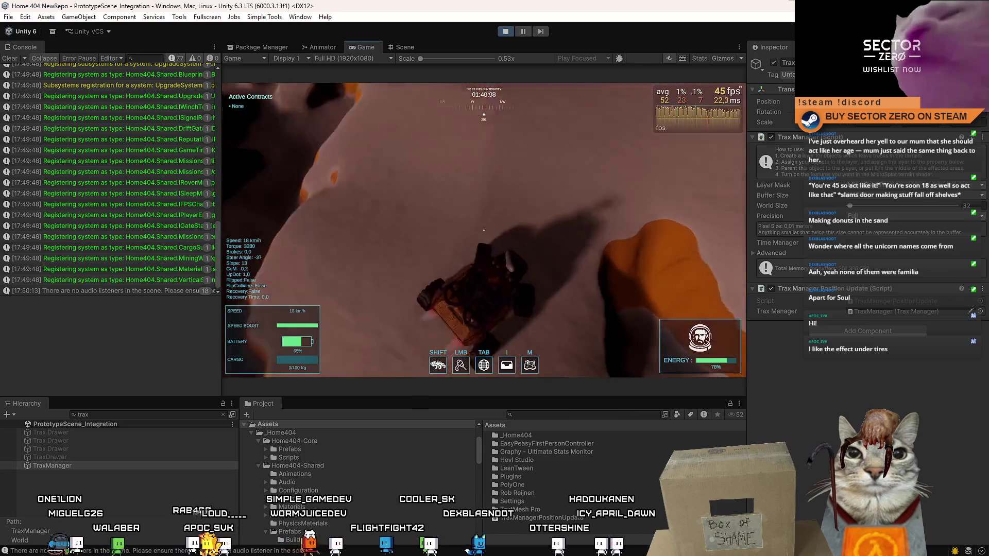
Speed across the terrain around the crater, then pause and collapse the Trax Manager settings.
{"action": "key", "text": "w"}
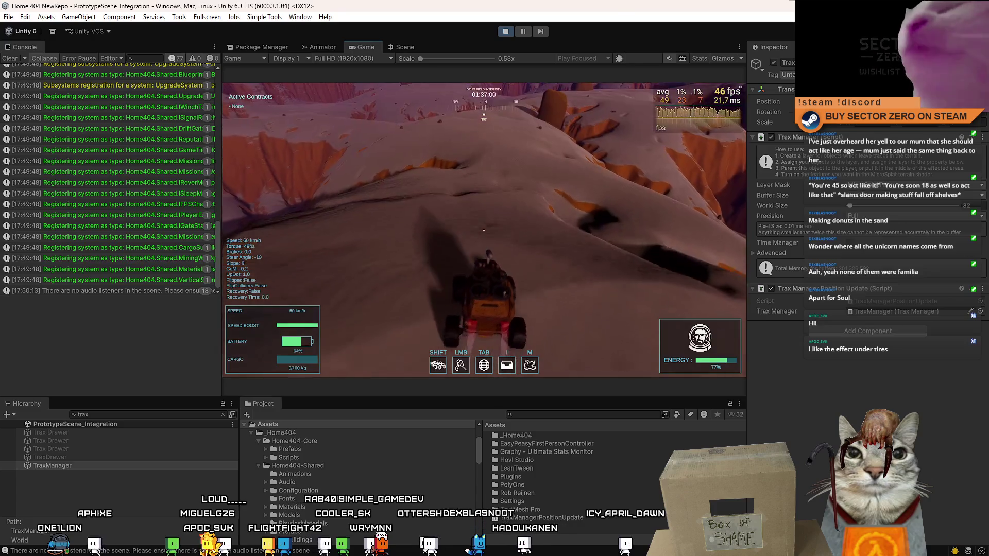
{"action": "key", "text": "w"}
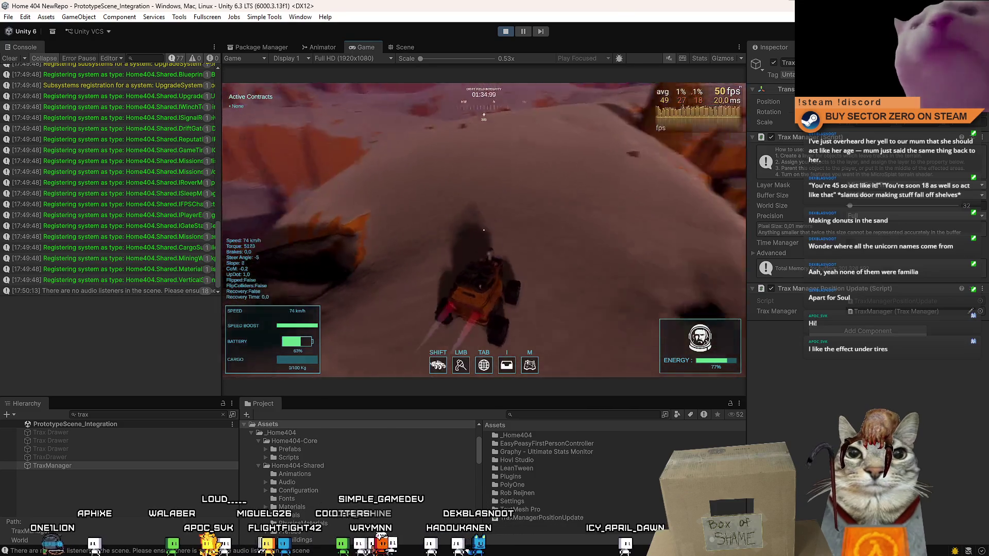
{"action": "key", "text": "a"}
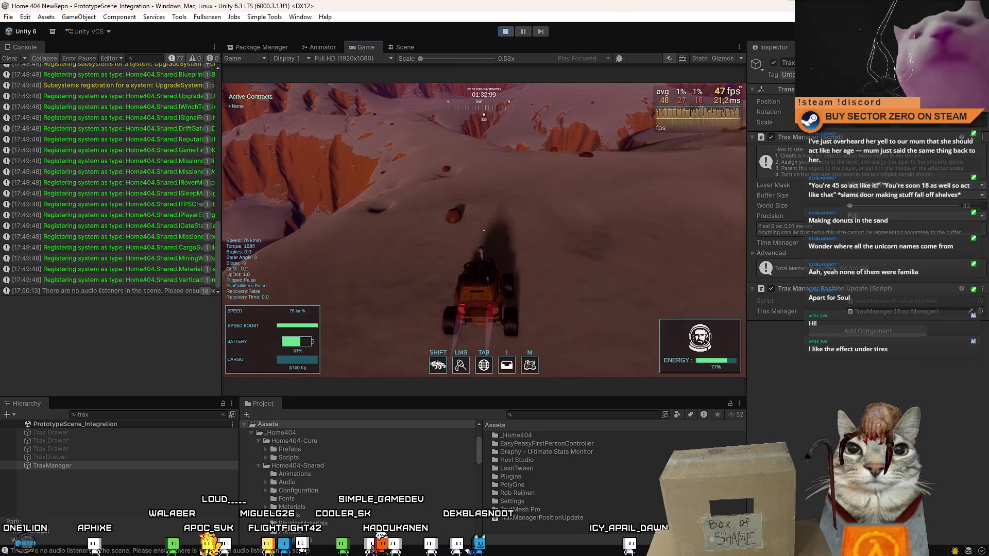
{"action": "key", "text": "a"}
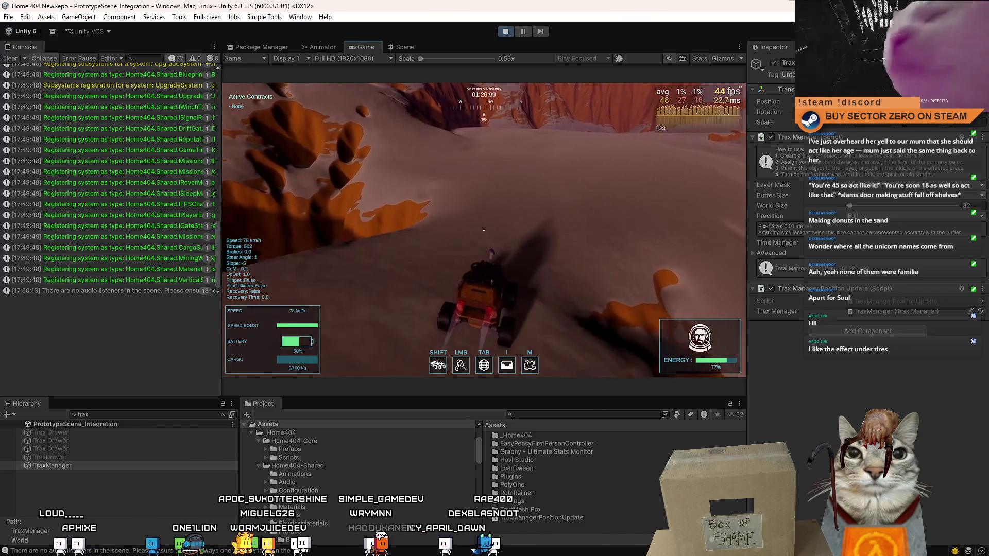
{"action": "key", "text": "d"}
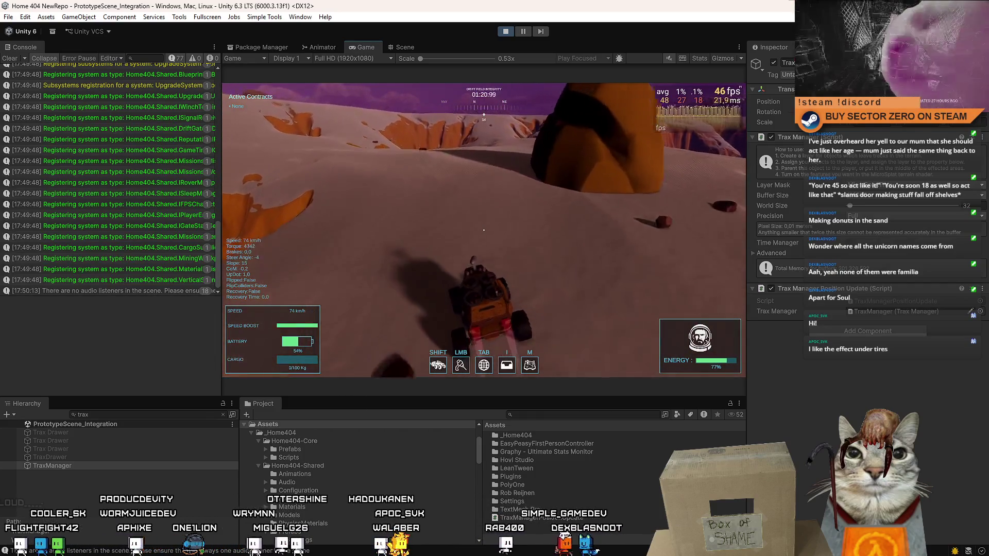
{"action": "key", "text": "d"}
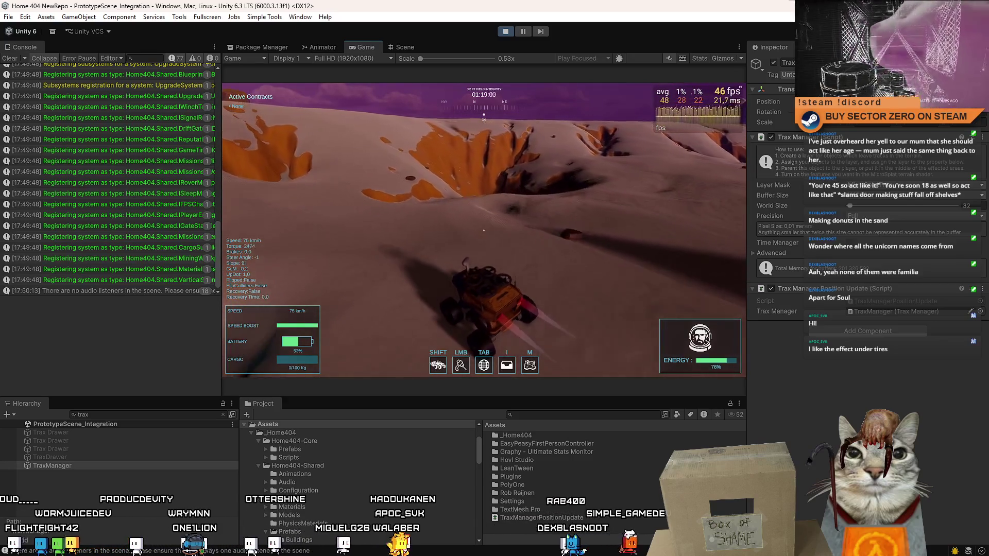
{"action": "key", "text": "d"}
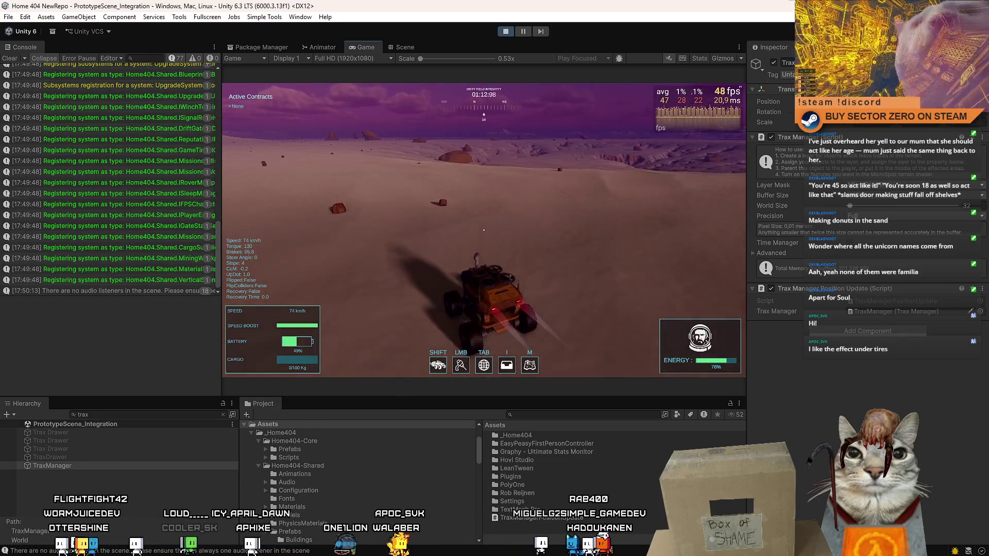
{"action": "key", "text": "Escape"}
{"action": "key", "text": "Escape"}
{"action": "left_click", "coordinate": [771, 137]}
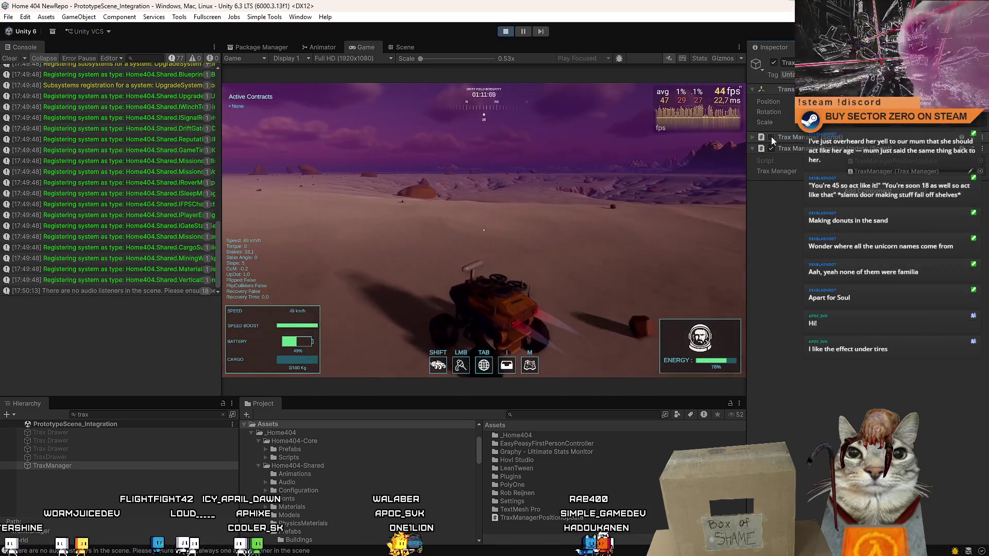
Toggle the TraxManager object off and on twice, then enable Trax Manager Position Update.
{"action": "left_click", "coordinate": [752, 137]}
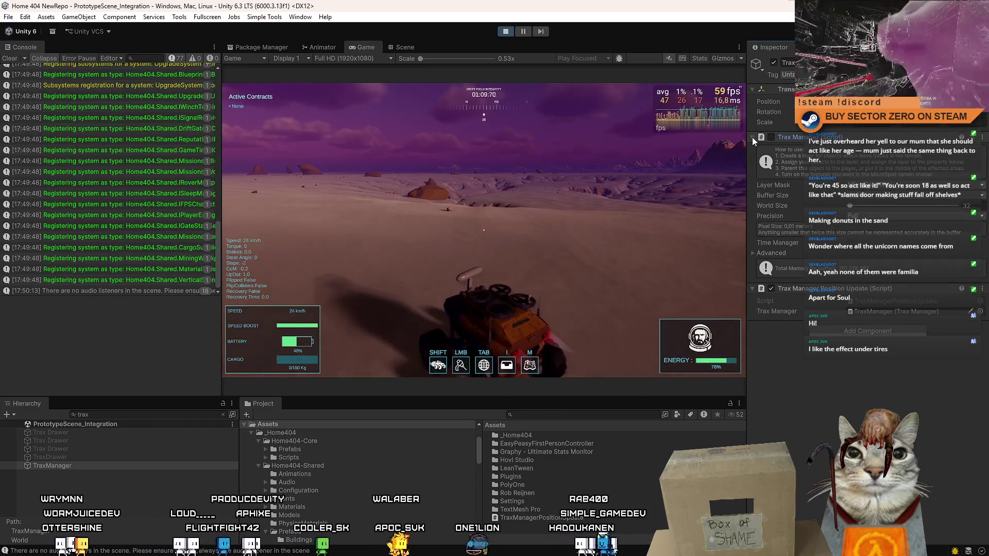
{"action": "left_click", "coordinate": [772, 63]}
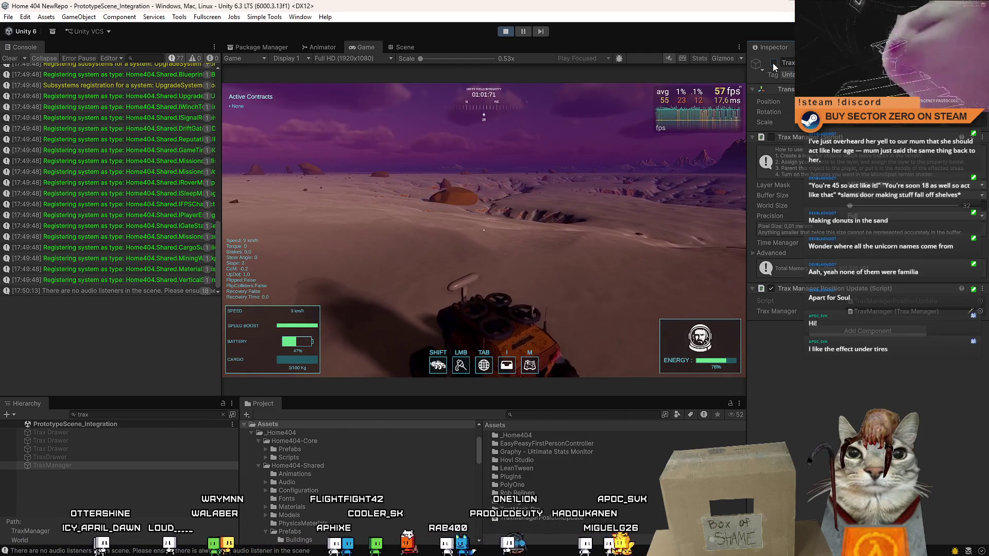
{"action": "left_click", "coordinate": [773, 63]}
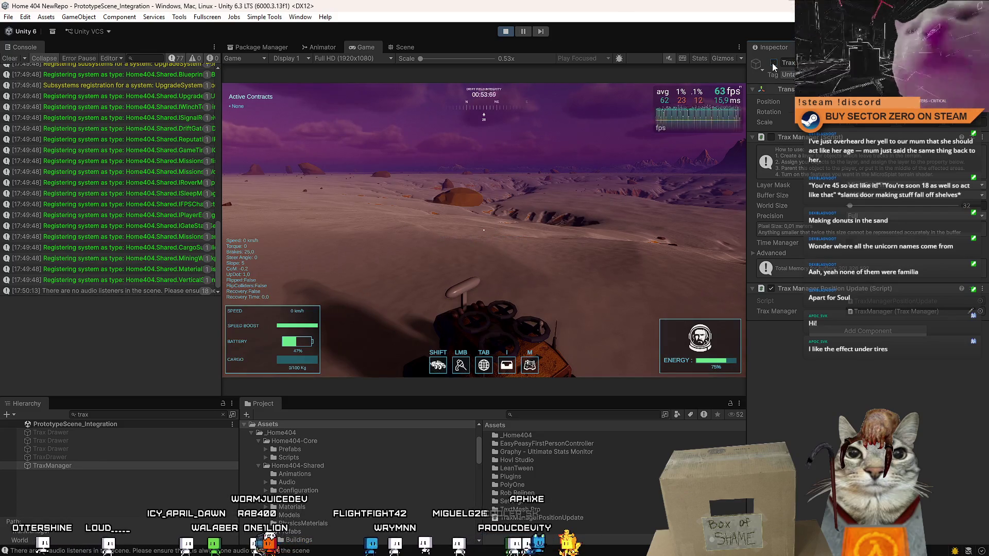
{"action": "left_click", "coordinate": [772, 63]}
{"action": "left_click", "coordinate": [772, 63]}
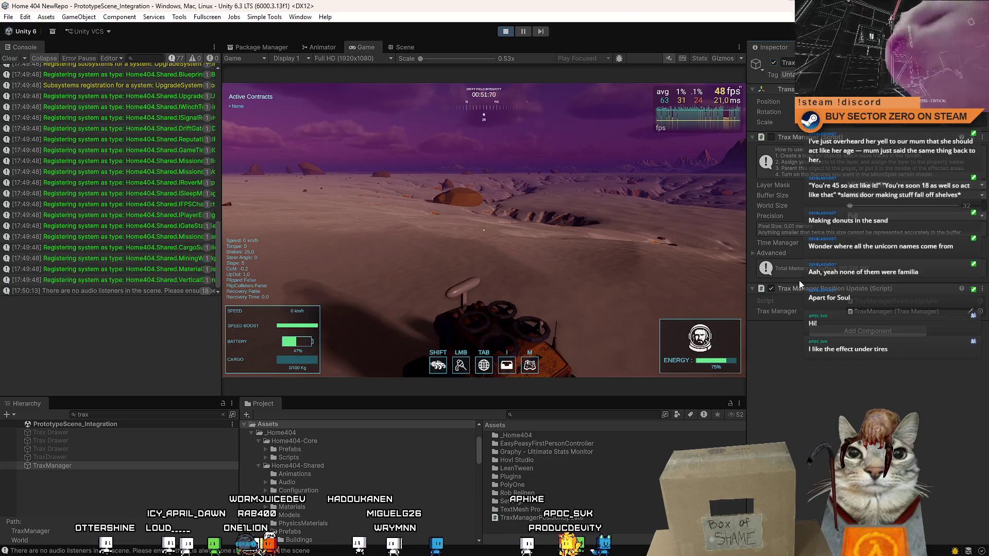
{"action": "left_click", "coordinate": [771, 293]}
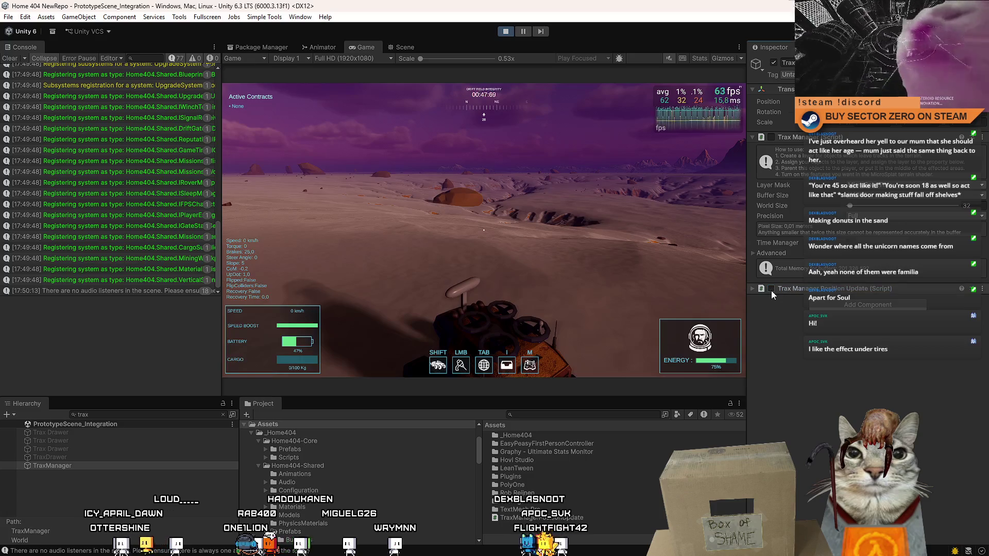
{"action": "left_click", "coordinate": [770, 289]}
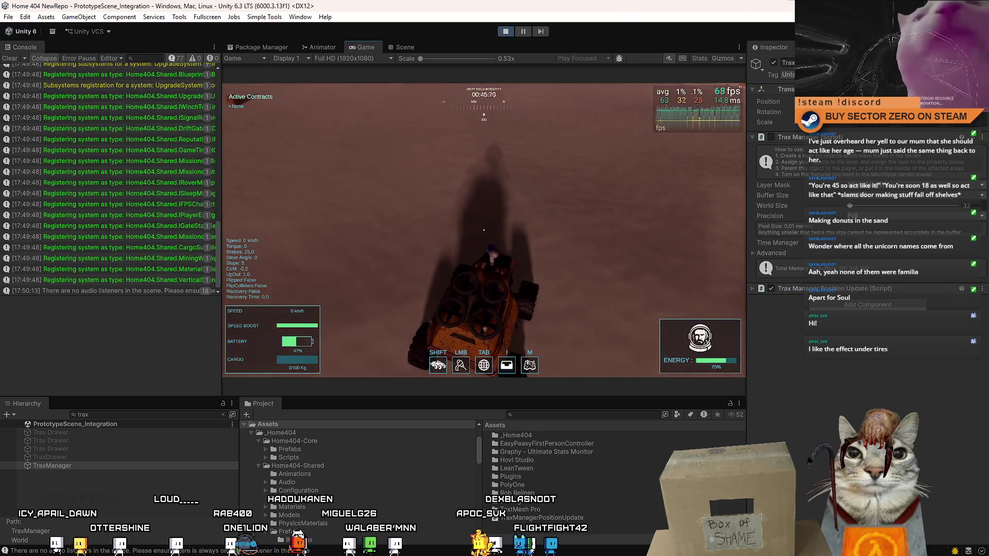
Re-enable the Trax Manager component and boost the rover forward, weaving left and right.
{"action": "left_click", "coordinate": [771, 137]}
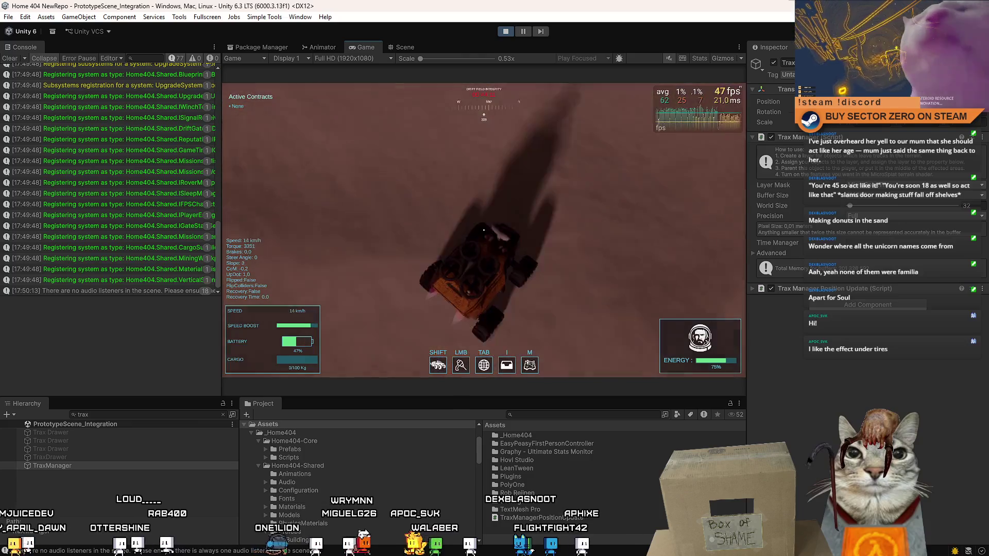
{"action": "key", "text": "shift+w"}
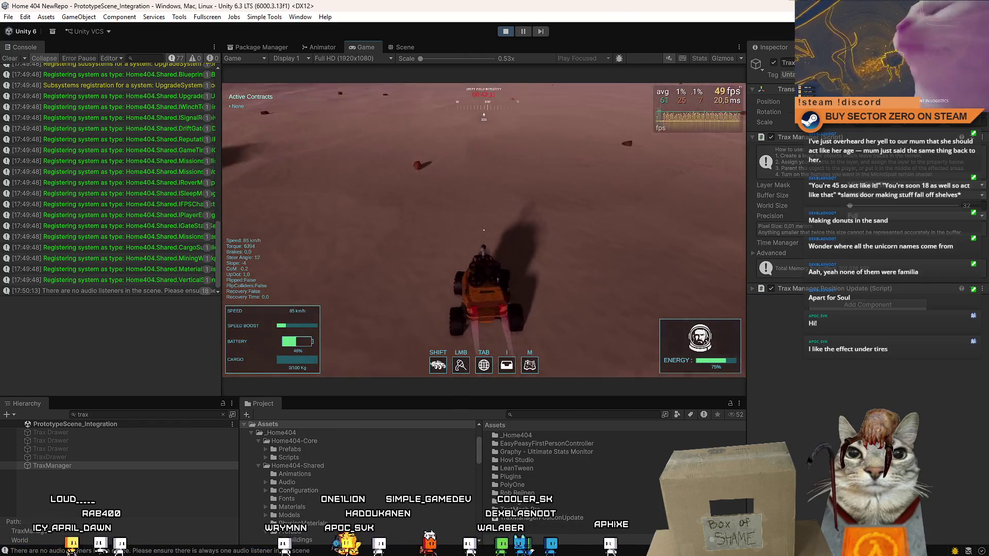
{"action": "key", "text": "a"}
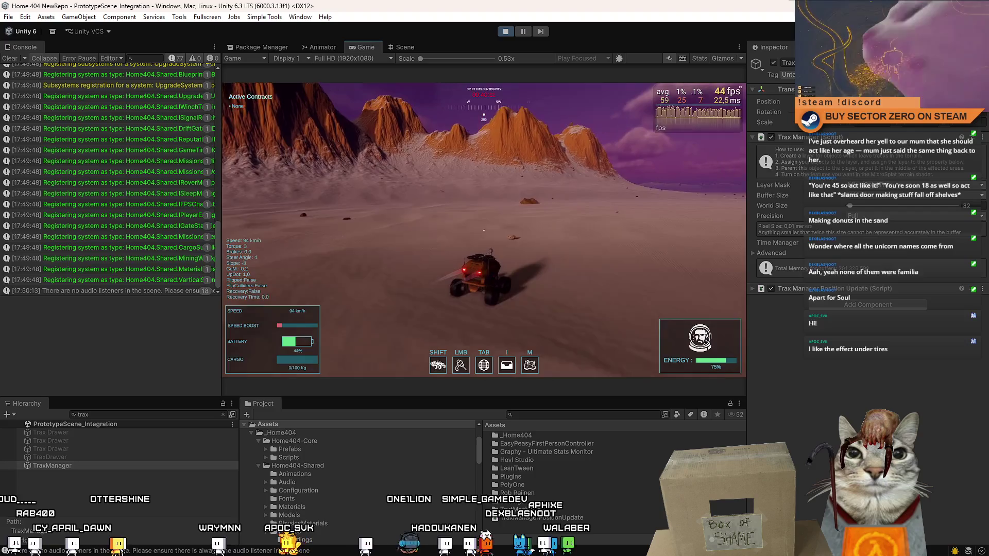
{"action": "key", "text": "d"}
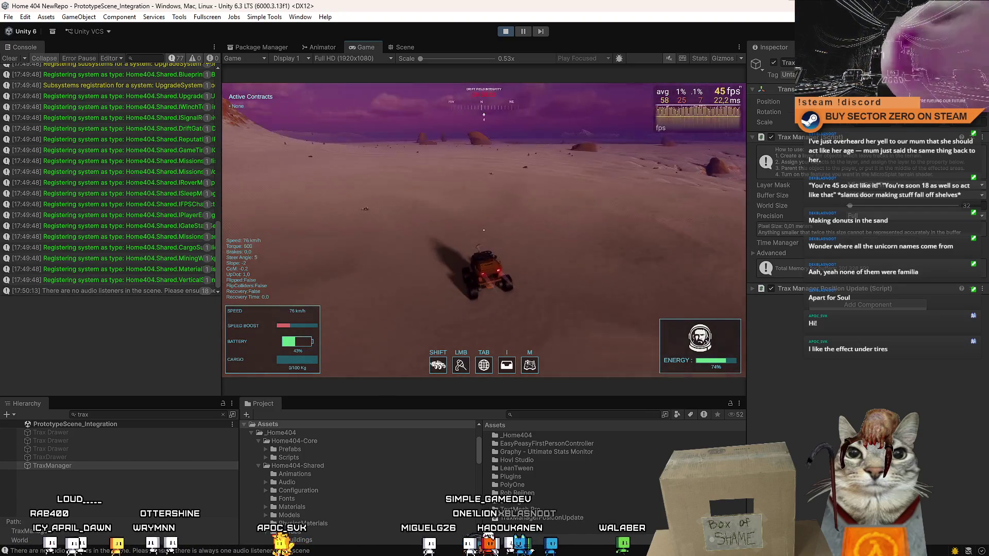
{"action": "key", "text": "a"}
{"action": "key", "text": "a"}
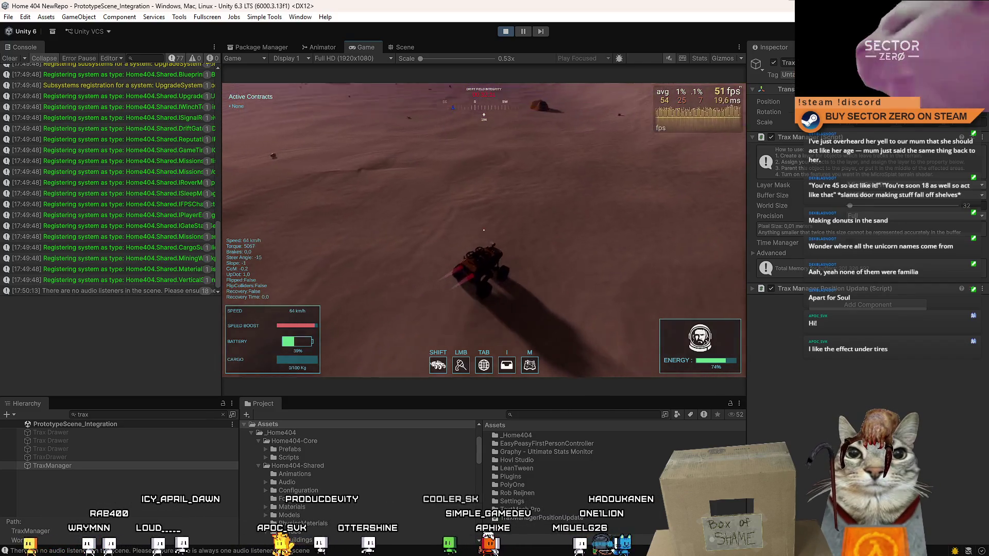
Keep steering the rover across the plain, then pause and stop play mode.
{"action": "key", "text": "a"}
{"action": "key", "text": "d"}
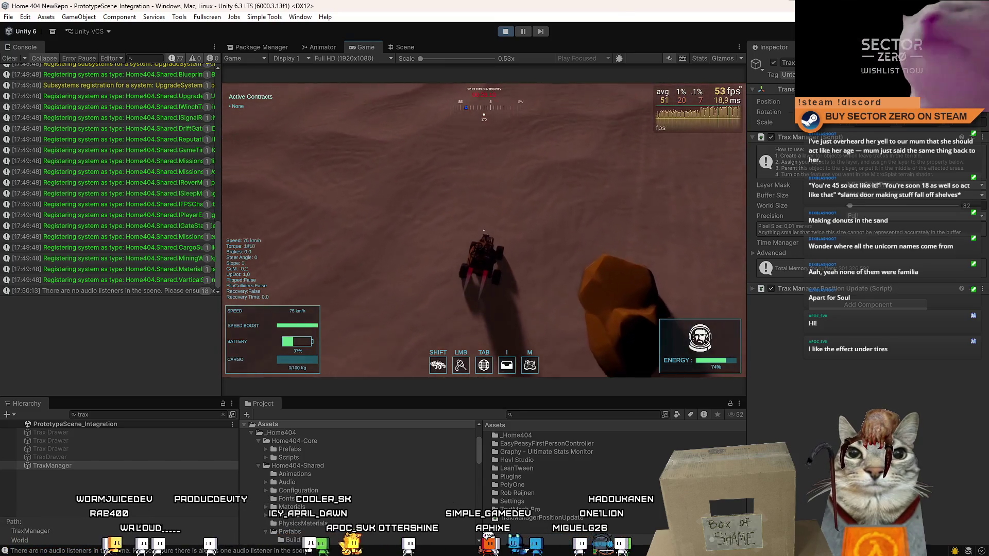
{"action": "key", "text": "a"}
{"action": "key", "text": "a"}
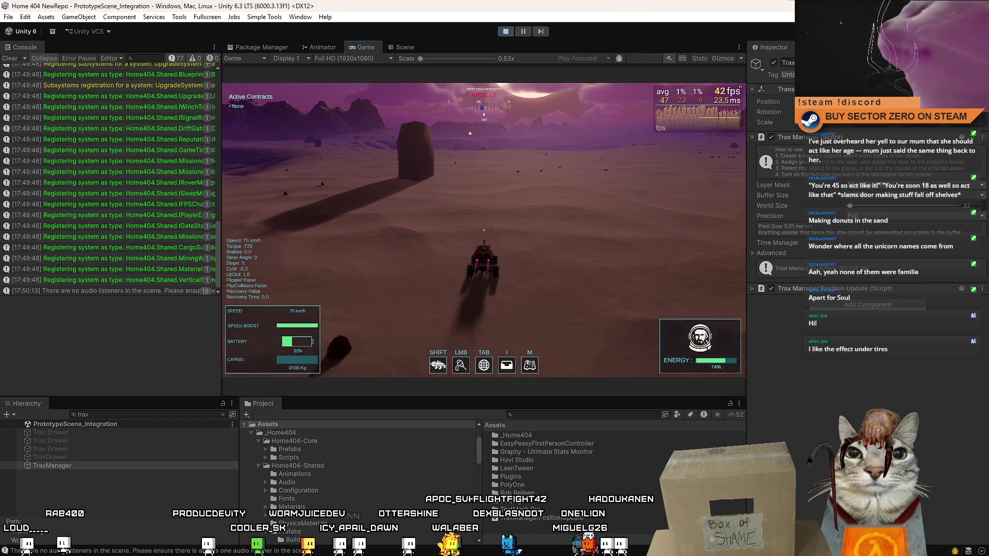
{"action": "key", "text": "Escape"}
{"action": "key", "text": "Escape"}
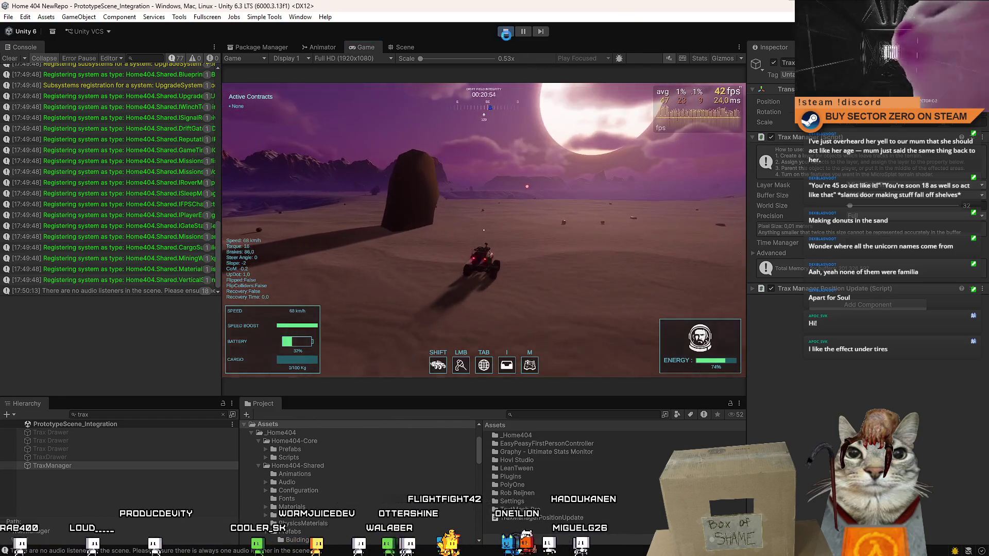
{"action": "left_click", "coordinate": [506, 31]}
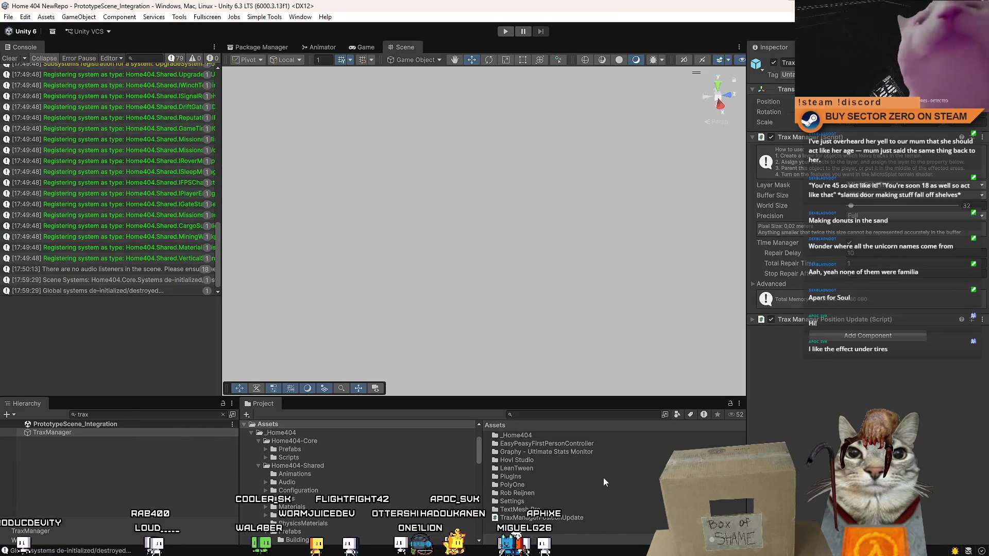
Search the project for 'trax' and open the MicroSplat - Trax documentation PDF.
{"action": "left_click", "coordinate": [535, 415]}
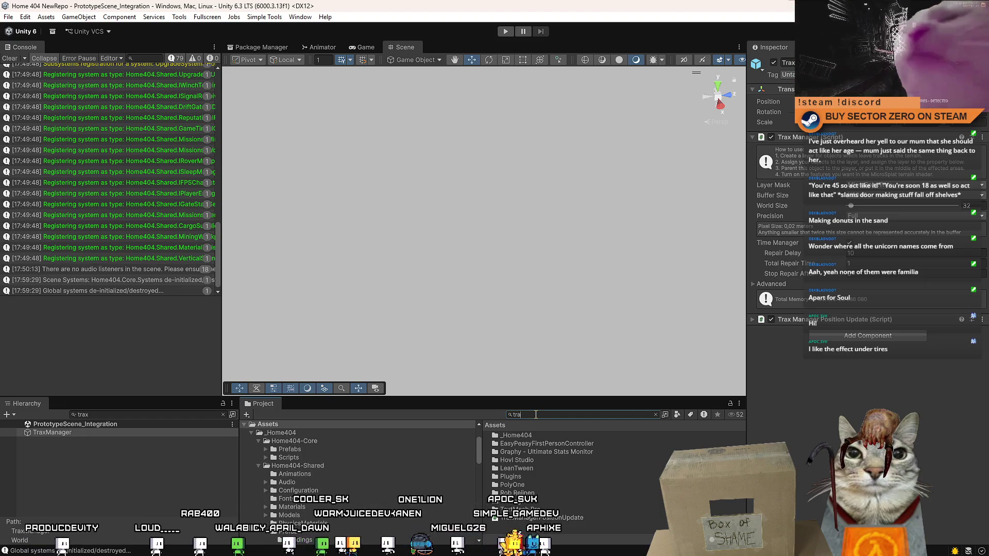
{"action": "type", "text": "x"}
{"action": "left_click", "coordinate": [564, 450]}
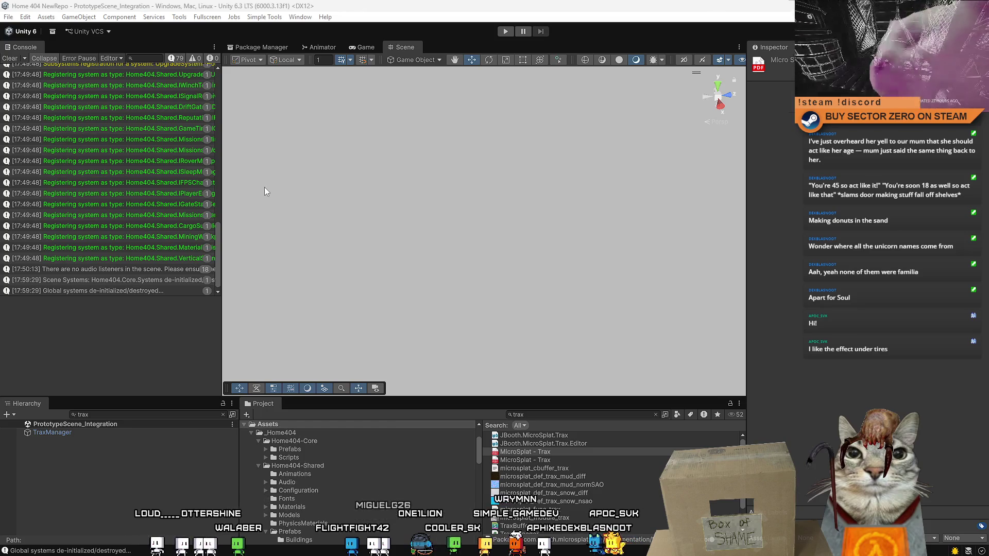
Search the Trax PDF for 'performance' and read Buffer Blits and Tech Notes on pages 13–14.
{"action": "scroll", "coordinate": [618, 312], "scroll_direction": "down", "scroll_amount": 5}
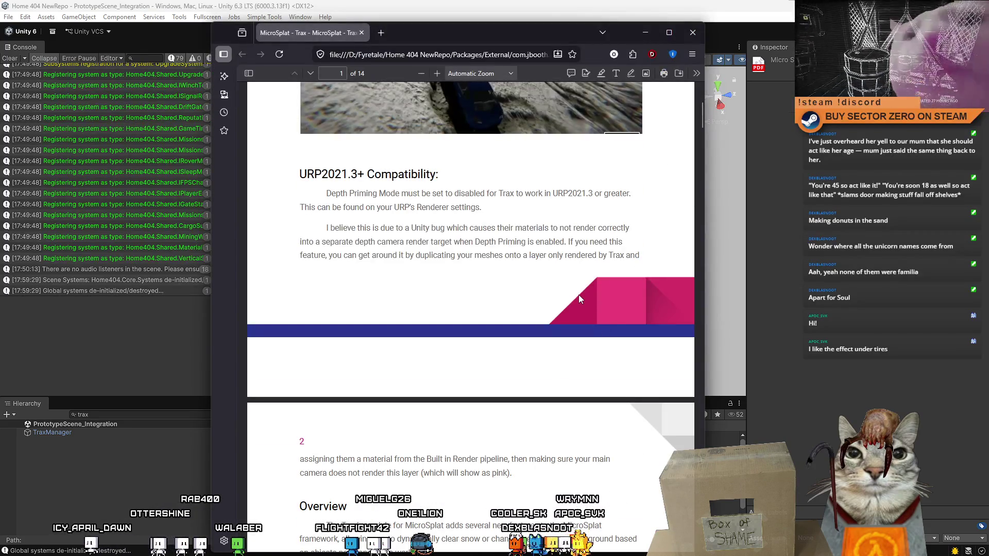
{"action": "key", "text": "ctrl+f"}
{"action": "type", "text": "per"}
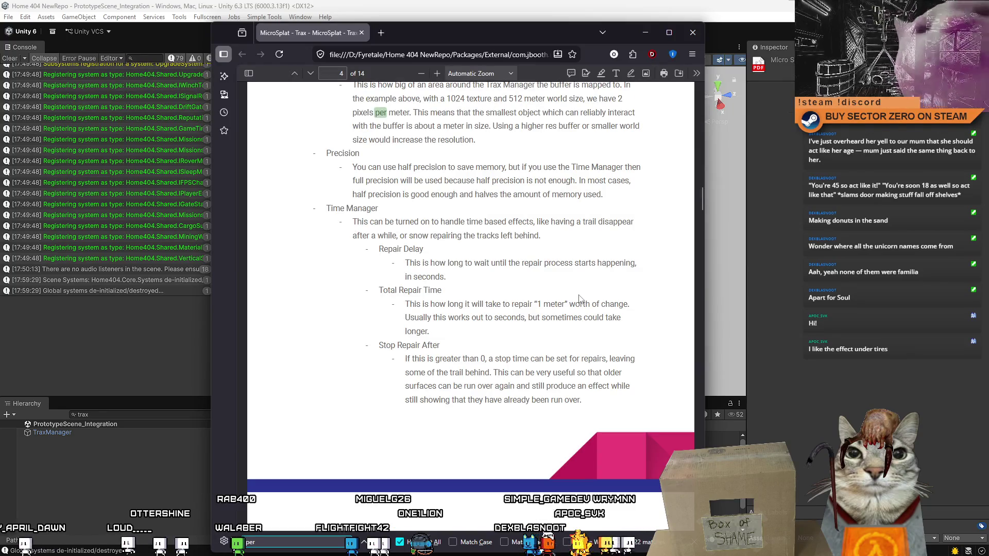
{"action": "type", "text": "fo"}
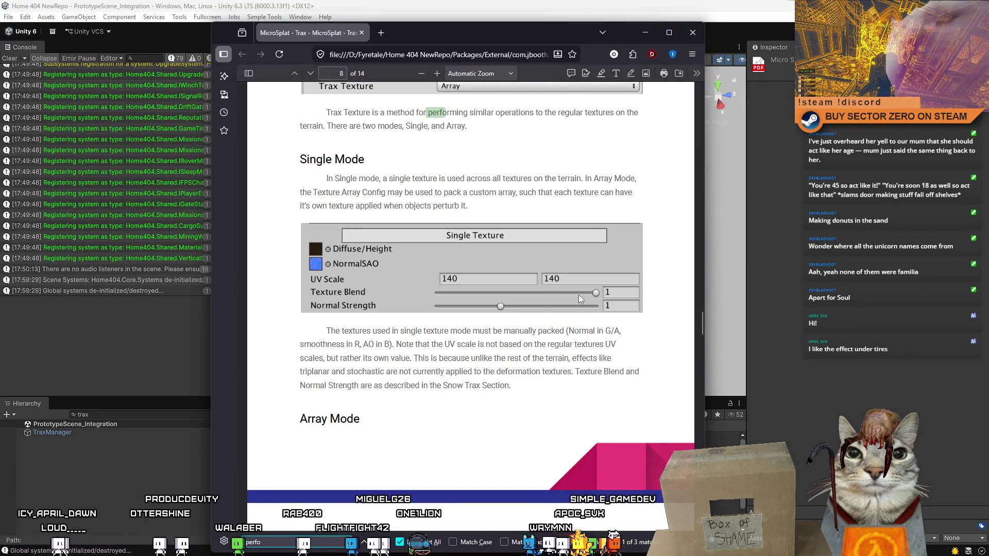
{"action": "type", "text": "rmanc"}
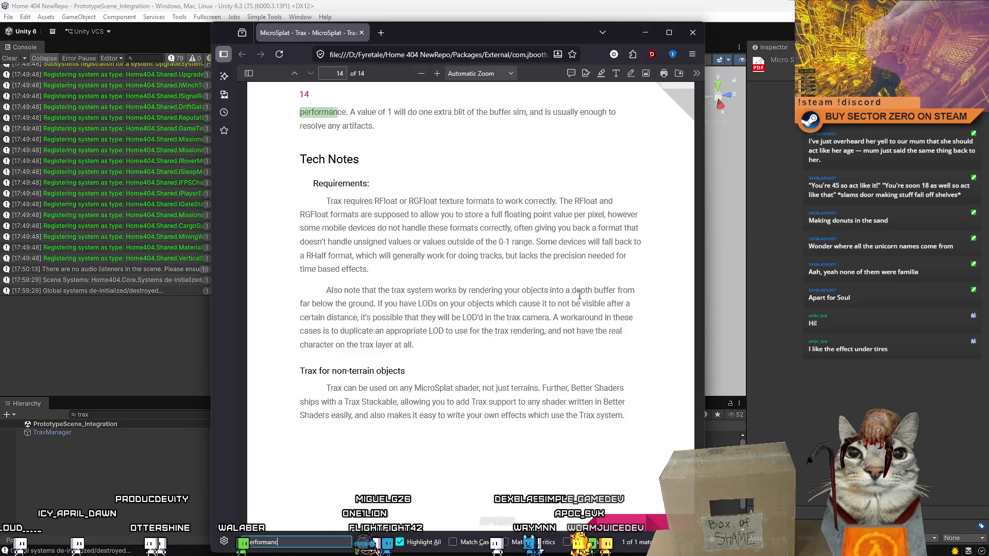
{"action": "scroll", "coordinate": [475, 244], "scroll_direction": "up", "scroll_amount": 3}
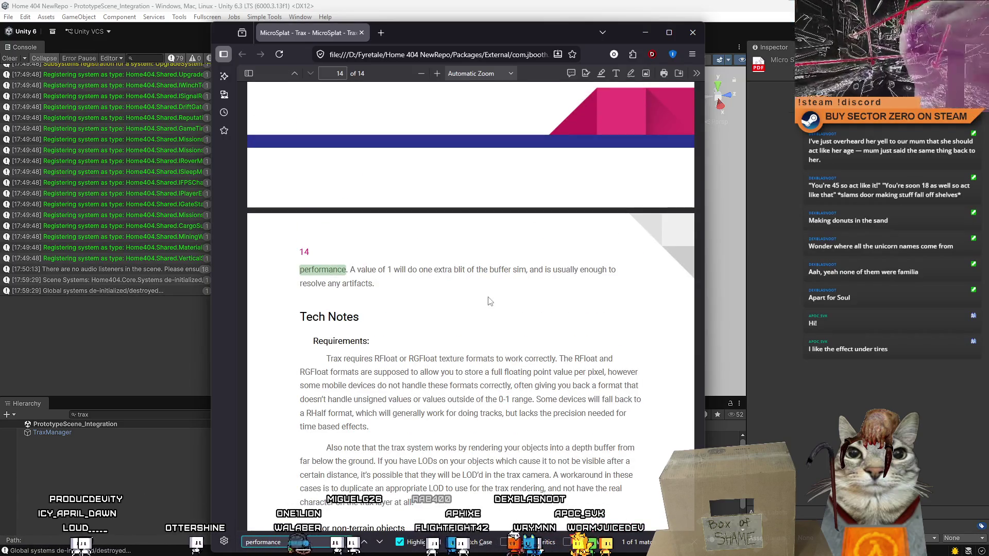
{"action": "scroll", "coordinate": [489, 301], "scroll_direction": "up", "scroll_amount": 3}
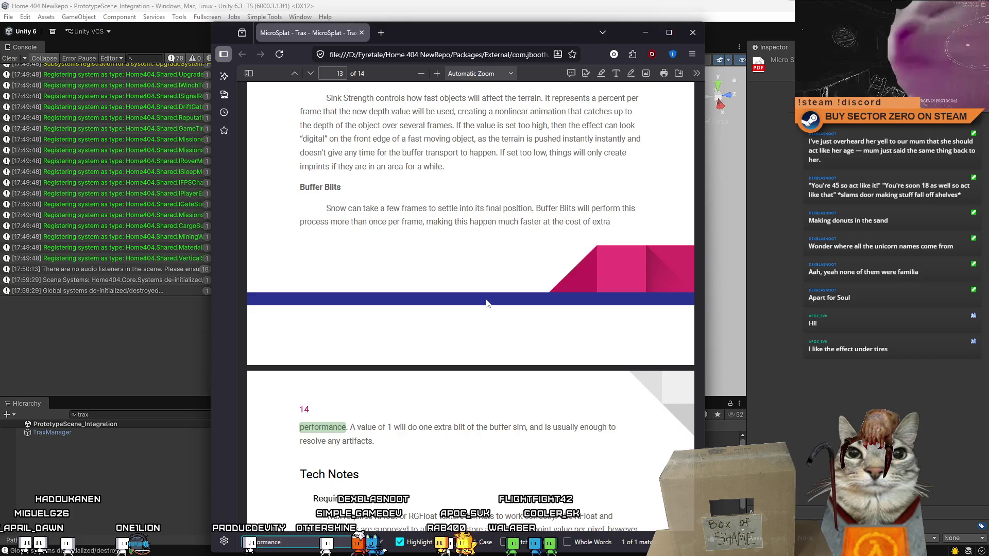
{"action": "scroll", "coordinate": [488, 303], "scroll_direction": "down", "scroll_amount": 2}
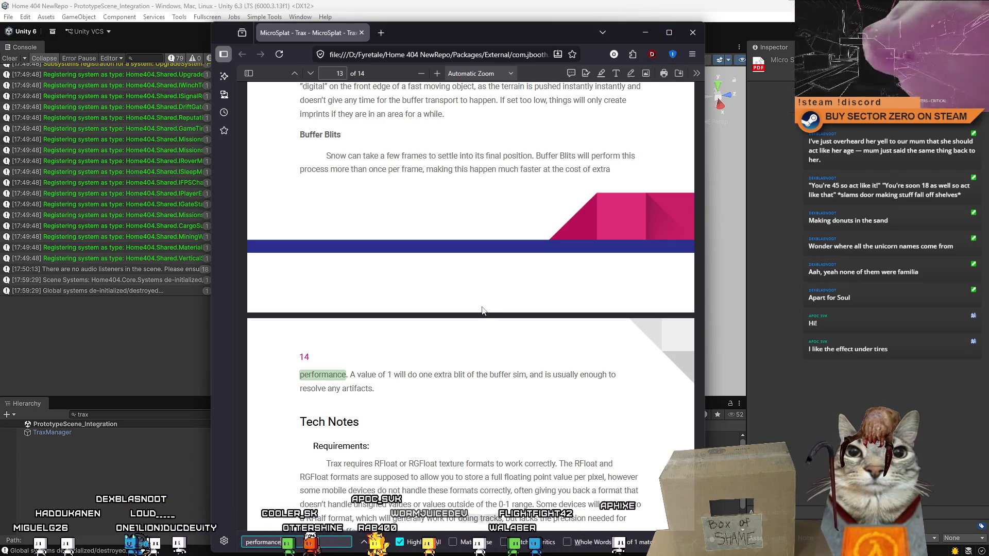
{"action": "scroll", "coordinate": [483, 310], "scroll_direction": "down", "scroll_amount": 5}
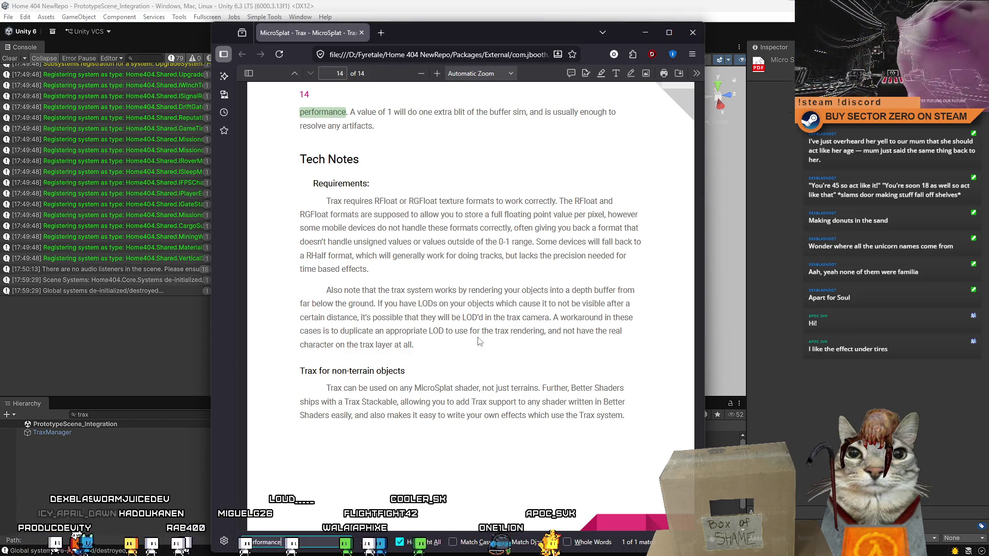
{"action": "scroll", "coordinate": [473, 345], "scroll_direction": "up", "scroll_amount": 3}
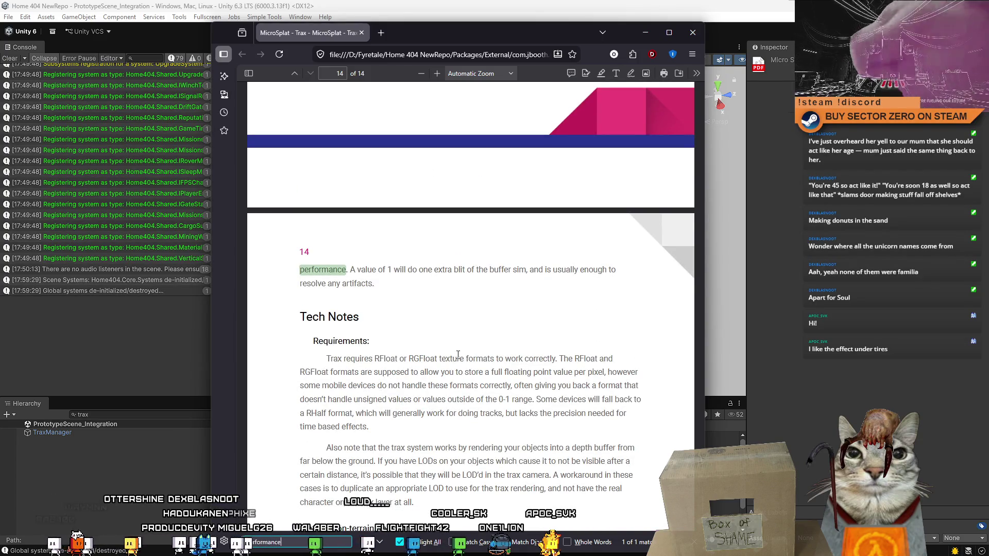
Scroll the Trax manual back from page 13 to the Time Manager repair settings on page 4.
{"action": "scroll", "coordinate": [457, 354], "scroll_direction": "up", "scroll_amount": 4}
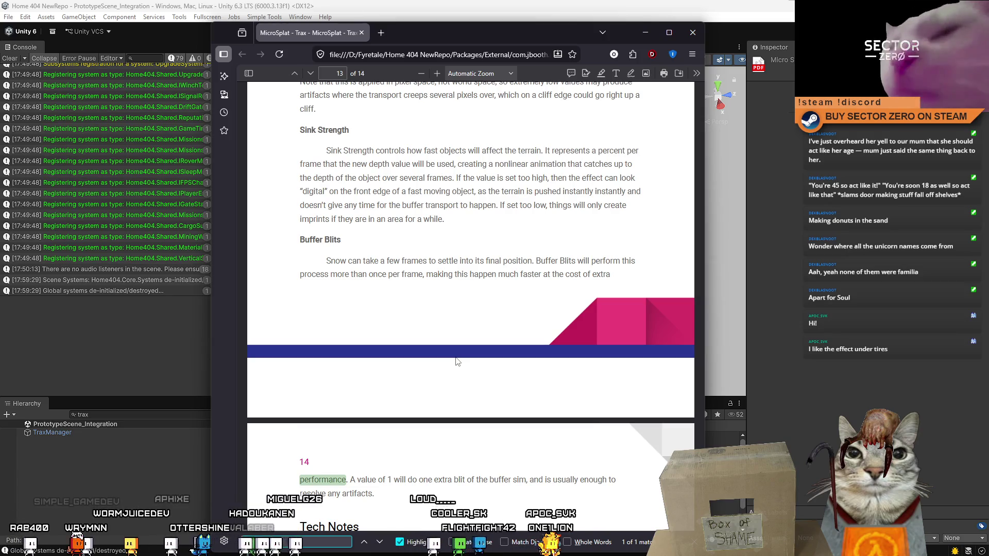
{"action": "scroll", "coordinate": [457, 361], "scroll_direction": "up", "scroll_amount": 5}
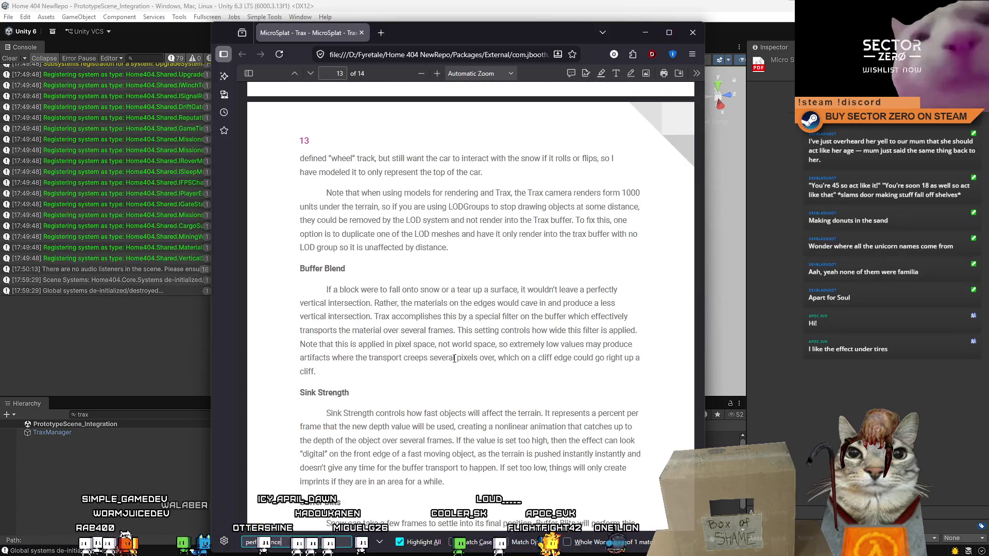
{"action": "scroll", "coordinate": [452, 360], "scroll_direction": "up", "scroll_amount": 2}
{"action": "scroll", "coordinate": [452, 363], "scroll_direction": "up", "scroll_amount": 9}
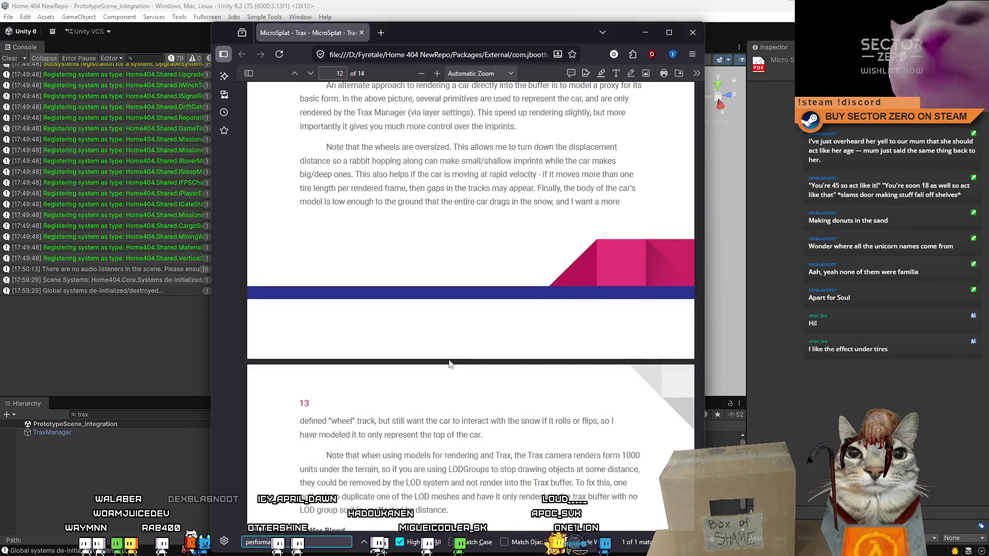
{"action": "scroll", "coordinate": [447, 360], "scroll_direction": "up", "scroll_amount": 7}
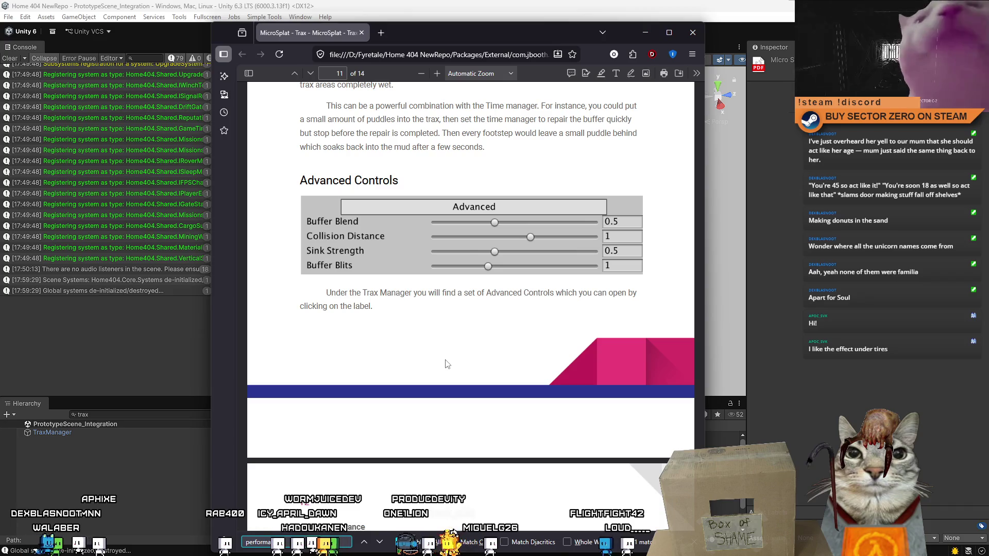
{"action": "scroll", "coordinate": [443, 363], "scroll_direction": "up", "scroll_amount": 4}
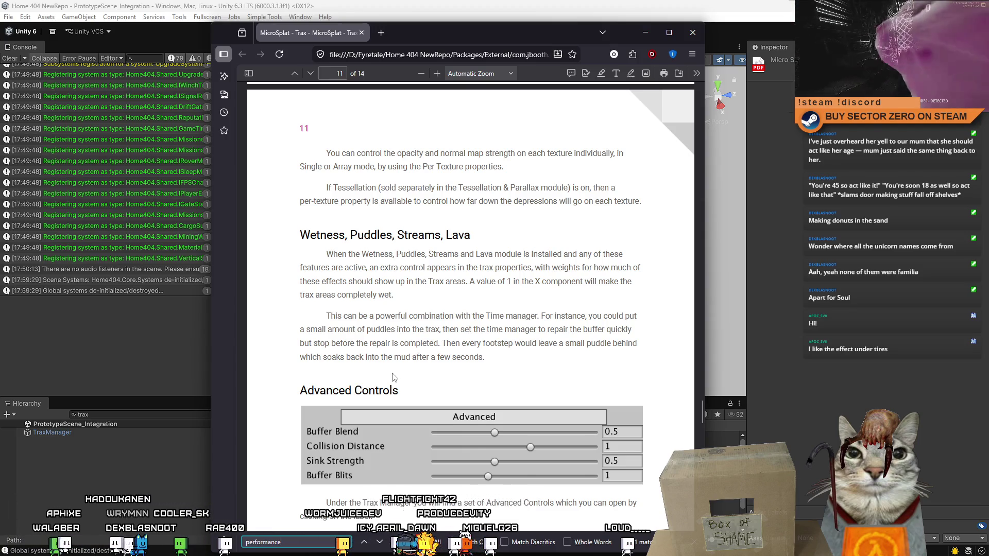
{"action": "scroll", "coordinate": [392, 377], "scroll_direction": "up", "scroll_amount": 3}
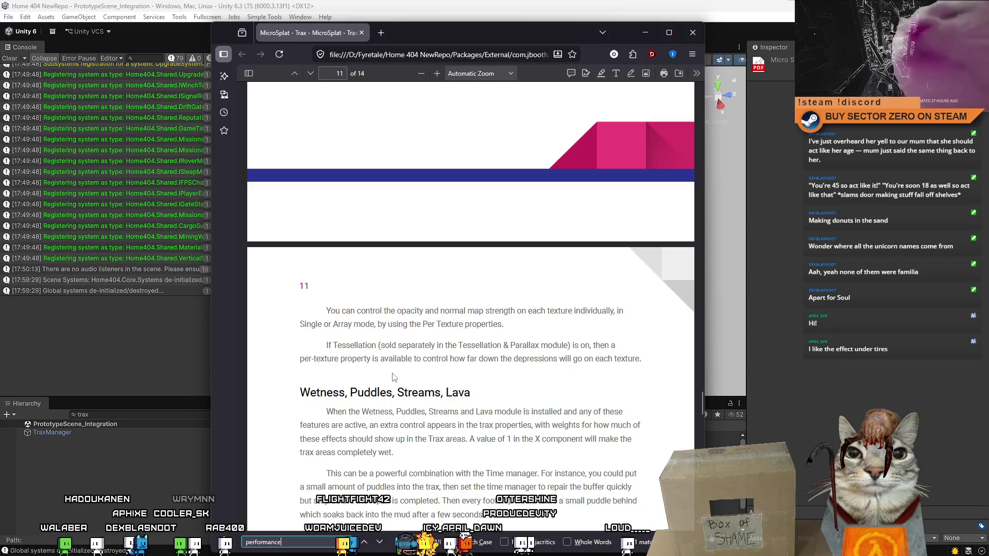
{"action": "scroll", "coordinate": [392, 378], "scroll_direction": "up", "scroll_amount": 6}
{"action": "scroll", "coordinate": [392, 373], "scroll_direction": "up", "scroll_amount": 7}
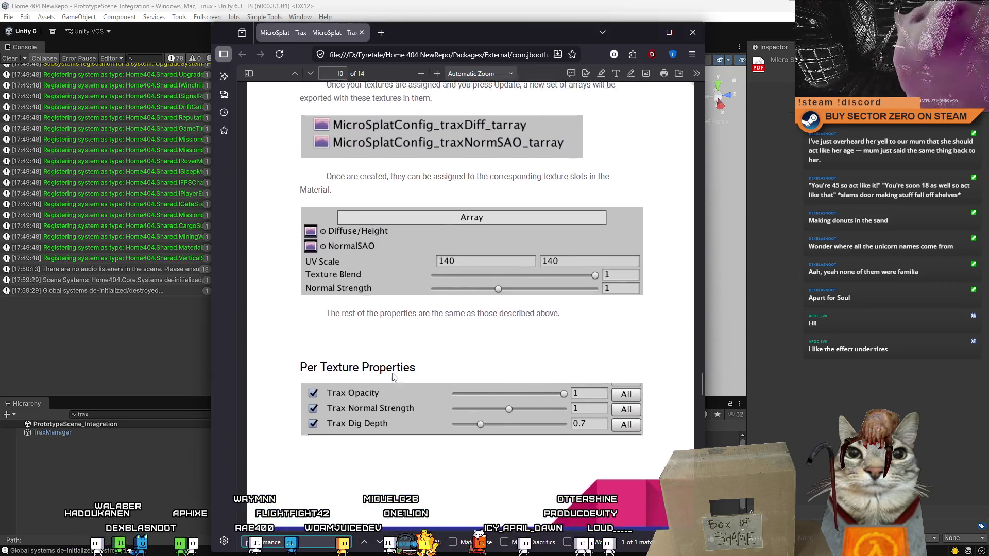
{"action": "scroll", "coordinate": [393, 377], "scroll_direction": "up", "scroll_amount": 7}
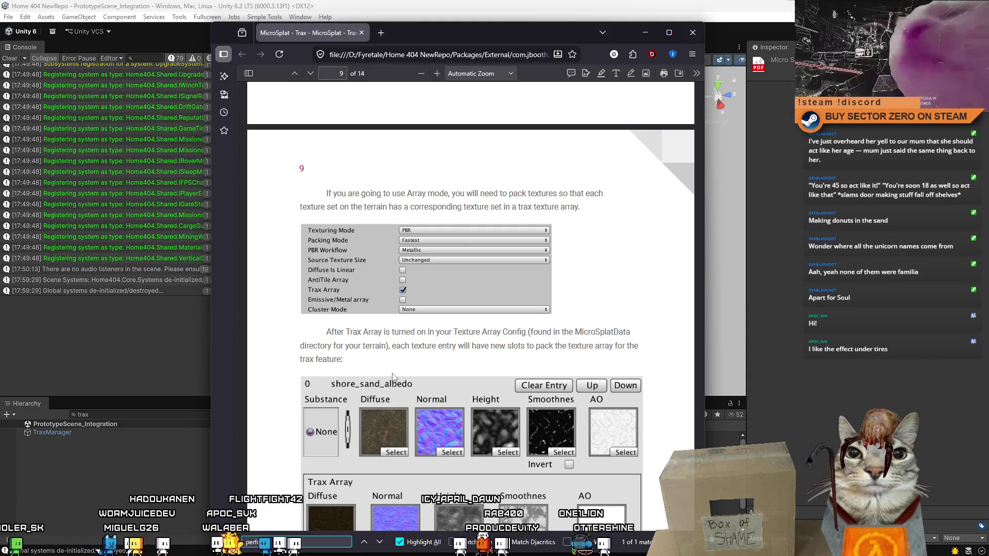
{"action": "scroll", "coordinate": [392, 378], "scroll_direction": "up", "scroll_amount": 3}
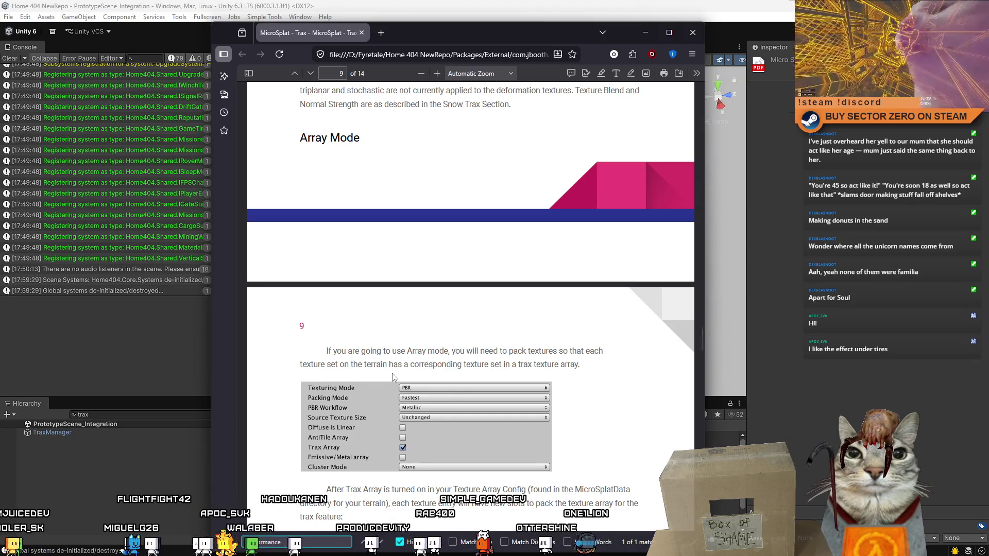
{"action": "scroll", "coordinate": [392, 378], "scroll_direction": "up", "scroll_amount": 5}
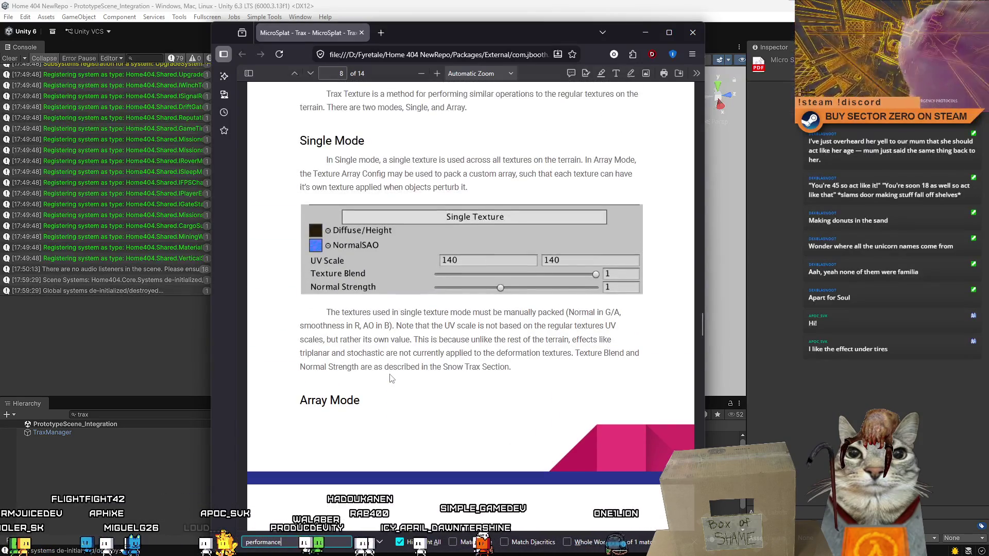
{"action": "scroll", "coordinate": [390, 378], "scroll_direction": "up", "scroll_amount": 4}
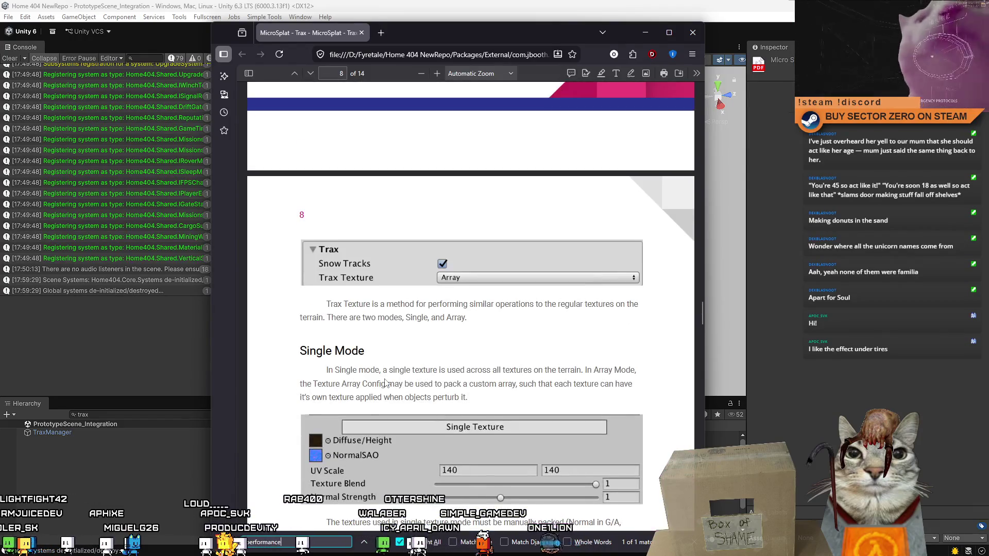
{"action": "scroll", "coordinate": [385, 382], "scroll_direction": "up", "scroll_amount": 2}
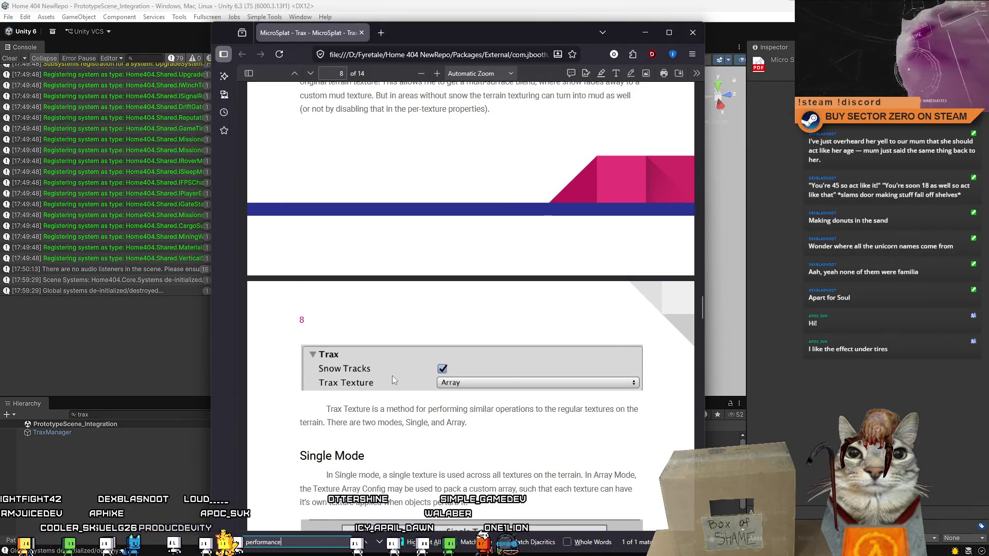
{"action": "scroll", "coordinate": [391, 376], "scroll_direction": "up", "scroll_amount": 5}
{"action": "scroll", "coordinate": [393, 376], "scroll_direction": "up", "scroll_amount": 11}
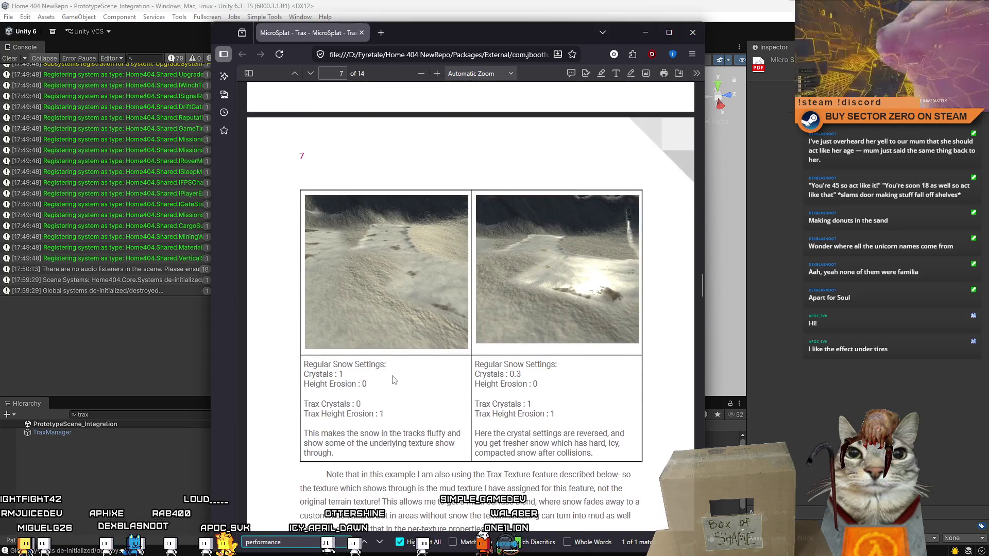
{"action": "scroll", "coordinate": [397, 384], "scroll_direction": "up", "scroll_amount": 15}
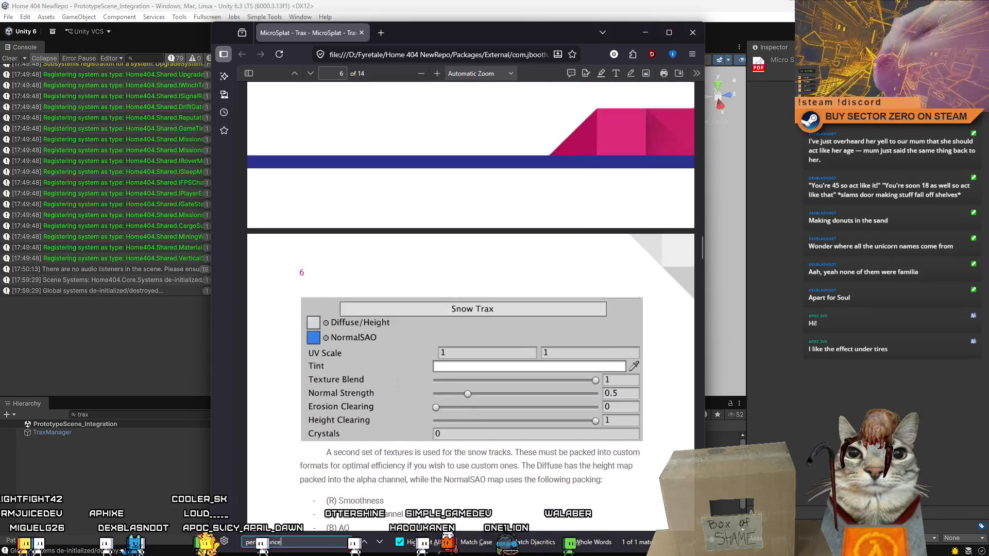
{"action": "scroll", "coordinate": [397, 387], "scroll_direction": "up", "scroll_amount": 5}
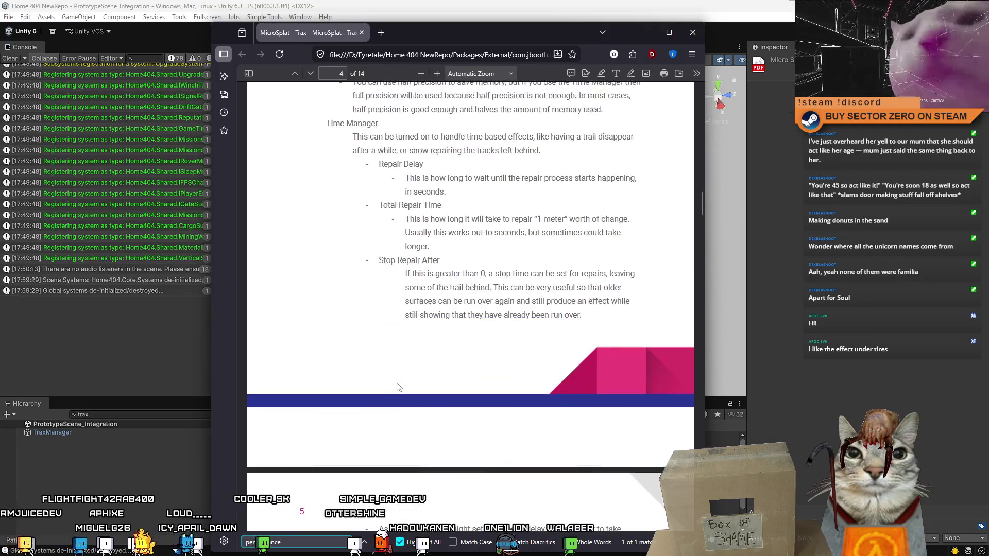
Leave the manual, search the Project for MicroSplat 1, and show its shader settings in the Inspector.
{"action": "left_click", "coordinate": [645, 32]}
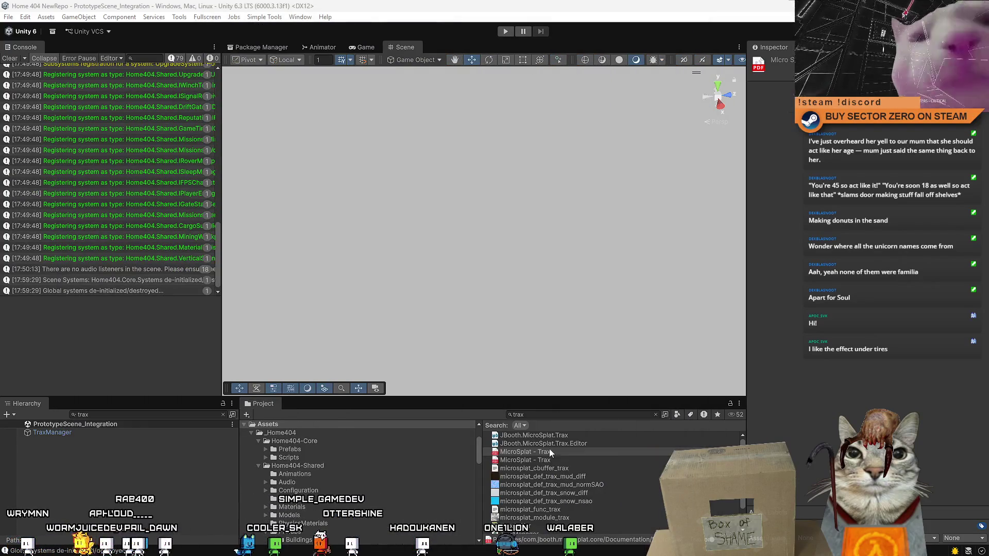
{"action": "left_click", "coordinate": [555, 416]}
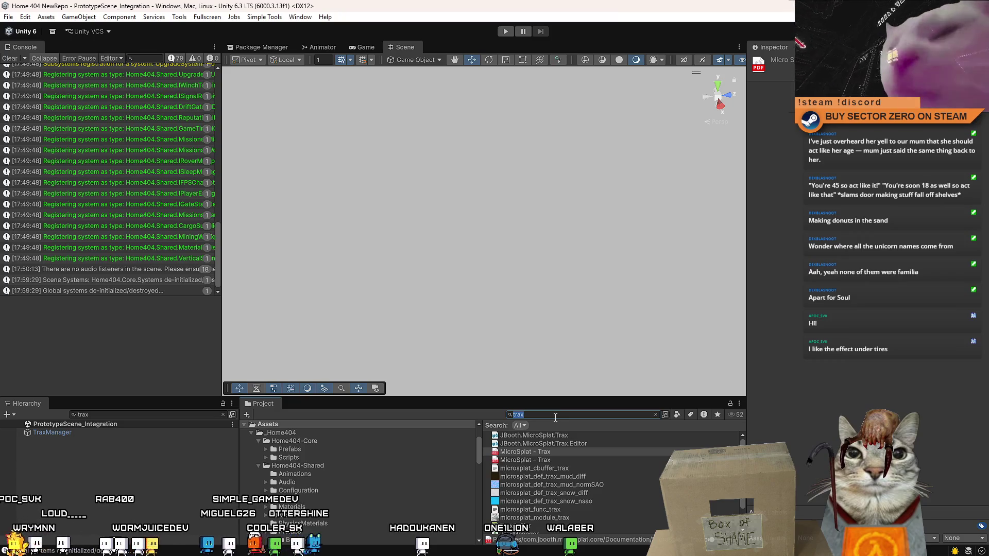
{"action": "type", "text": "micro sp"}
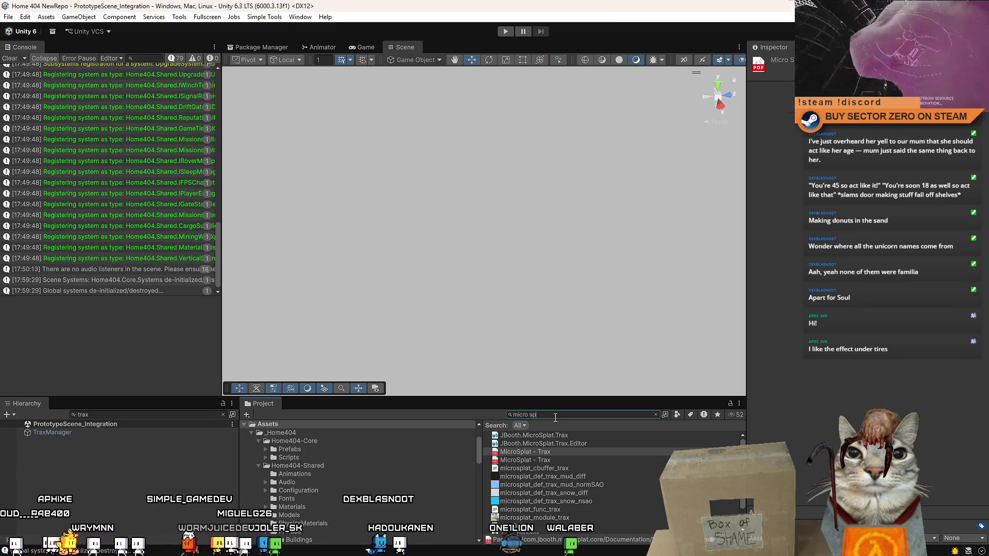
{"action": "type", "text": "lat 1"}
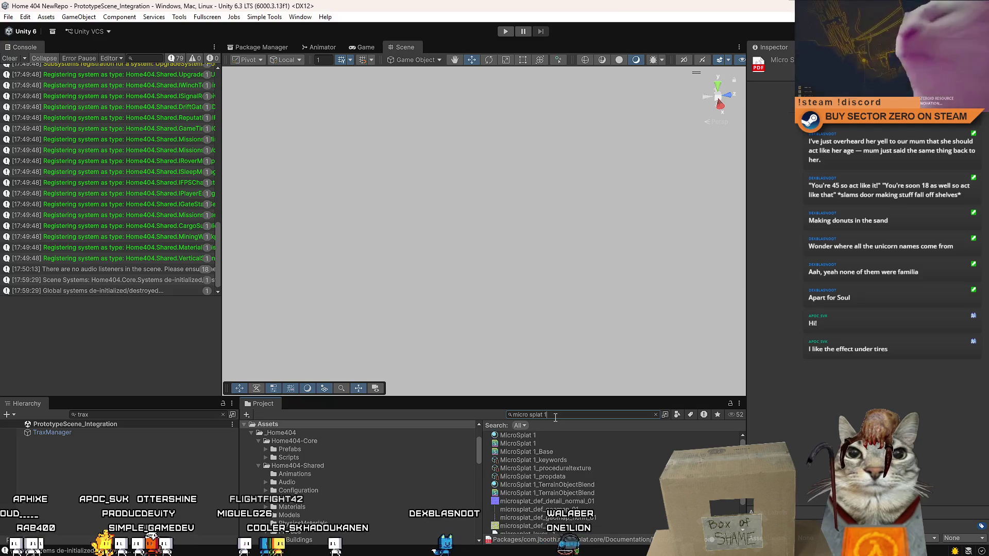
{"action": "left_click", "coordinate": [540, 434]}
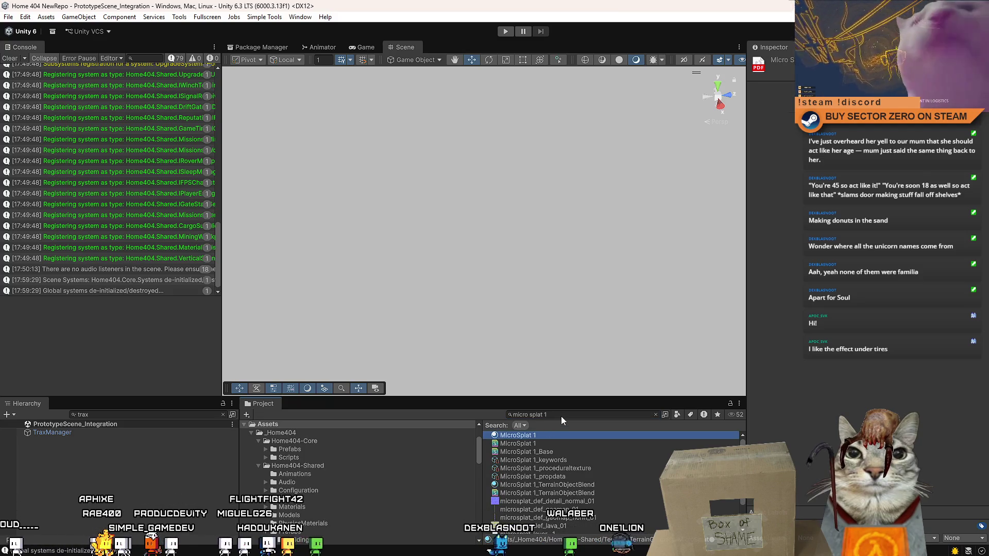
{"action": "left_click", "coordinate": [655, 415]}
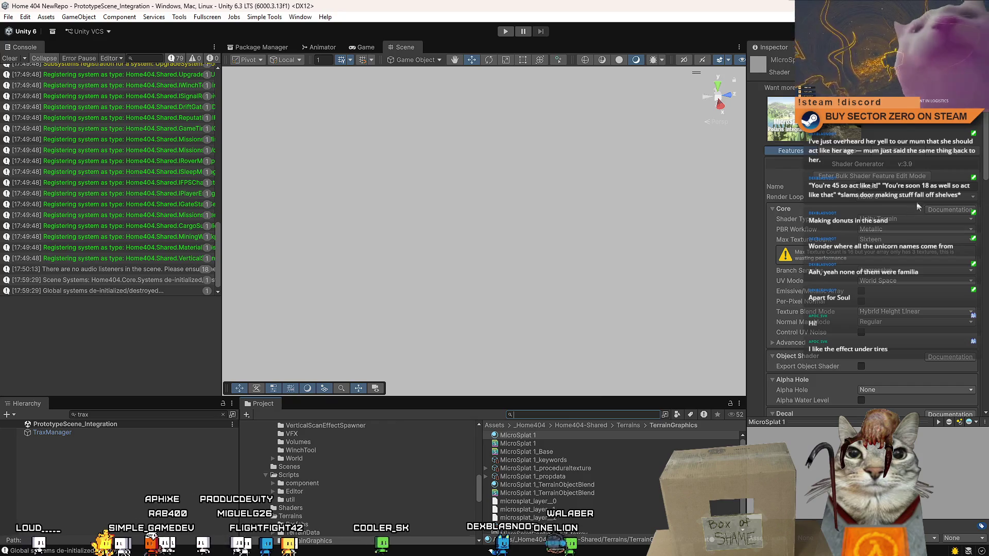
Scroll through the shader features and check the Normal Map Mode choices, keeping Regular.
{"action": "scroll", "coordinate": [985, 135], "scroll_direction": "down", "scroll_amount": 1}
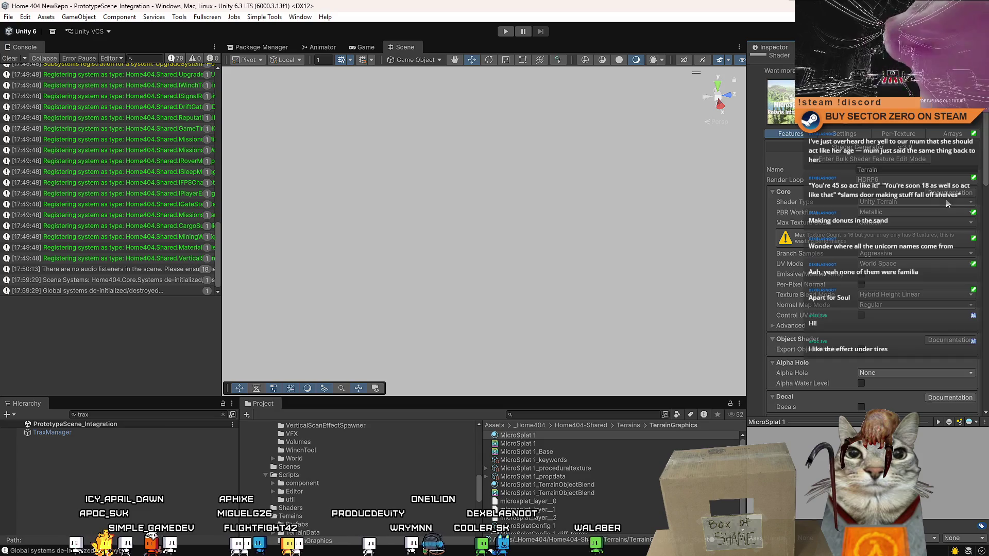
{"action": "scroll", "coordinate": [985, 168], "scroll_direction": "down", "scroll_amount": 3}
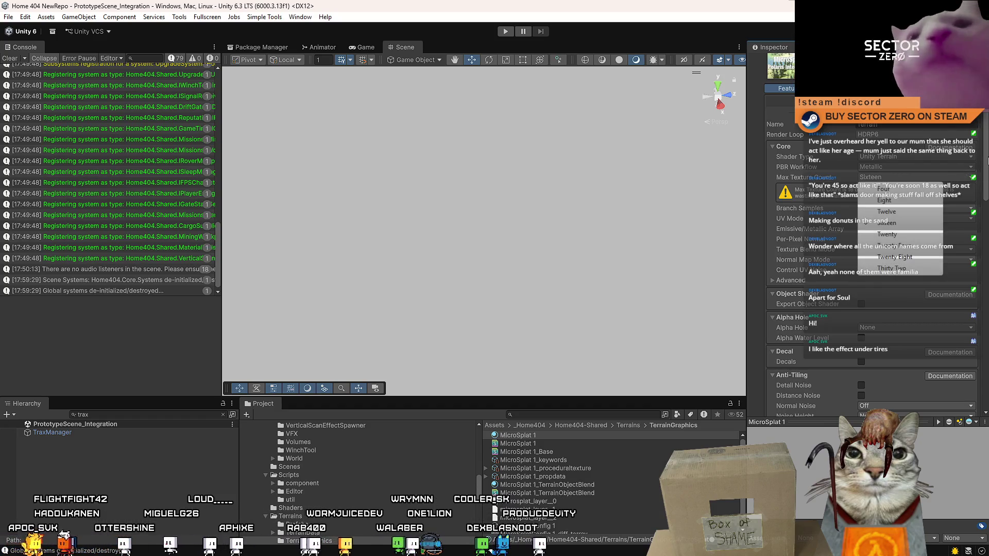
{"action": "scroll", "coordinate": [983, 174], "scroll_direction": "down", "scroll_amount": 3}
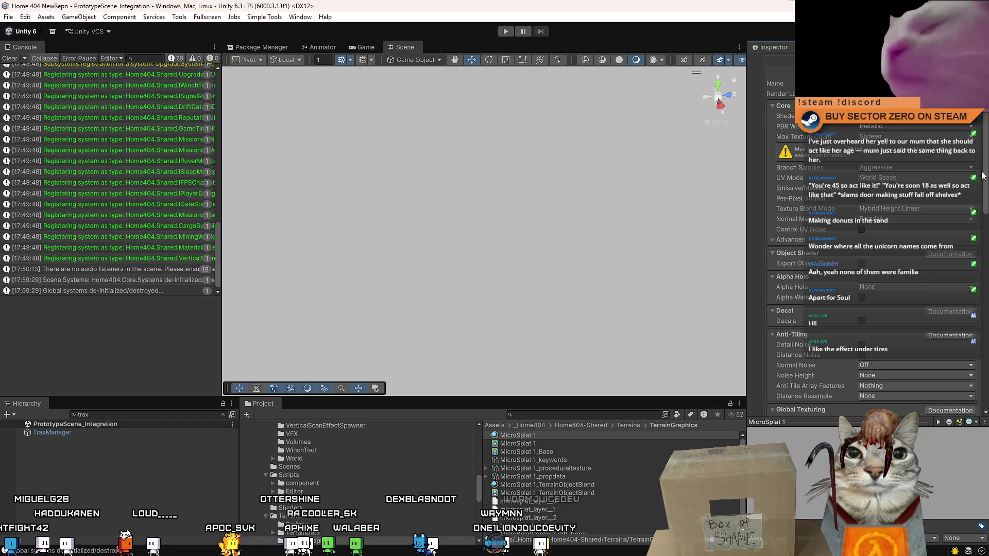
{"action": "scroll", "coordinate": [942, 208], "scroll_direction": "down", "scroll_amount": 1}
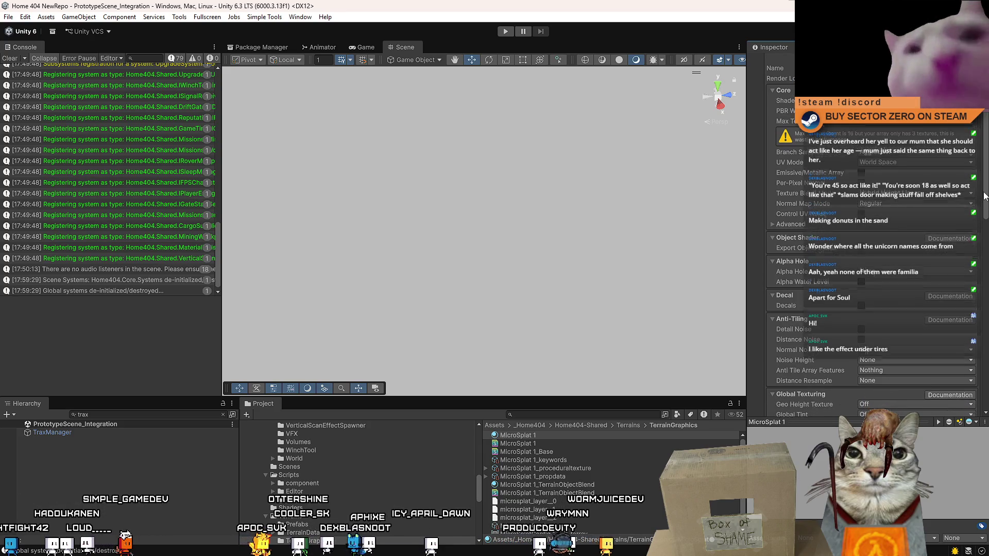
{"action": "left_click", "coordinate": [952, 203]}
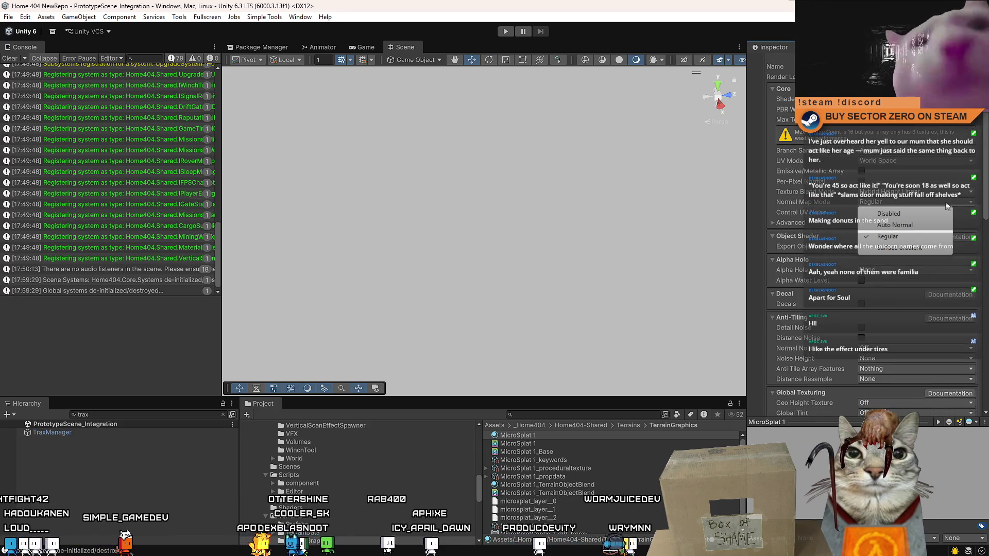
{"action": "left_click", "coordinate": [981, 212]}
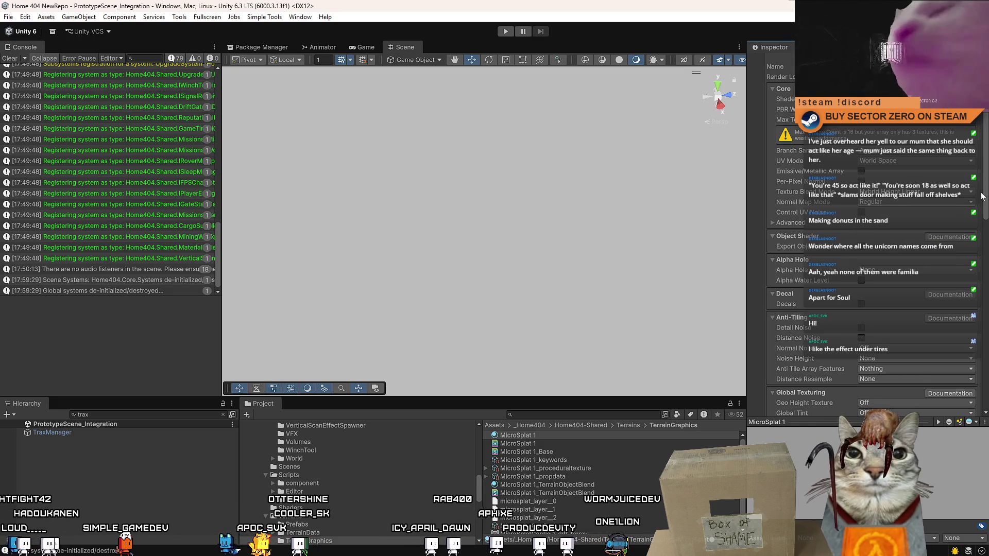
Briefly expand and collapse the Advanced core options, then scroll down to the Trax section.
{"action": "left_click", "coordinate": [774, 223]}
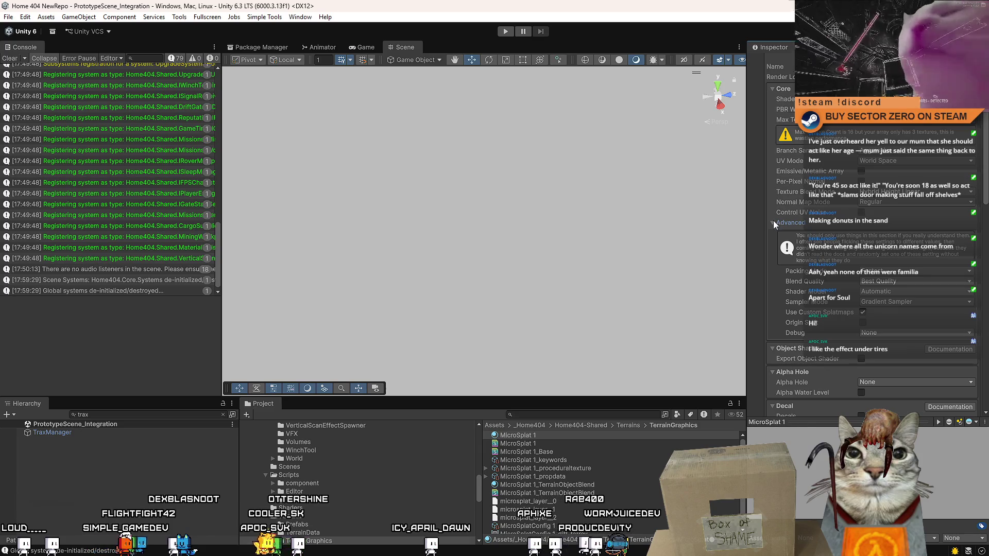
{"action": "left_click", "coordinate": [774, 221]}
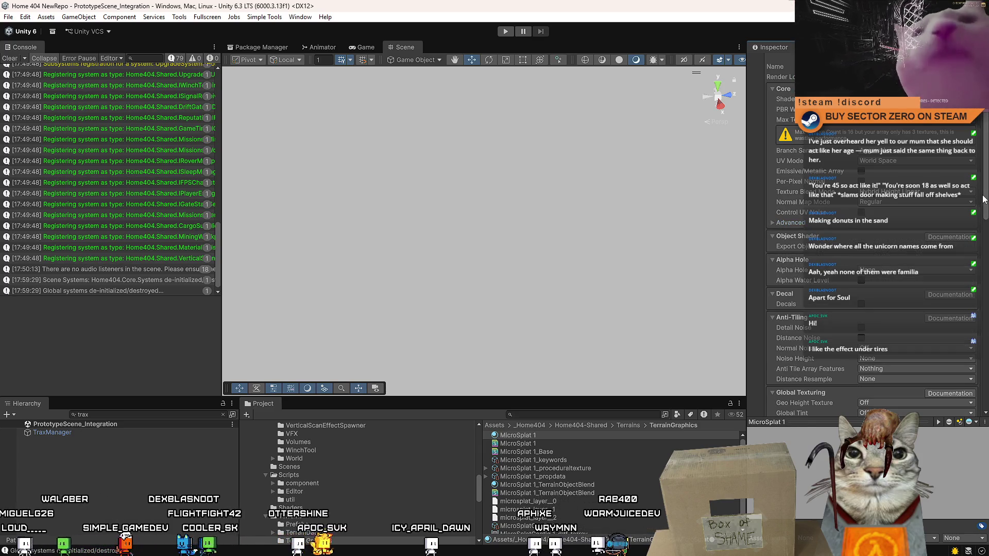
{"action": "scroll", "coordinate": [985, 239], "scroll_direction": "down", "scroll_amount": 10}
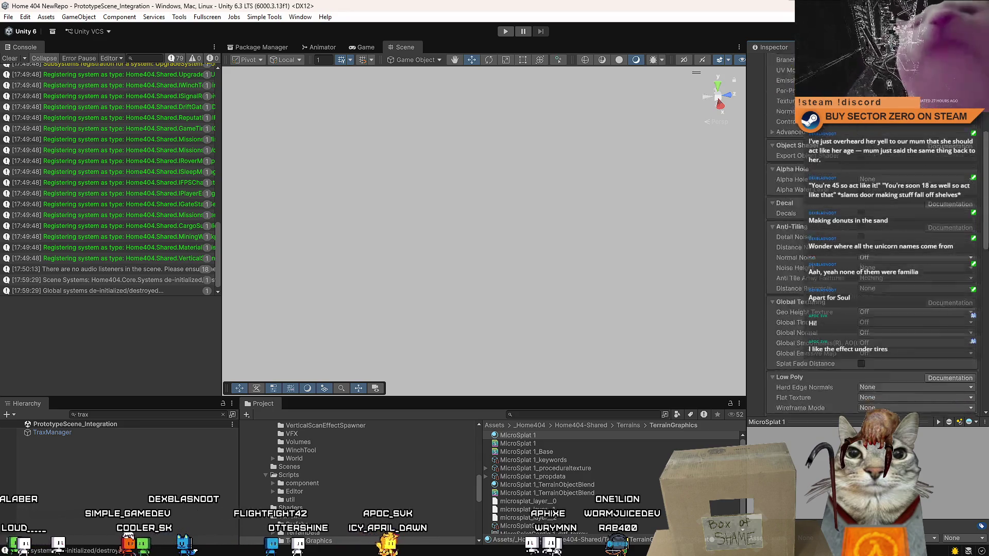
{"action": "scroll", "coordinate": [984, 238], "scroll_direction": "down", "scroll_amount": 10}
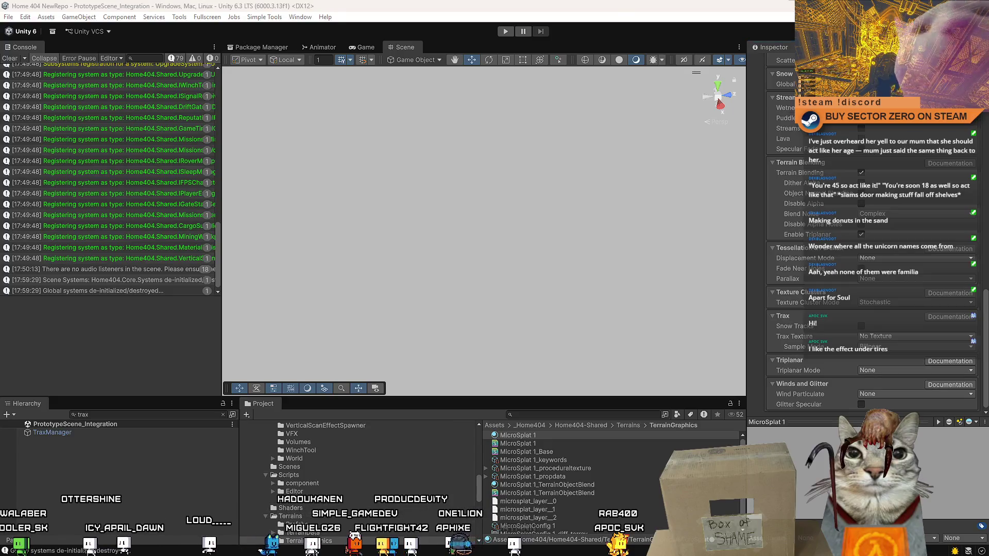
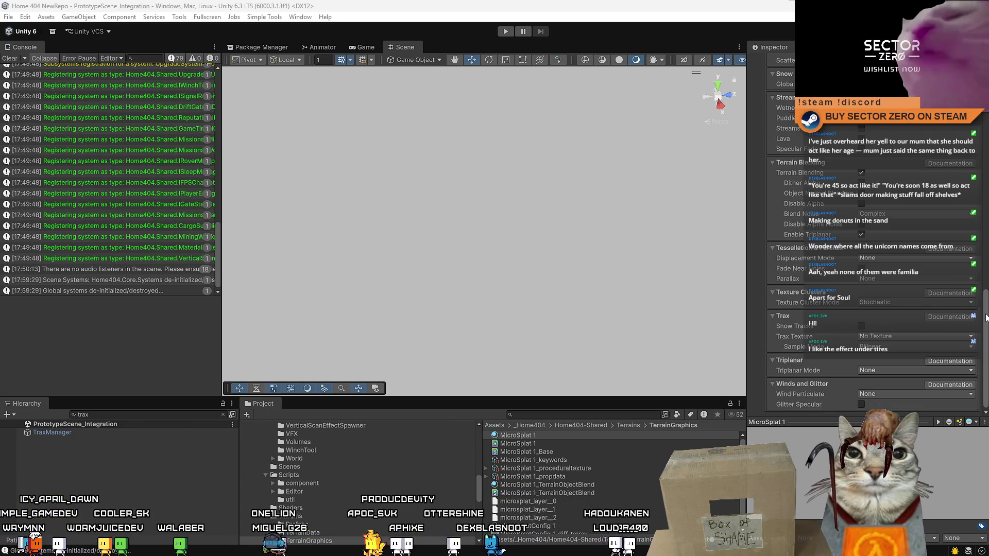
Turn off Terrain Blending in the MicroSplat 1 shader features.
{"action": "scroll", "coordinate": [919, 283], "scroll_direction": "up", "scroll_amount": 10}
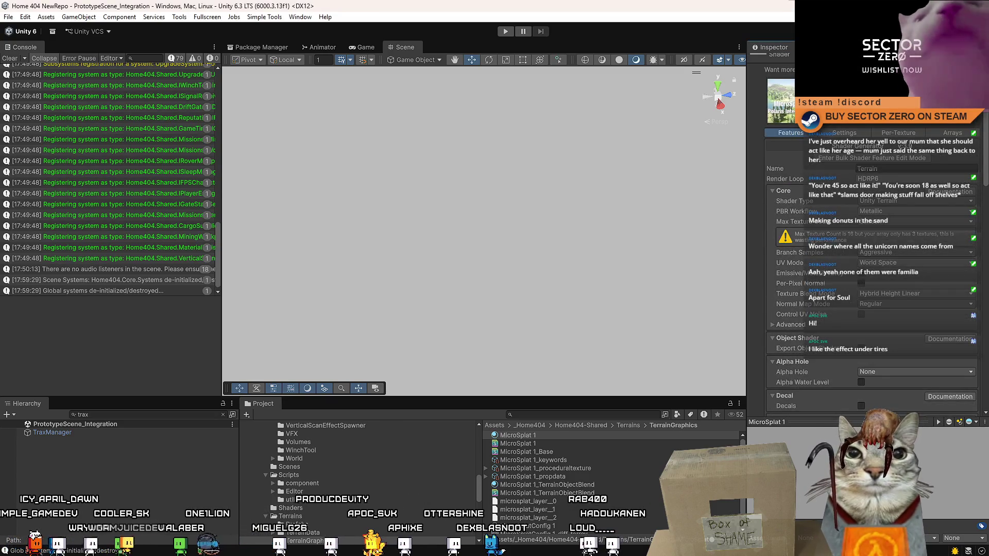
{"action": "scroll", "coordinate": [980, 164], "scroll_direction": "down", "scroll_amount": 8}
{"action": "scroll", "coordinate": [980, 164], "scroll_direction": "down", "scroll_amount": 6}
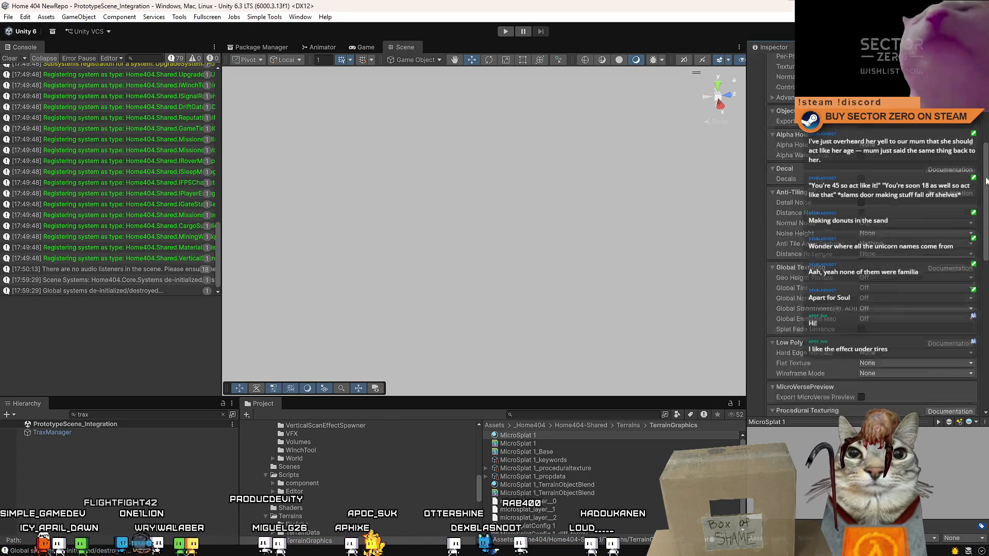
{"action": "scroll", "coordinate": [980, 164], "scroll_direction": "down", "scroll_amount": 5}
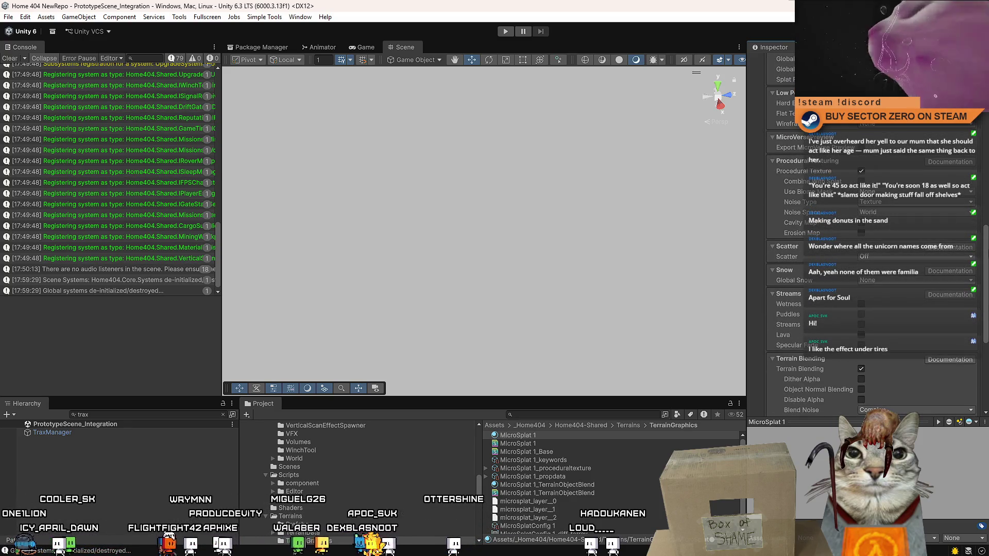
{"action": "scroll", "coordinate": [870, 232], "scroll_direction": "down", "scroll_amount": 5}
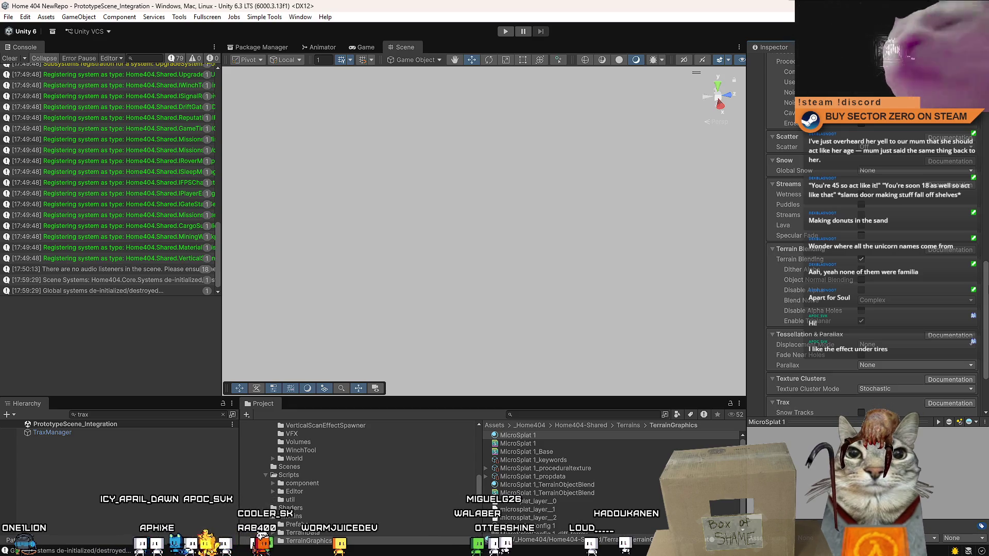
{"action": "left_click", "coordinate": [861, 260]}
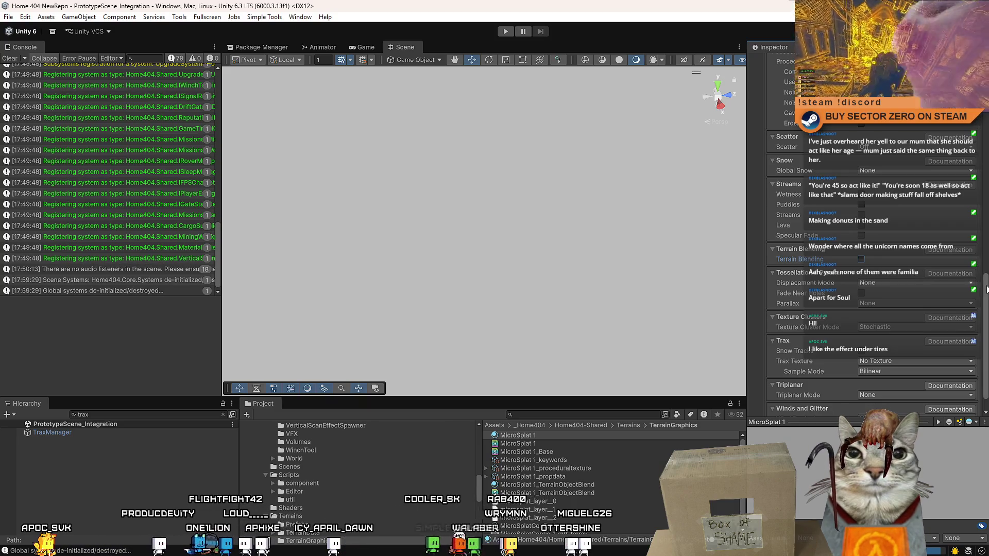
{"action": "left_click_drag", "start_coordinate": [986, 290], "coordinate": [986, 349]}
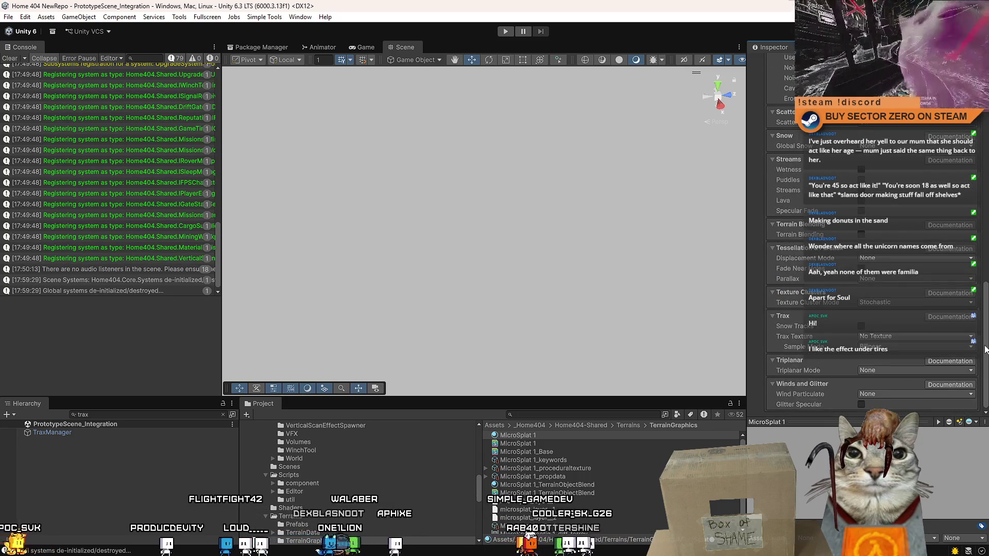
Set Texture Cluster Mode to None and keep the Trax sample mode at Bilinear.
{"action": "left_click", "coordinate": [888, 303]}
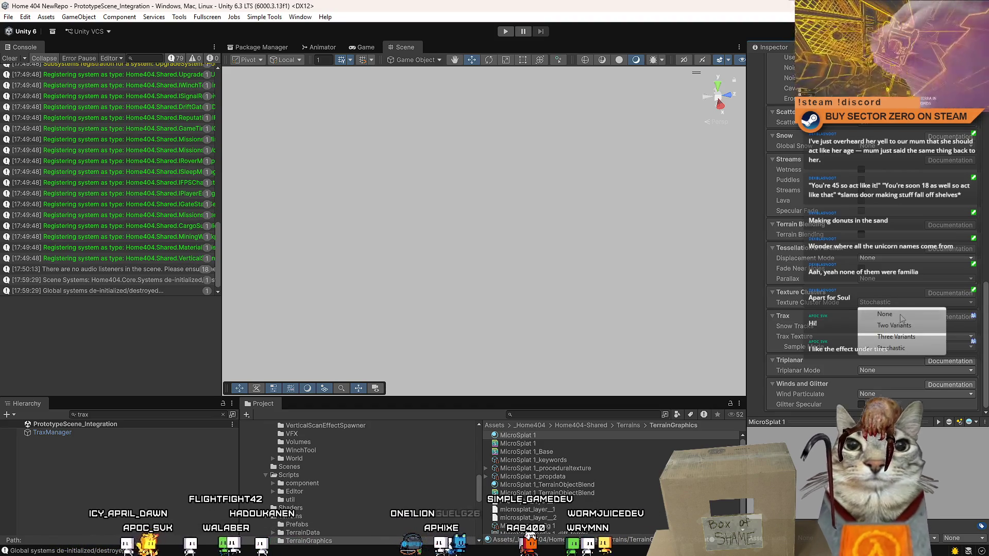
{"action": "left_click", "coordinate": [900, 314]}
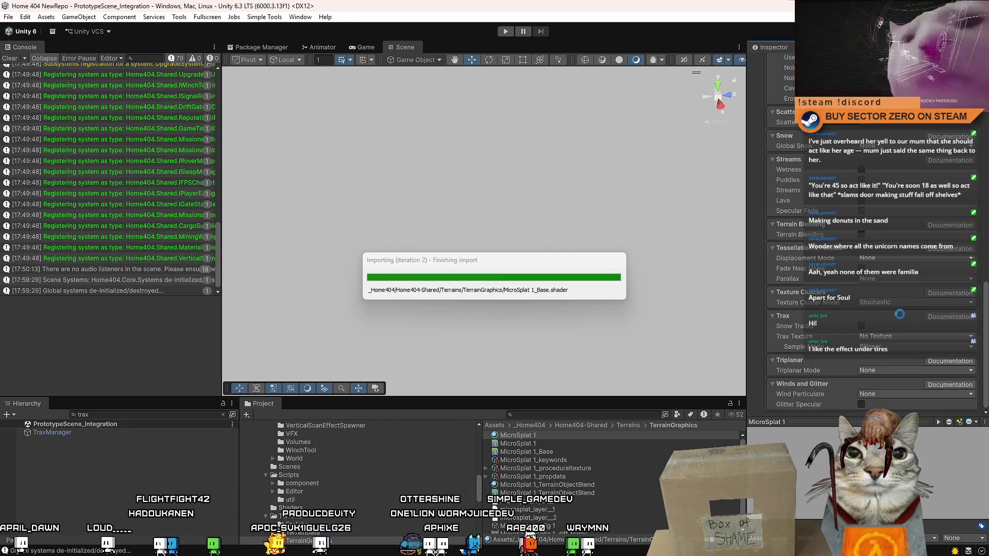
{"action": "left_click", "coordinate": [886, 350]}
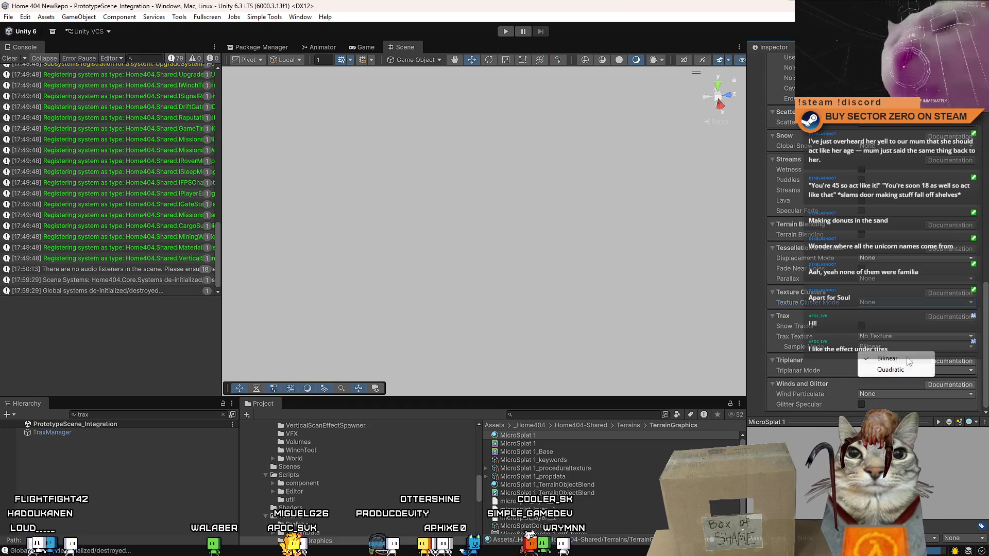
{"action": "left_click", "coordinate": [984, 342]}
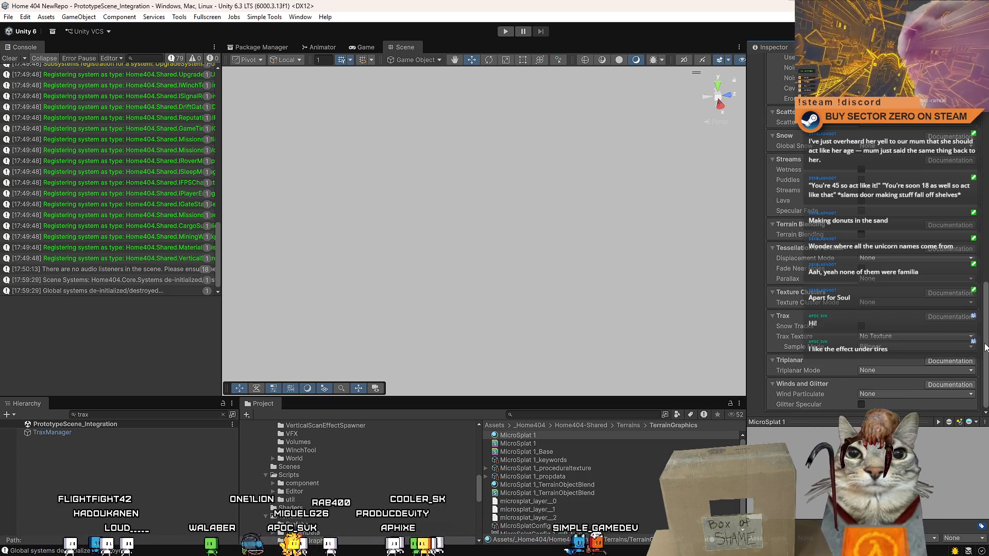
Review the shader's splat texture layers, then deselect and clear the Console log.
{"action": "scroll", "coordinate": [968, 359], "scroll_direction": "up", "scroll_amount": 15}
{"action": "left_click", "coordinate": [845, 150]}
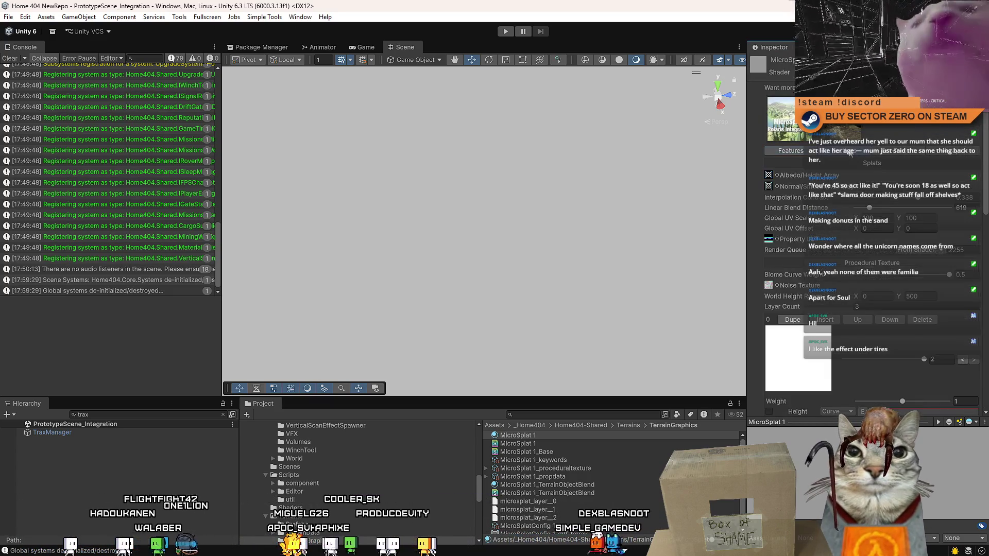
{"action": "scroll", "coordinate": [984, 149], "scroll_direction": "down", "scroll_amount": 10}
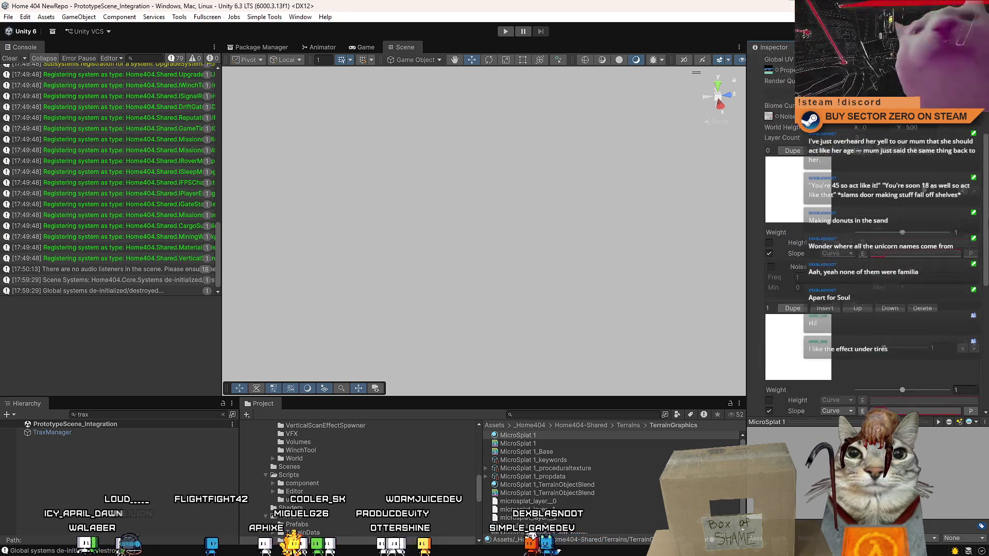
{"action": "scroll", "coordinate": [984, 407], "scroll_direction": "down", "scroll_amount": 2}
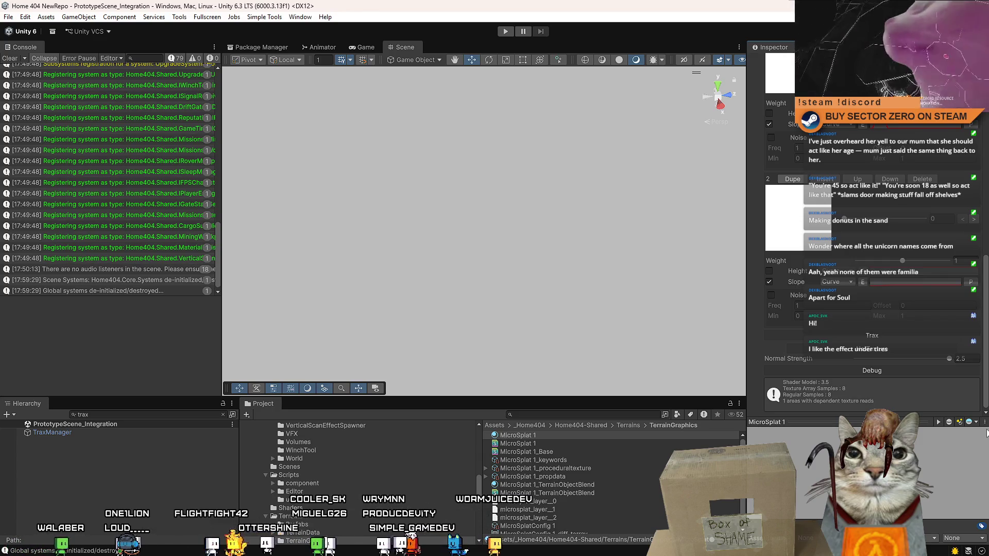
{"action": "scroll", "coordinate": [876, 258], "scroll_direction": "up", "scroll_amount": 5}
{"action": "scroll", "coordinate": [875, 258], "scroll_direction": "up", "scroll_amount": 5}
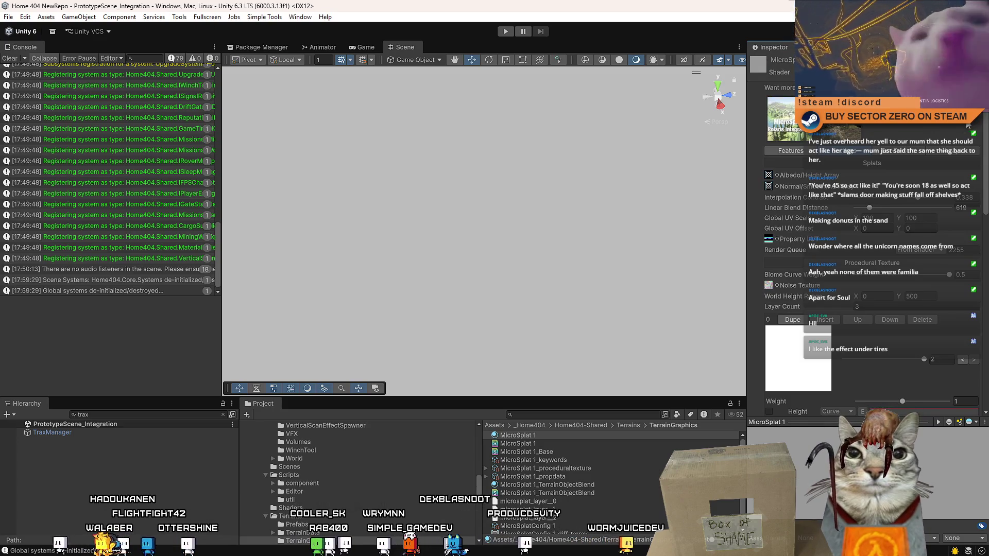
{"action": "left_click", "coordinate": [801, 151]}
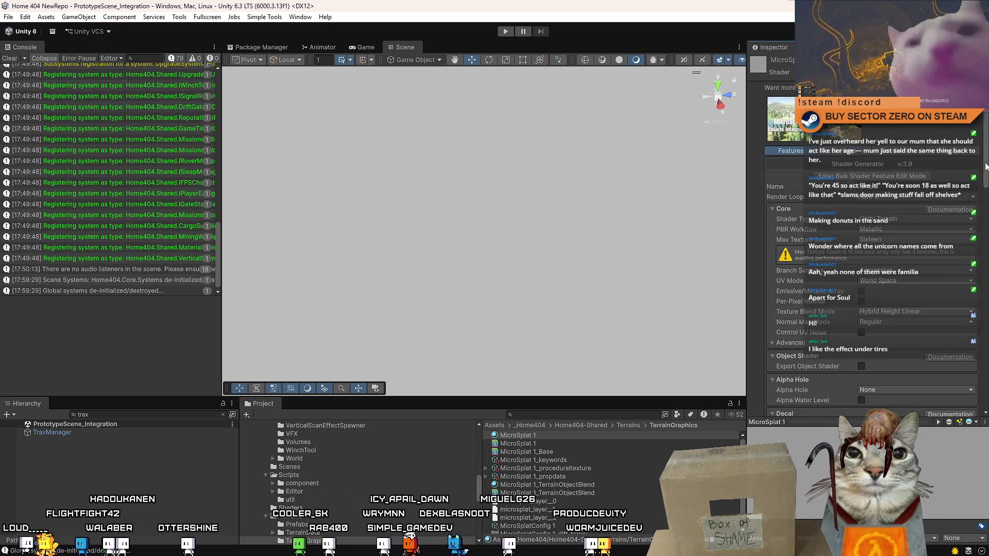
{"action": "scroll", "coordinate": [986, 166], "scroll_direction": "down", "scroll_amount": 10}
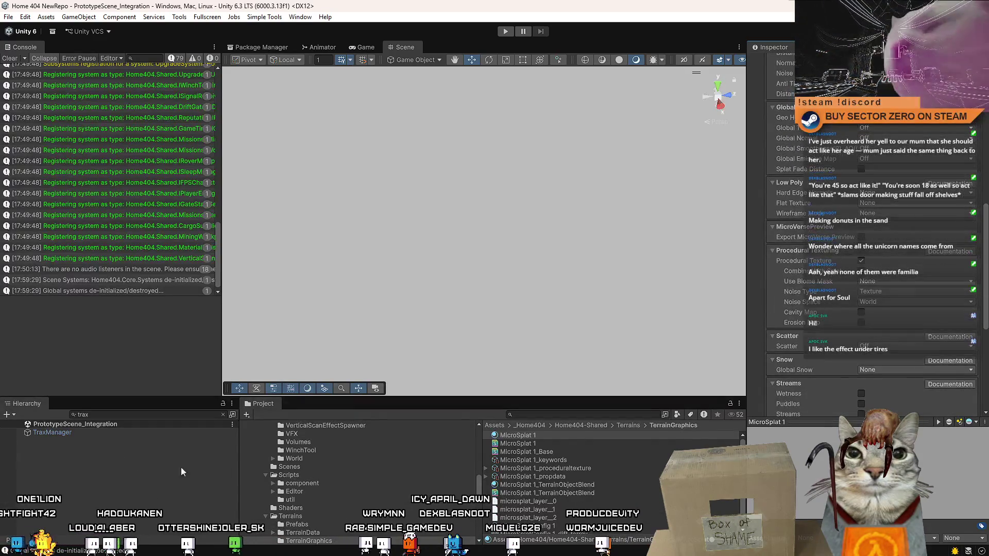
{"action": "left_click", "coordinate": [114, 458]}
{"action": "left_click", "coordinate": [13, 59]}
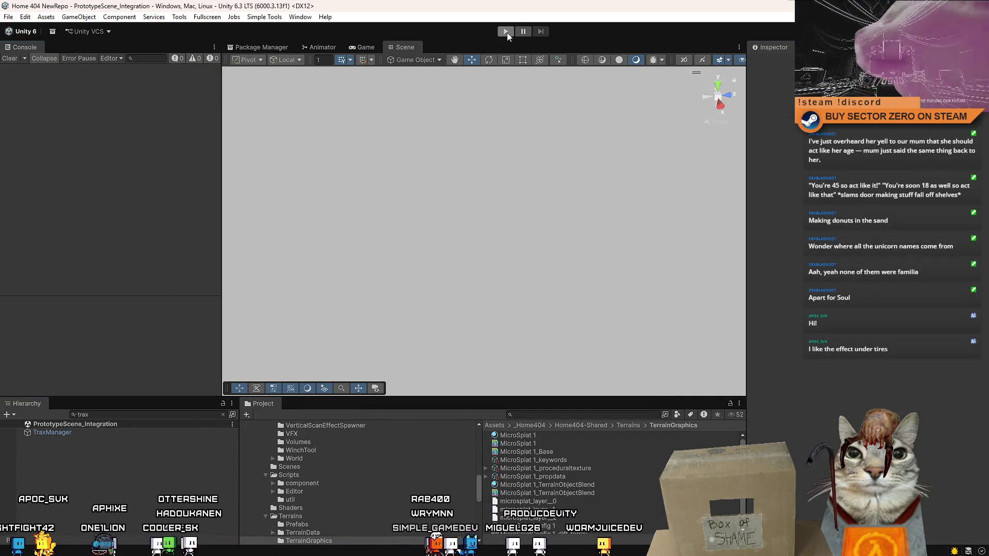
Enter Play mode, start the Drift Miners game from its menu and walk around the hangar.
{"action": "left_click", "coordinate": [506, 33]}
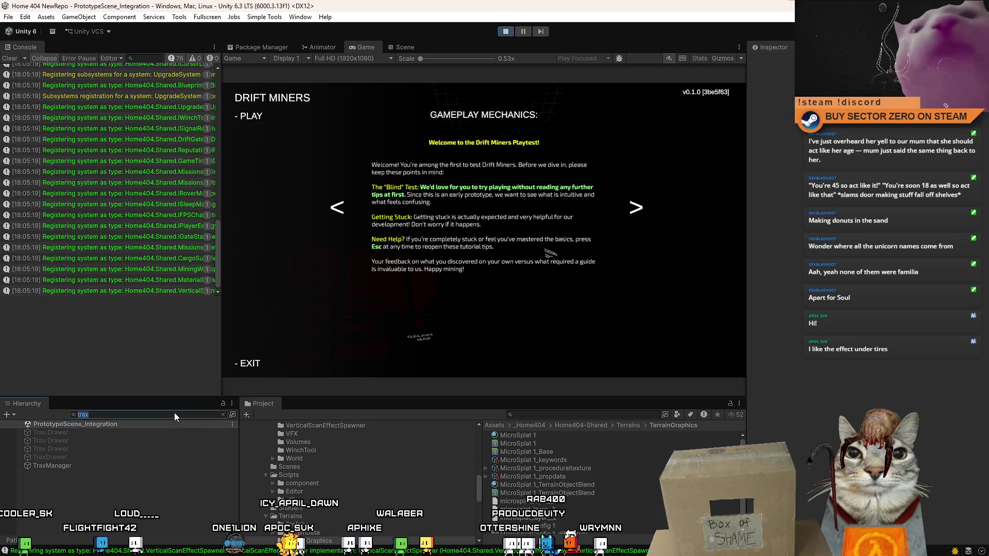
{"action": "left_click", "coordinate": [222, 414]}
{"action": "left_click", "coordinate": [258, 117]}
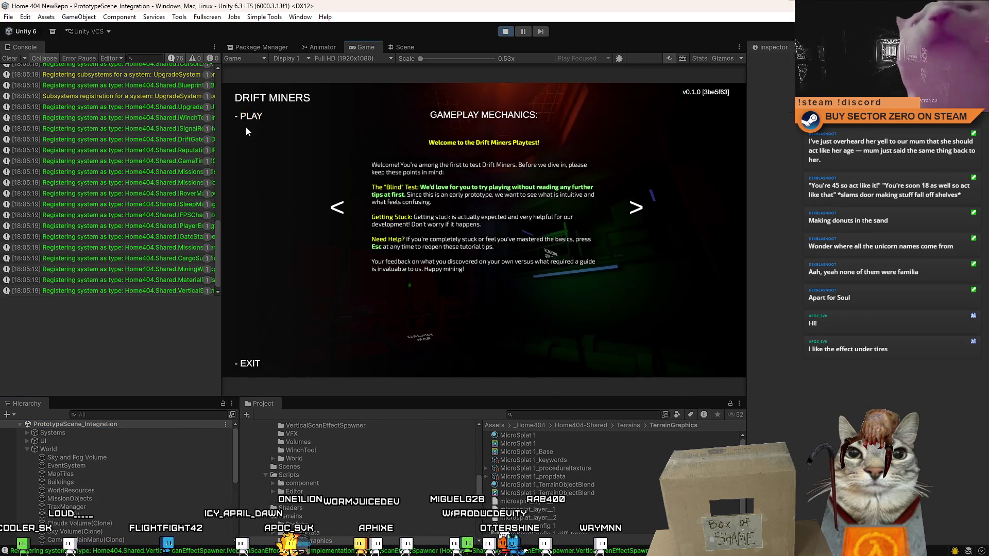
{"action": "key", "text": "w"}
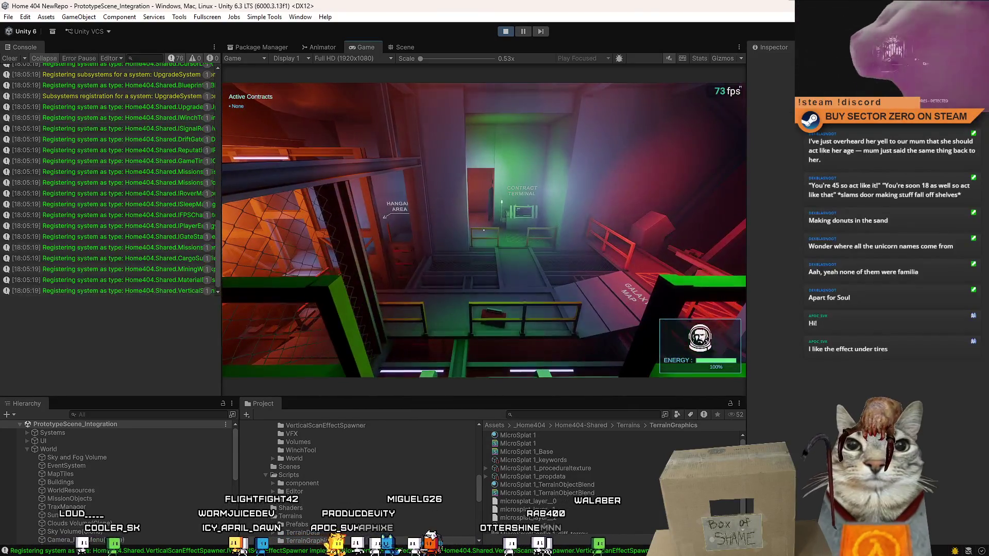
{"action": "key", "text": "Escape"}
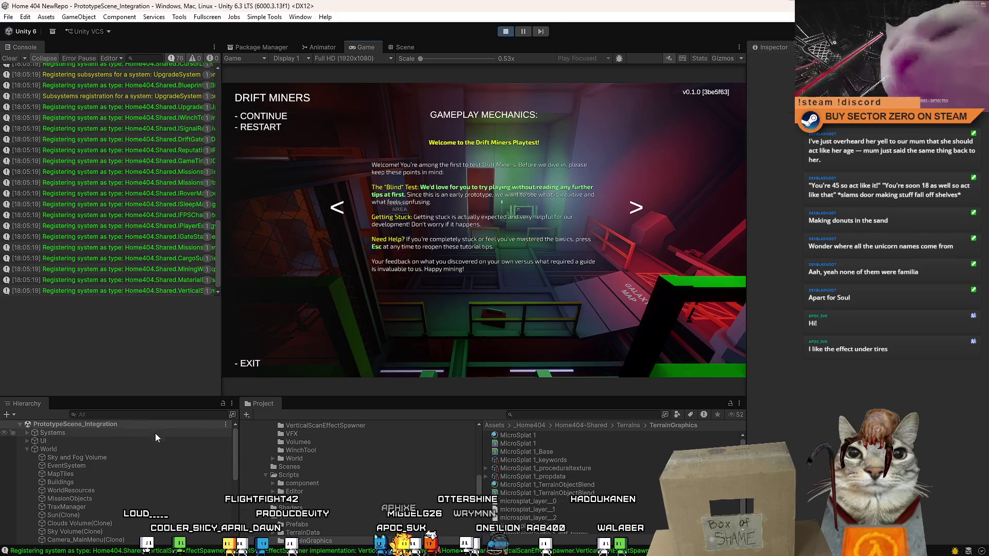
{"action": "key", "text": "Escape"}
Search the Hierarchy for 'trax' to inspect TraxManager, then clear the search and select World.
{"action": "left_click", "coordinate": [146, 415]}
{"action": "type", "text": "trax"}
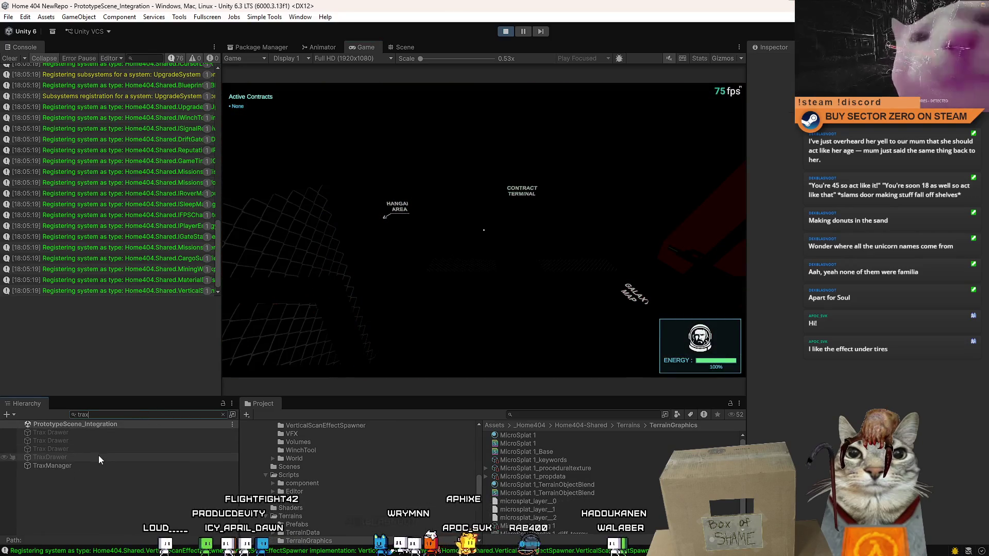
{"action": "left_click", "coordinate": [92, 466]}
{"action": "left_click", "coordinate": [103, 415]}
{"action": "key", "text": "ctrl+a"}
{"action": "key", "text": "BackSpace"}
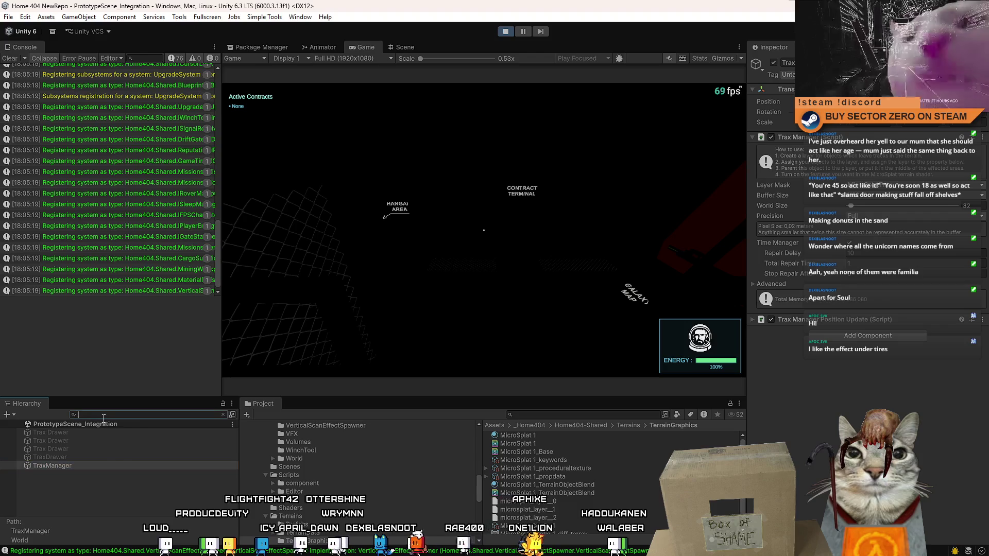
{"action": "left_click", "coordinate": [122, 453]}
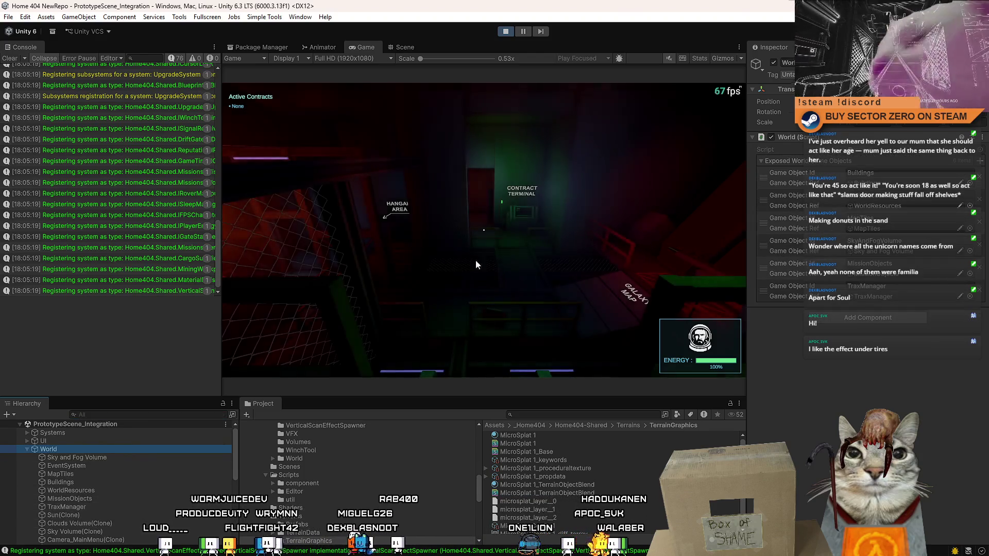
Resume the running game and select TraxManager in the Hierarchy to inspect its settings.
{"action": "left_click", "coordinate": [496, 267]}
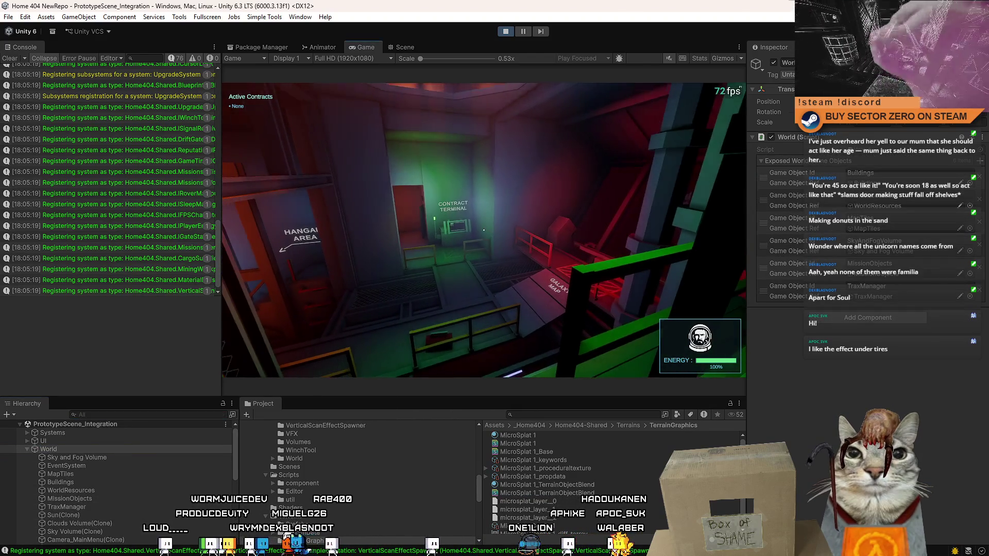
{"action": "key", "text": "Escape"}
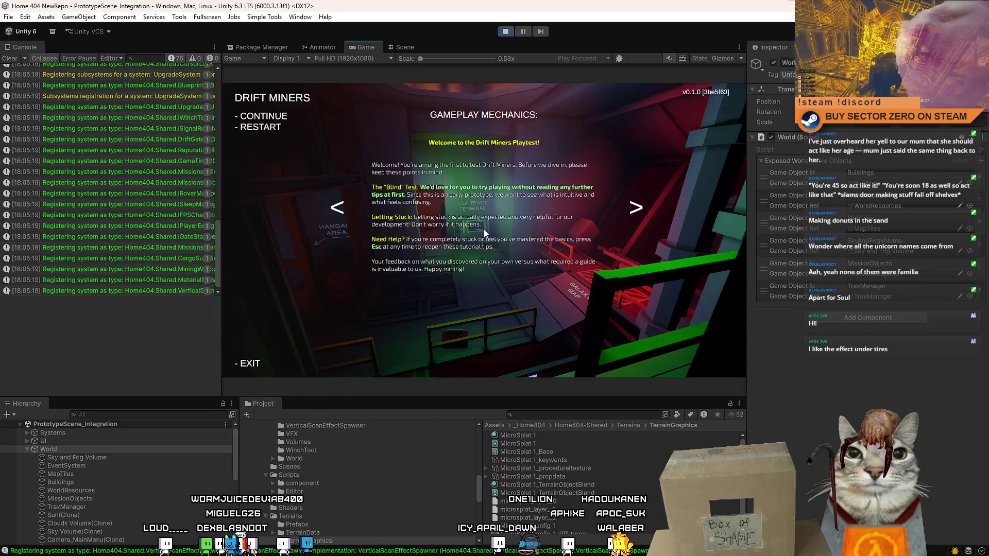
{"action": "scroll", "coordinate": [179, 480], "scroll_direction": "down", "scroll_amount": 10}
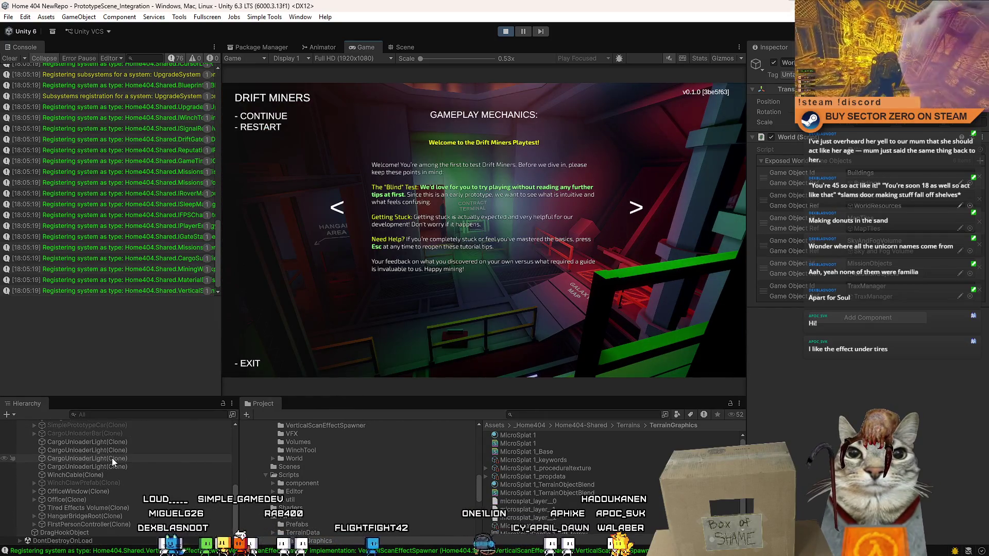
{"action": "scroll", "coordinate": [114, 477], "scroll_direction": "up", "scroll_amount": 10}
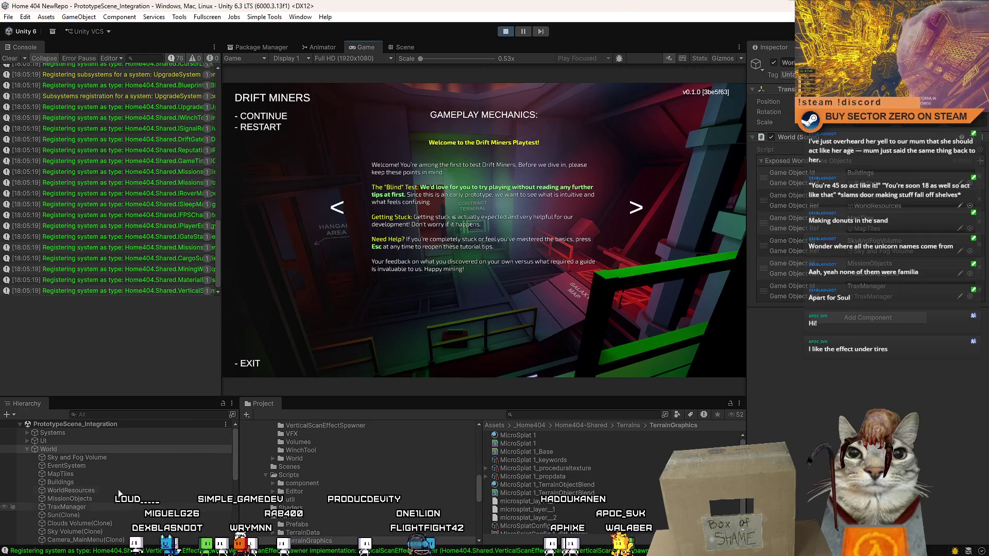
{"action": "scroll", "coordinate": [110, 467], "scroll_direction": "down", "scroll_amount": 2}
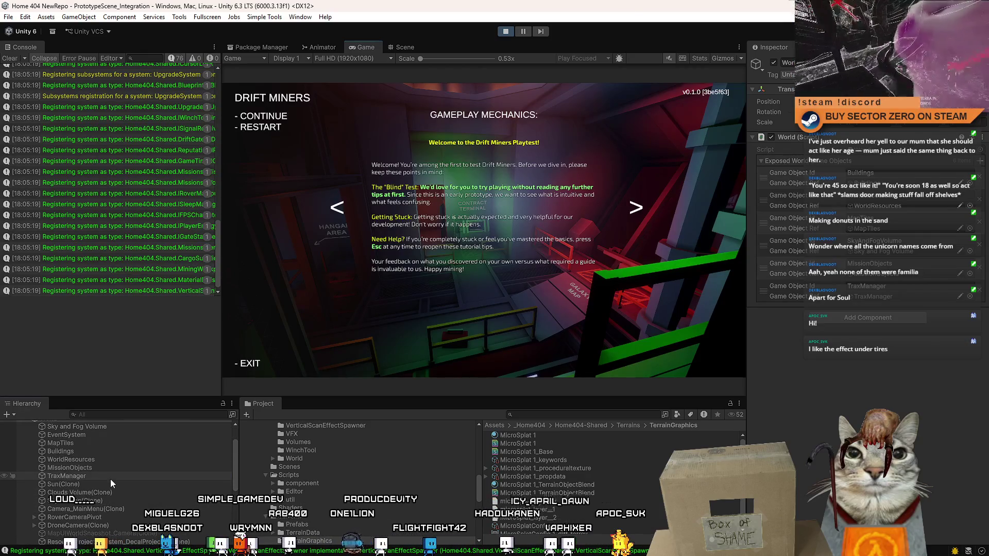
{"action": "left_click", "coordinate": [111, 479]}
{"action": "left_click", "coordinate": [573, 308]}
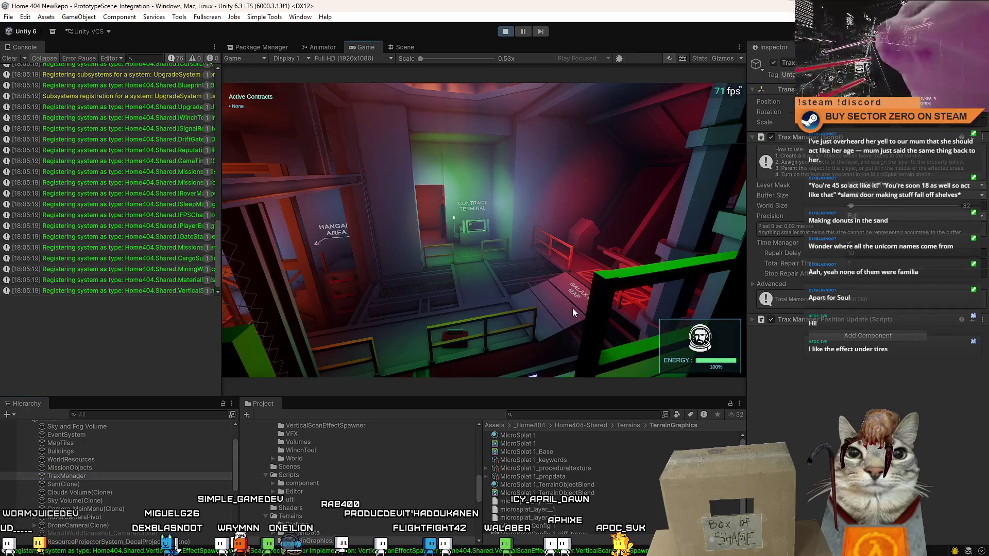
{"action": "key", "text": "Escape"}
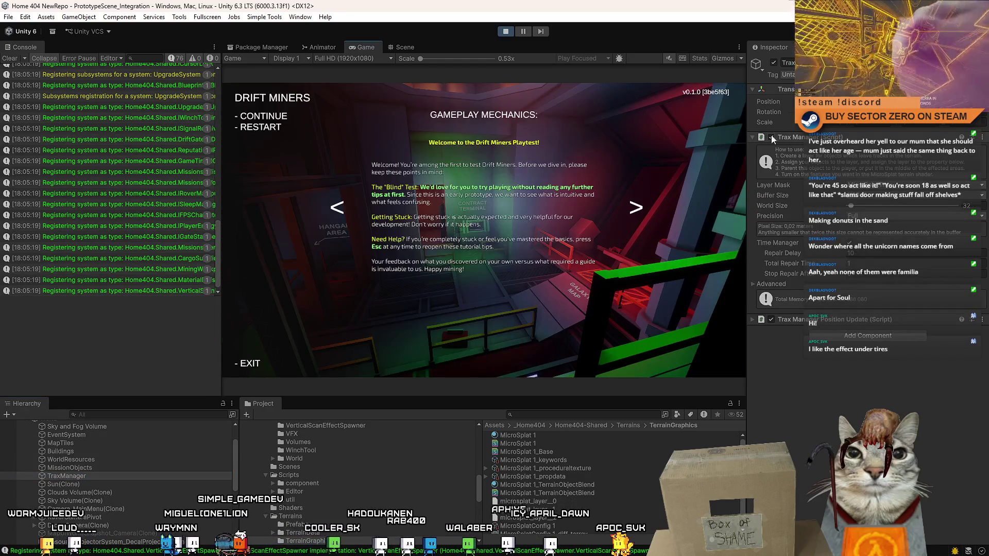
{"action": "key", "text": "Escape"}
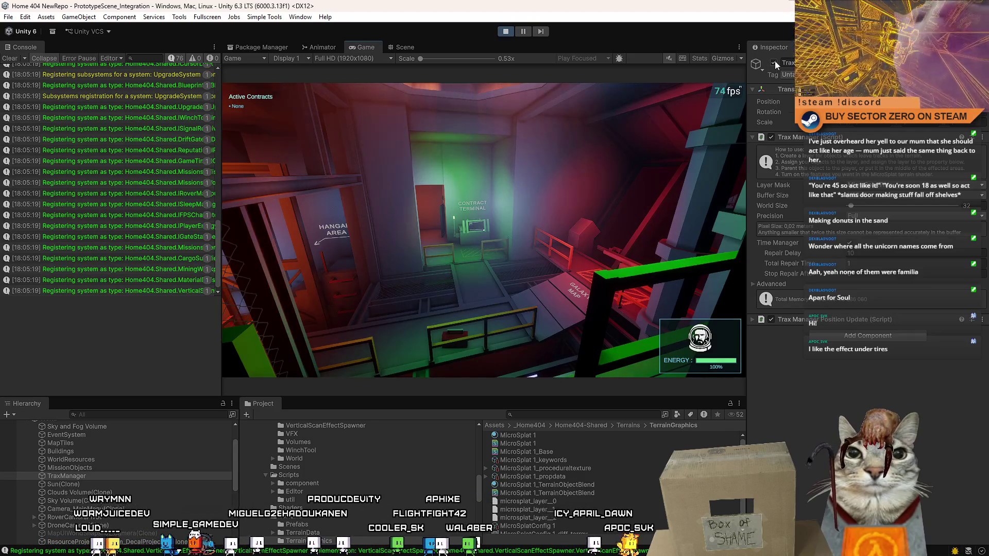
Toggle TraxManager off and on and disable the Trax Manager Position Update script.
{"action": "left_click", "coordinate": [775, 62]}
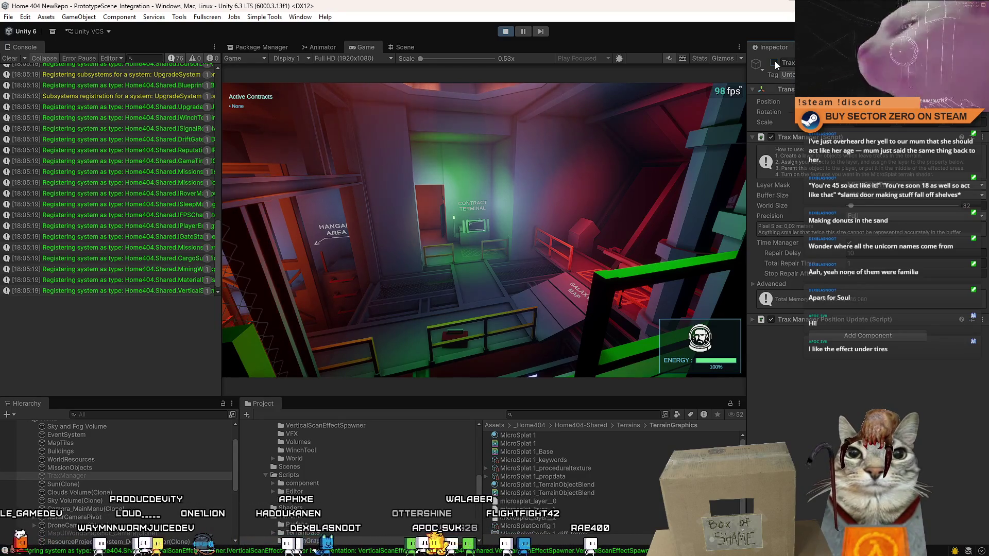
{"action": "left_click", "coordinate": [775, 62]}
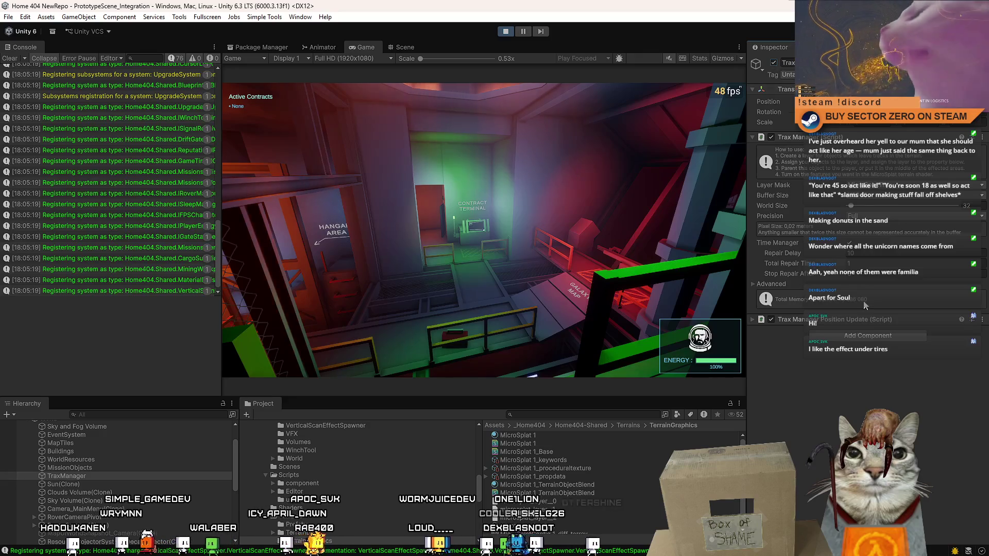
{"action": "left_click", "coordinate": [772, 320]}
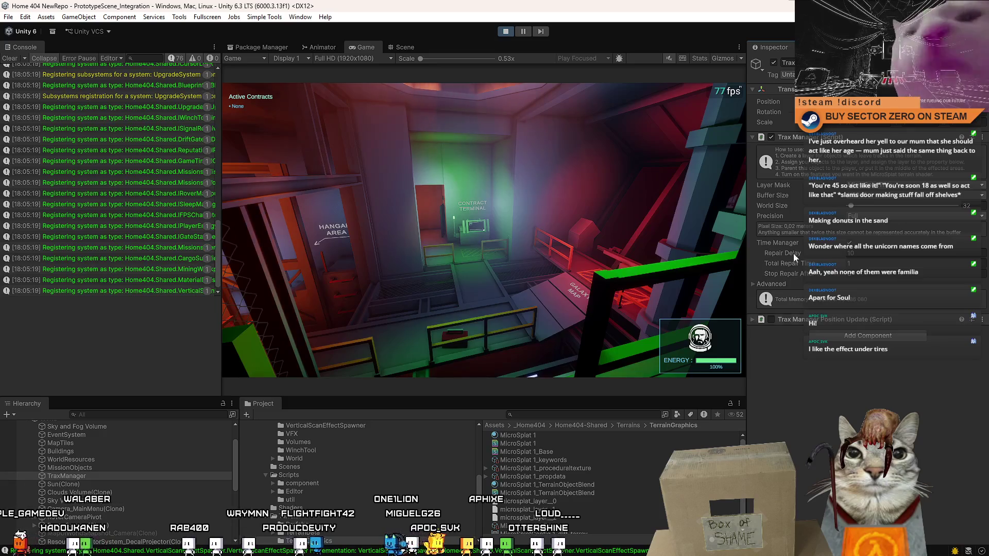
{"action": "left_click", "coordinate": [772, 63]}
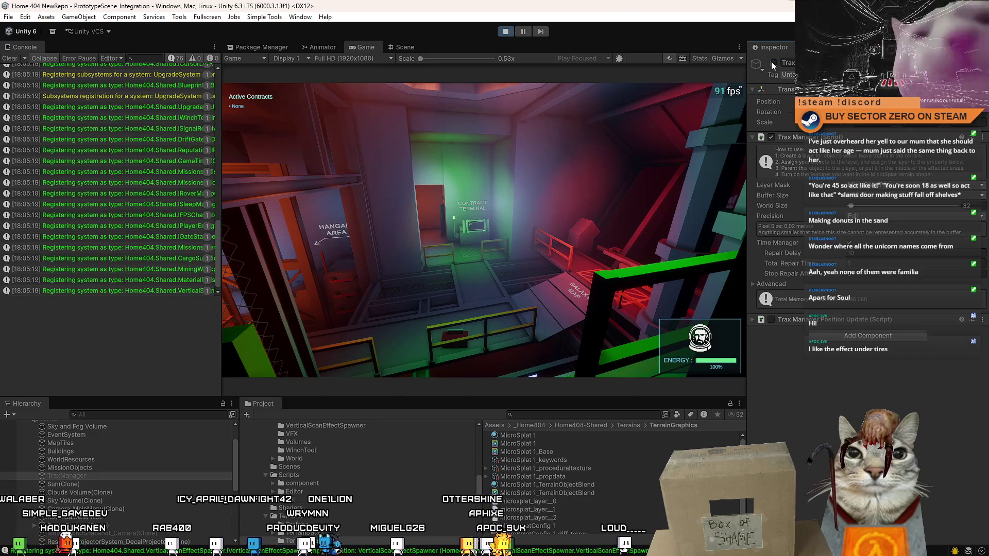
{"action": "left_click", "coordinate": [772, 63]}
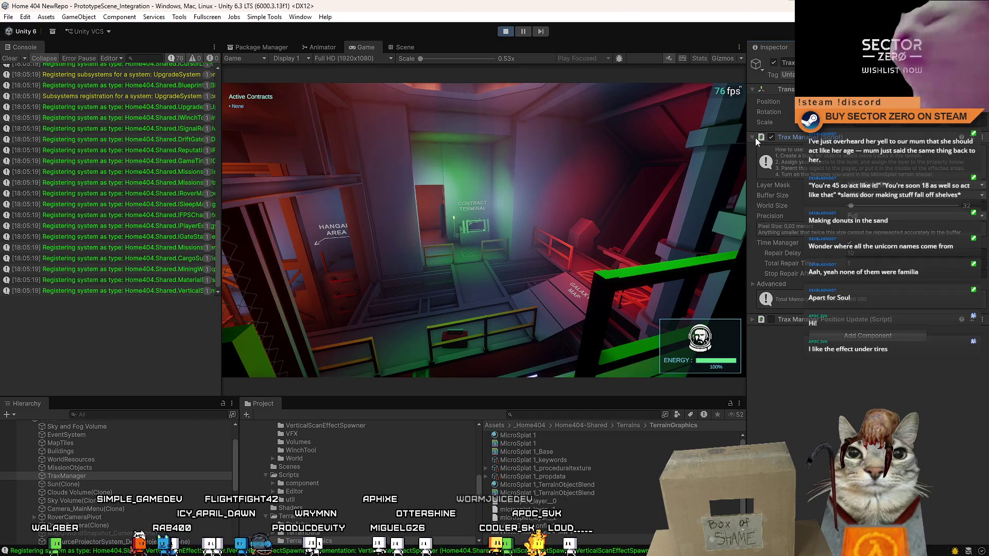
Expand the Advanced Trax Manager settings and test Buffer Bits, leaving it at 3.
{"action": "left_click", "coordinate": [753, 284]}
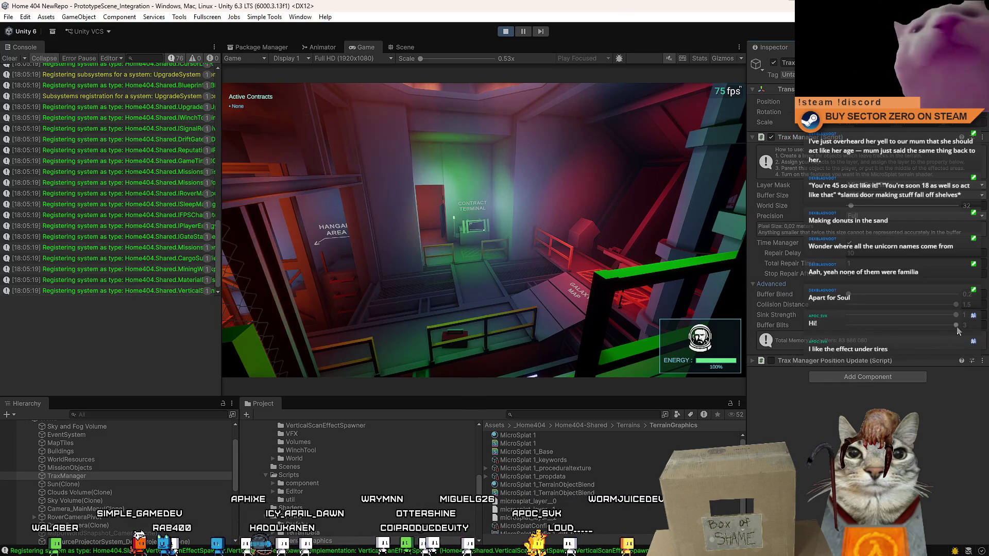
{"action": "left_click_drag", "start_coordinate": [956, 325], "coordinate": [816, 325]}
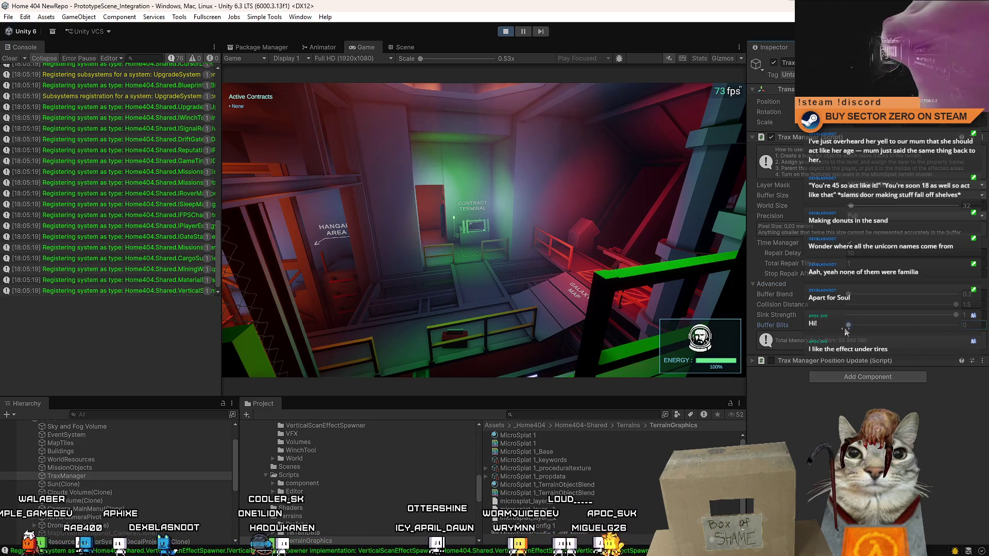
{"action": "key", "text": "alt+shift+a"}
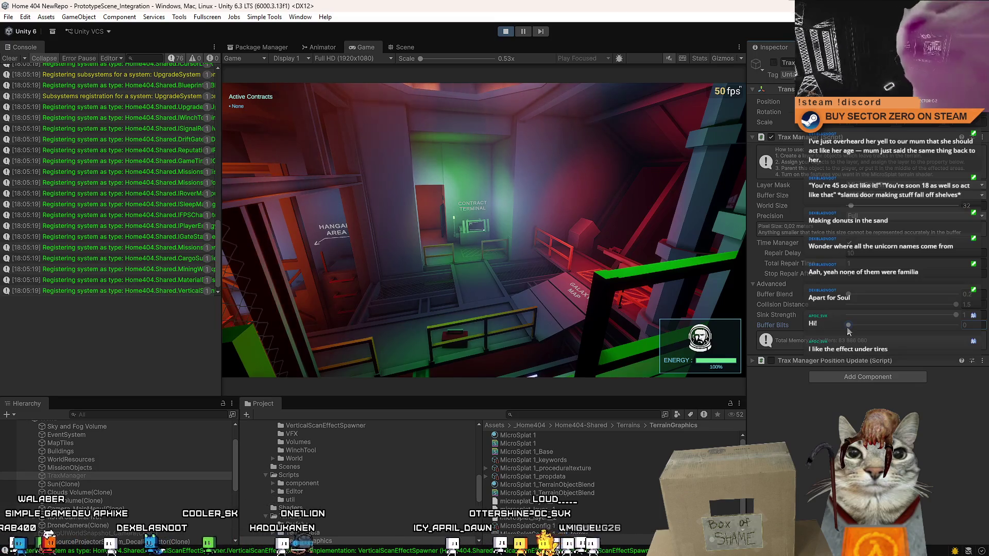
{"action": "left_click_drag", "start_coordinate": [848, 325], "coordinate": [956, 325]}
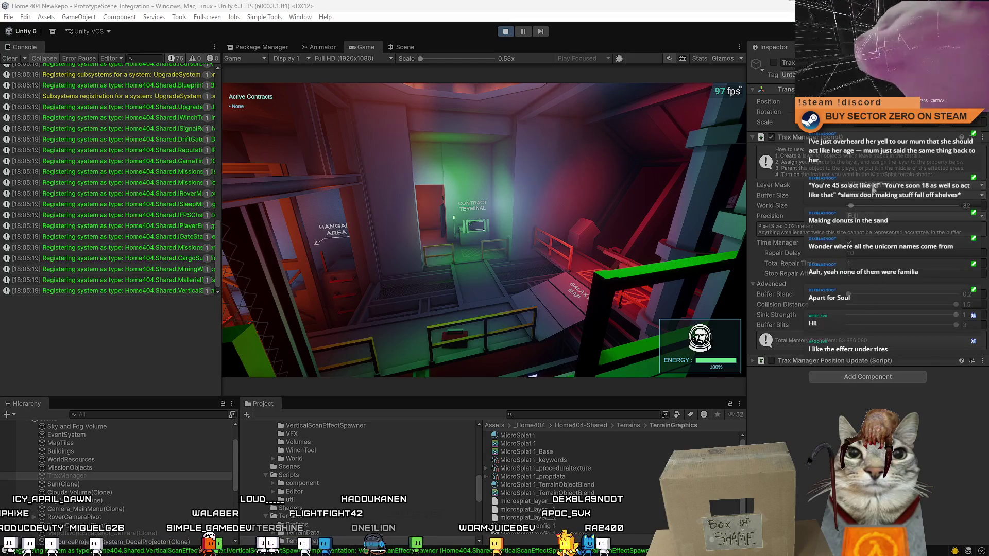
Set the Buffer Size to K512 and check the Layer Mask options.
{"action": "left_click", "coordinate": [868, 197]}
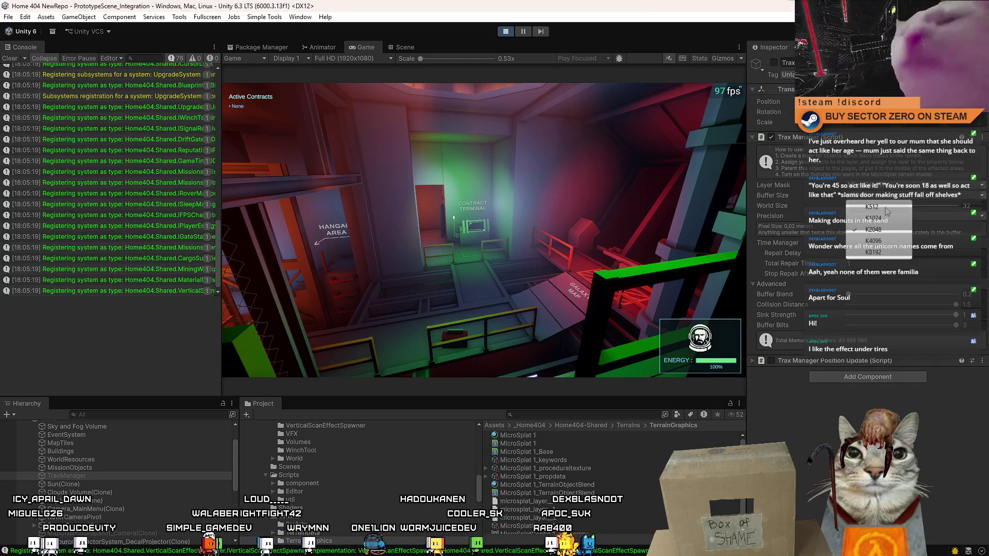
{"action": "left_click", "coordinate": [886, 207]}
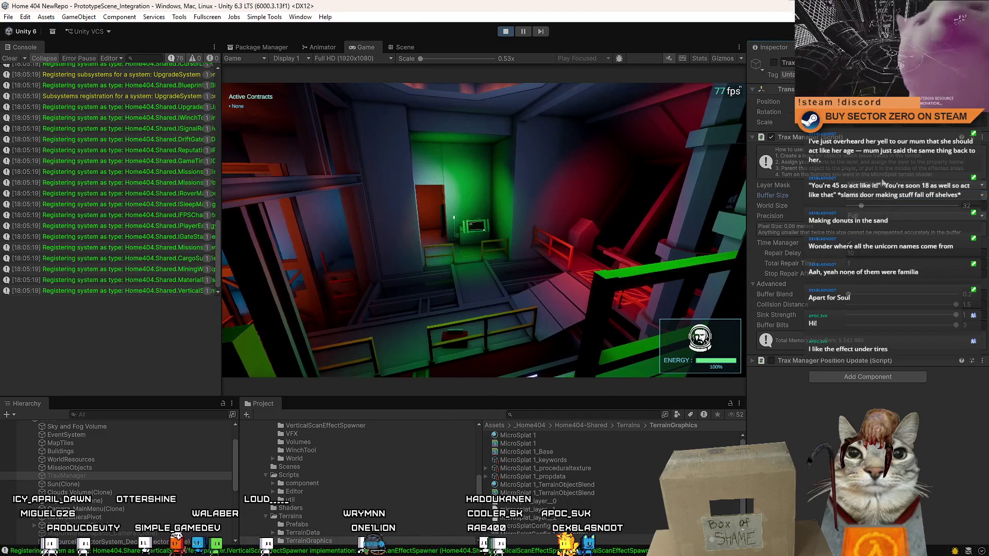
{"action": "left_click", "coordinate": [874, 192]}
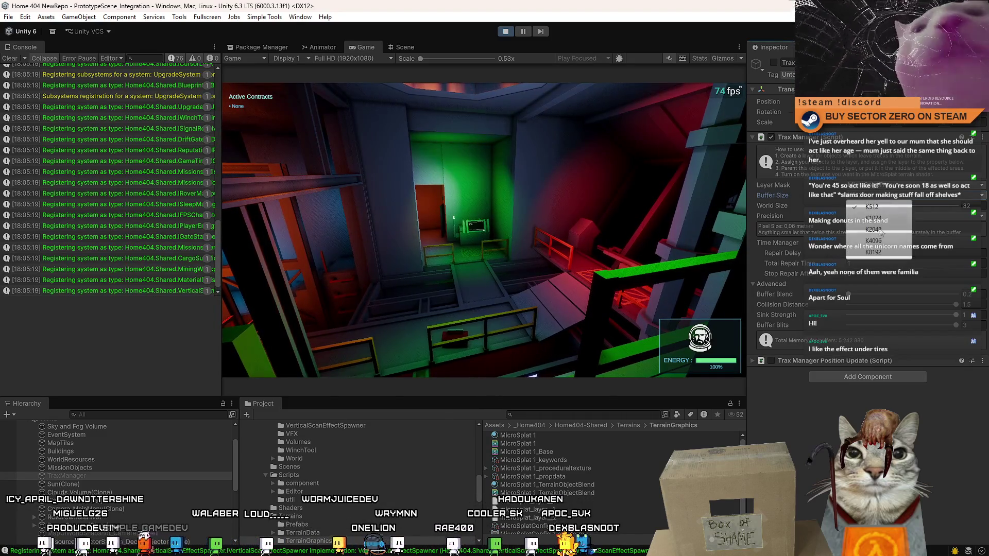
{"action": "left_click", "coordinate": [878, 196]}
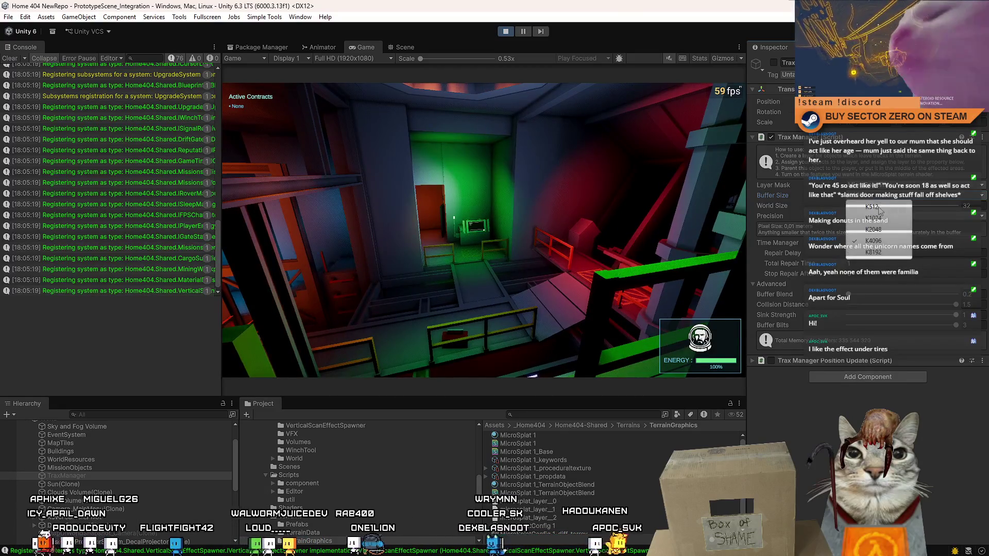
{"action": "left_click", "coordinate": [875, 207]}
{"action": "left_click", "coordinate": [890, 185]}
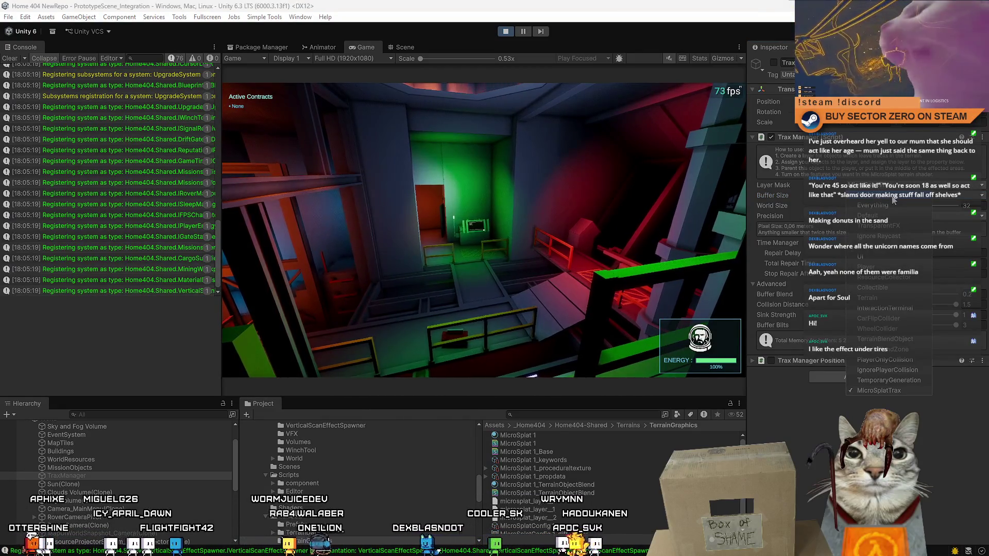
{"action": "left_click", "coordinate": [863, 302]}
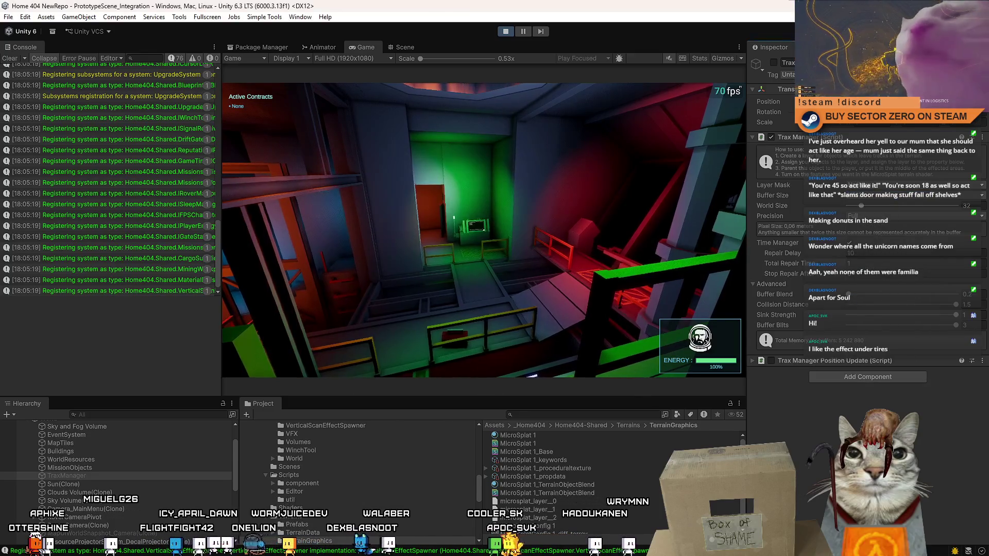
Toggle the Trax Manager component and the TraxManager object off and on several times.
{"action": "left_click", "coordinate": [772, 137]}
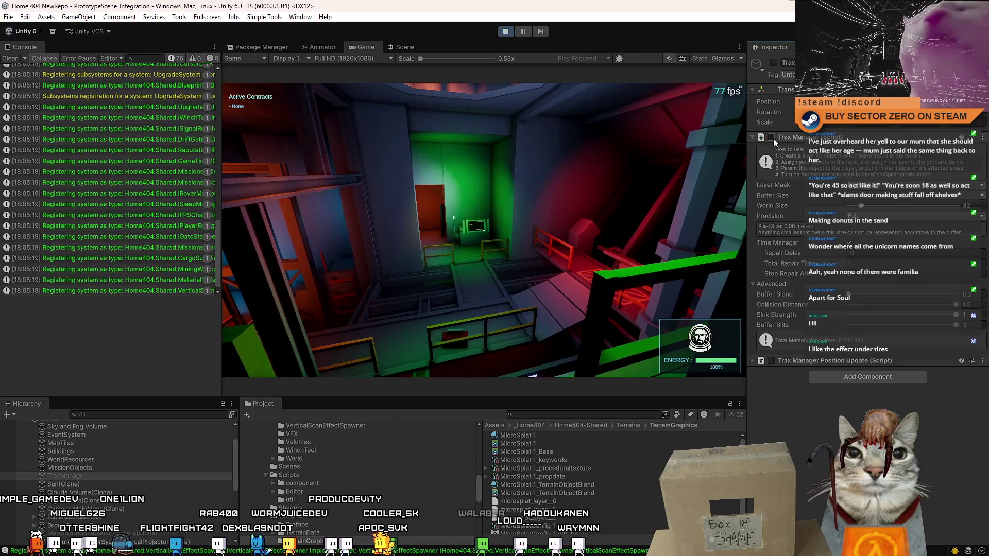
{"action": "left_click", "coordinate": [772, 137]}
{"action": "left_click", "coordinate": [774, 63]}
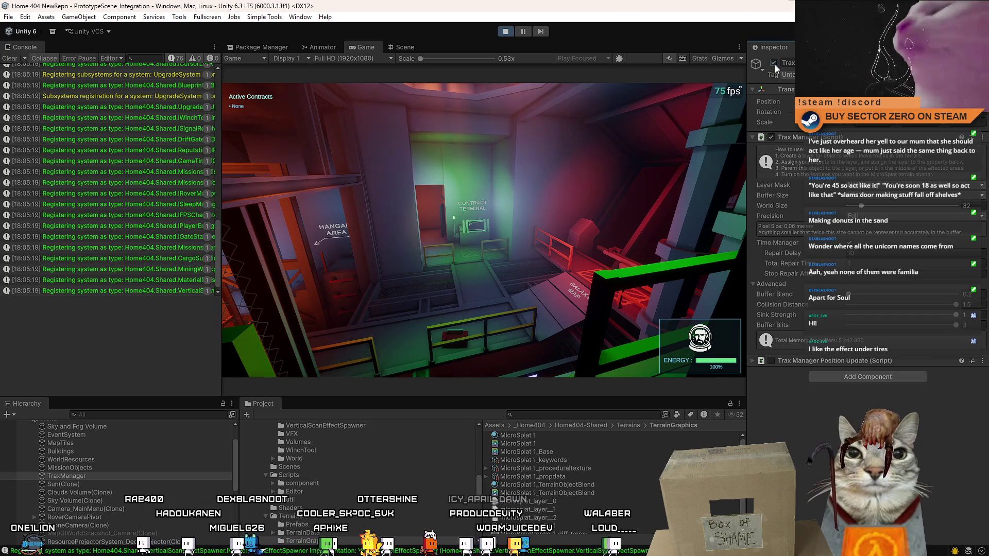
{"action": "left_click", "coordinate": [773, 62]}
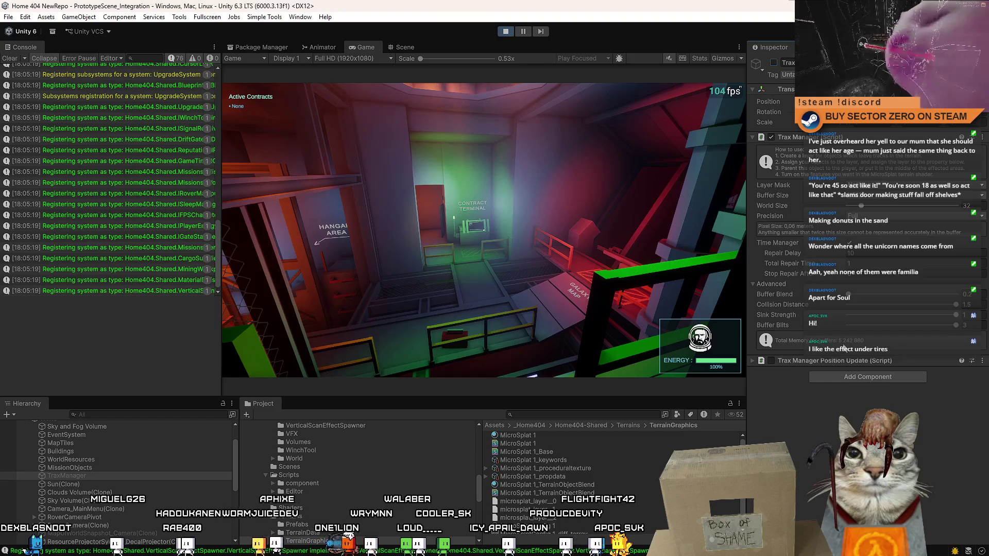
{"action": "left_click", "coordinate": [773, 62]}
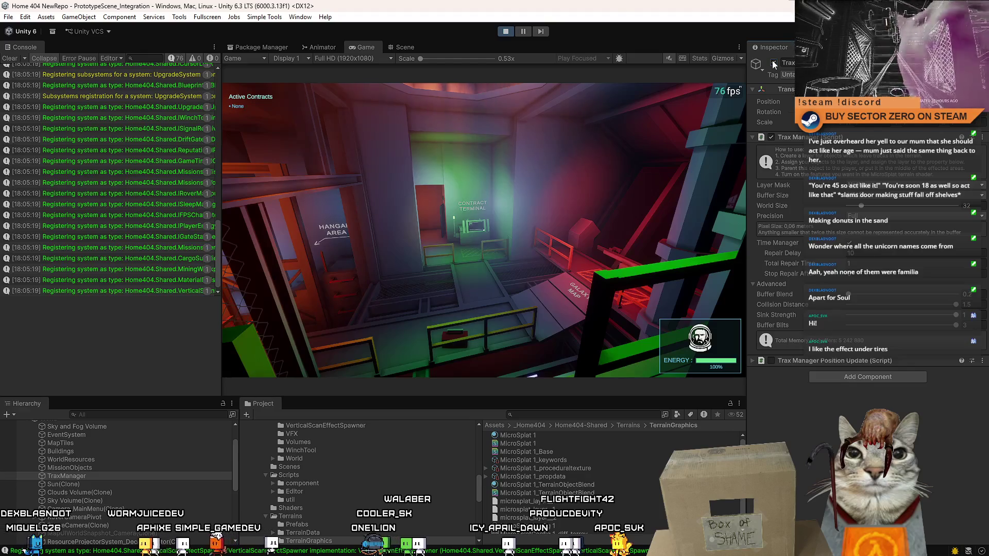
{"action": "left_click", "coordinate": [772, 62]}
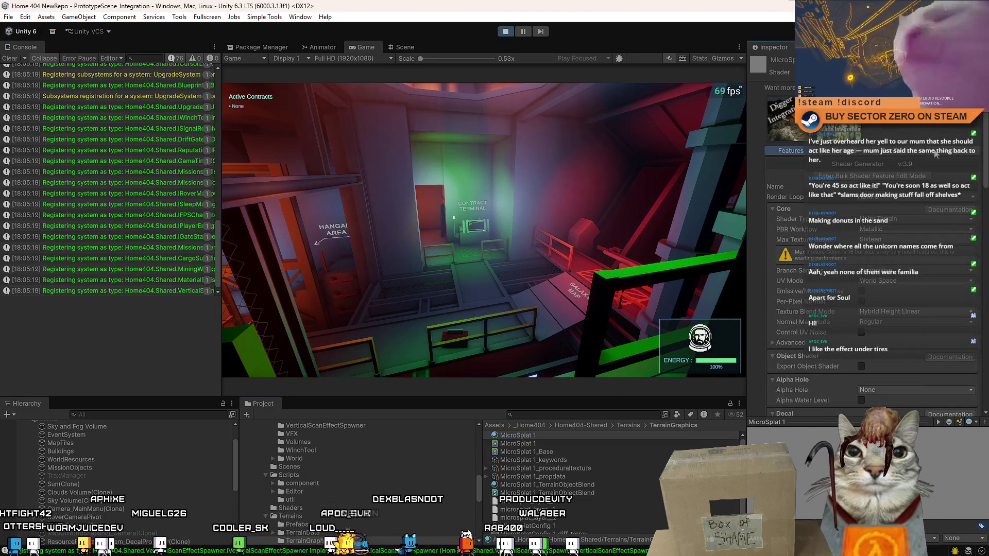
Collapse the shader generator settings and stop Play mode.
{"action": "left_click", "coordinate": [894, 157]}
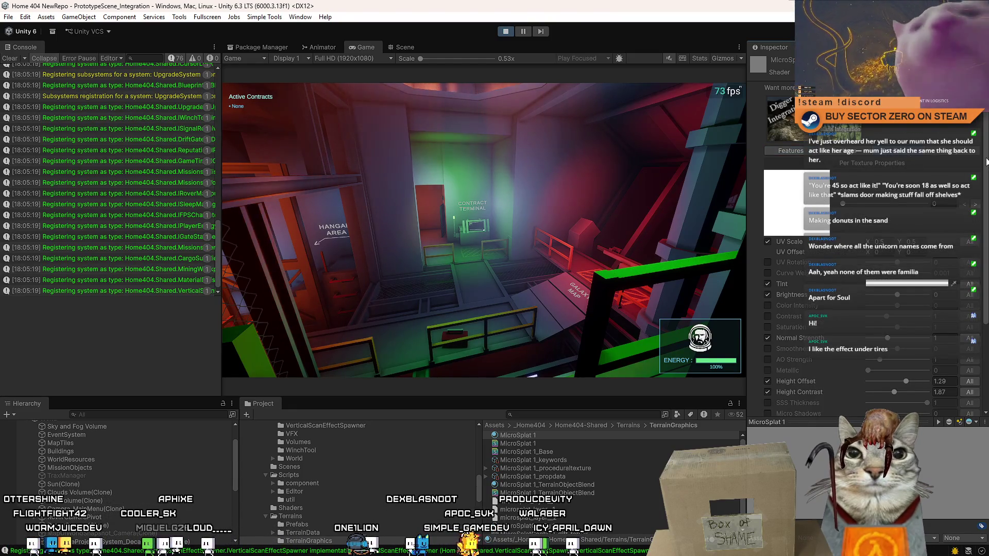
{"action": "scroll", "coordinate": [979, 165], "scroll_direction": "down", "scroll_amount": 10}
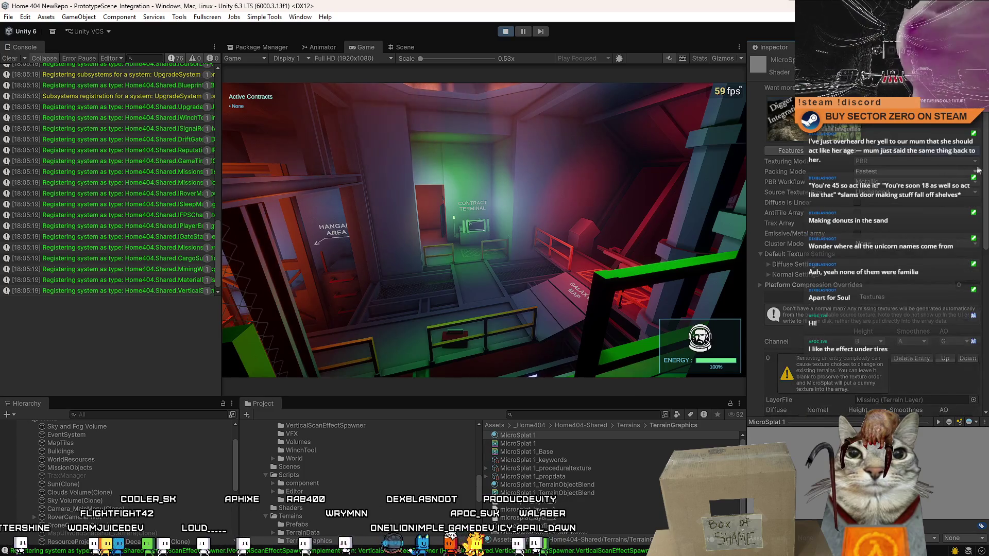
{"action": "left_click_drag", "start_coordinate": [987, 180], "coordinate": [987, 431]}
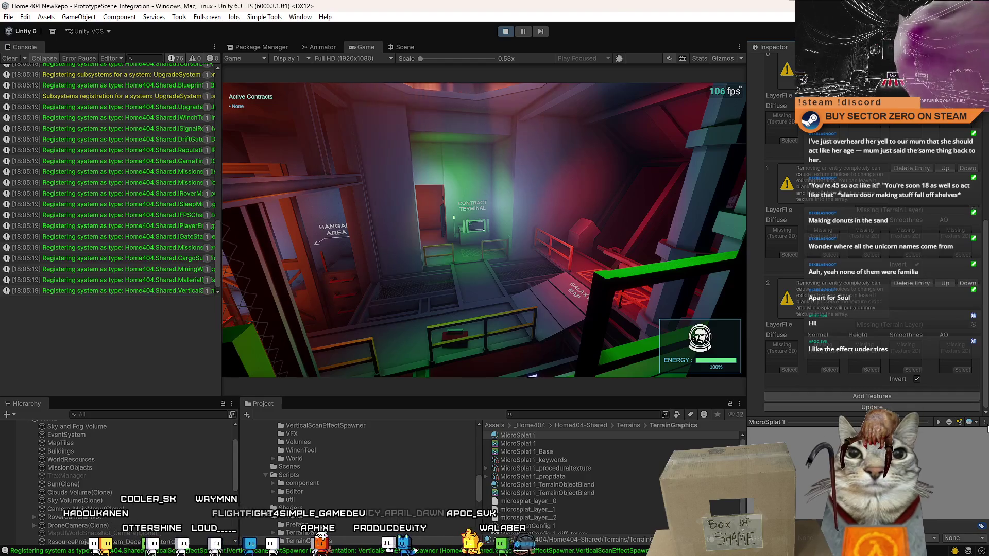
{"action": "scroll", "coordinate": [982, 412], "scroll_direction": "up", "scroll_amount": 3}
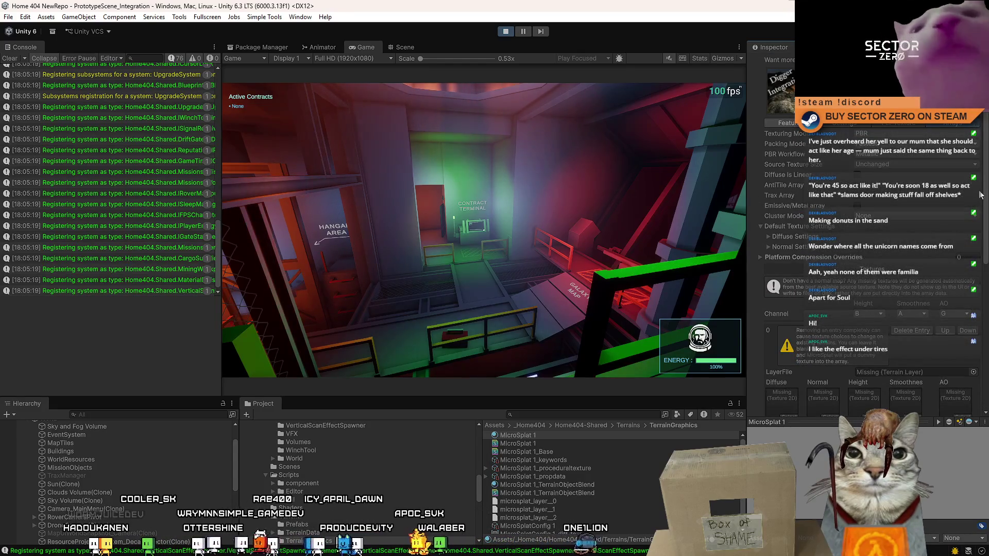
{"action": "scroll", "coordinate": [765, 163], "scroll_direction": "down", "scroll_amount": 2}
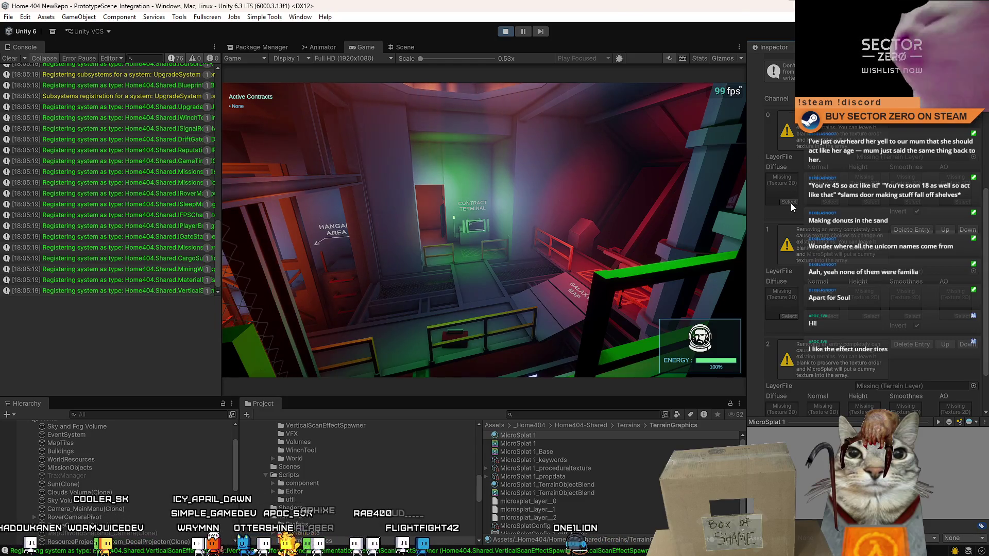
{"action": "left_click", "coordinate": [506, 32]}
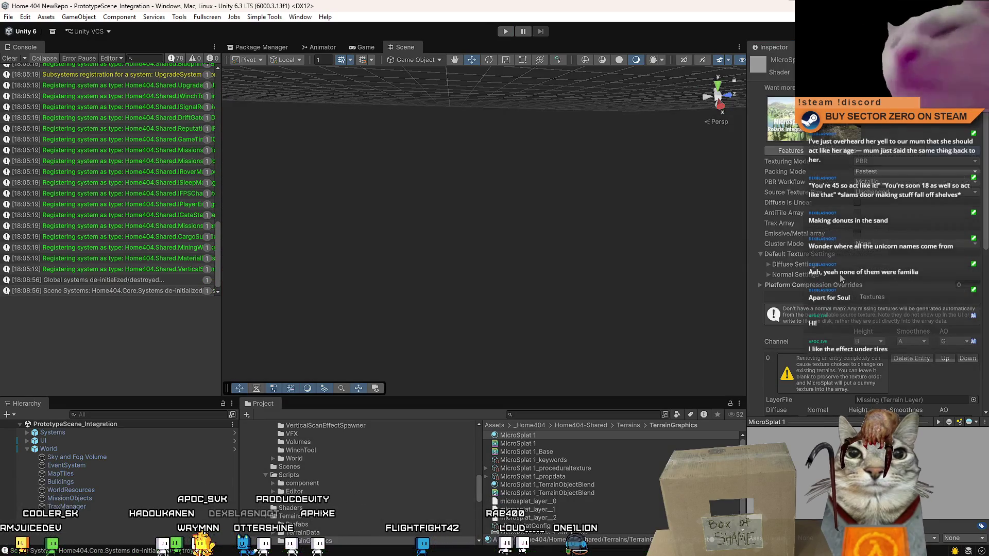
Expand the normal texture array settings and open the Normal slot's texture picker.
{"action": "left_click_drag", "start_coordinate": [985, 155], "coordinate": [987, 177]}
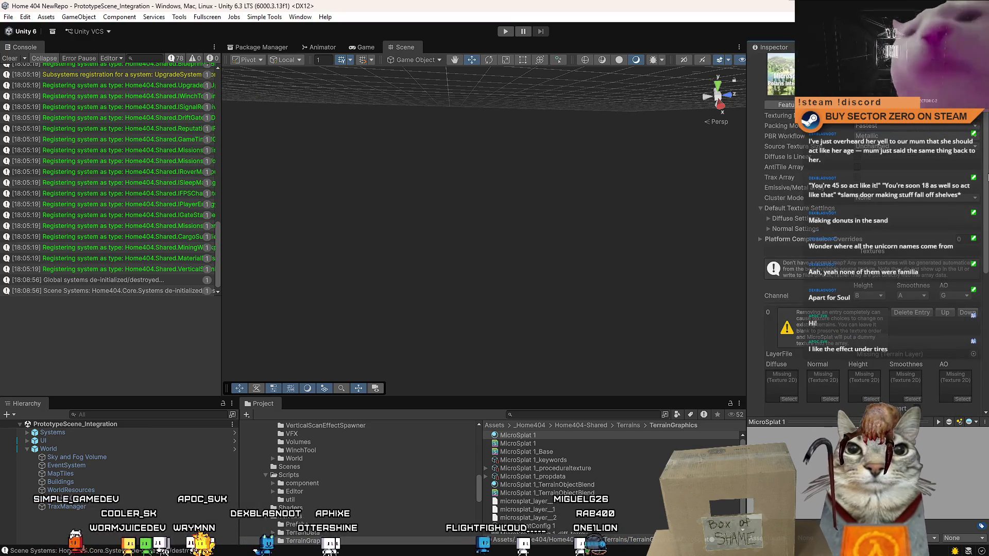
{"action": "scroll", "coordinate": [987, 177], "scroll_direction": "down", "scroll_amount": 3}
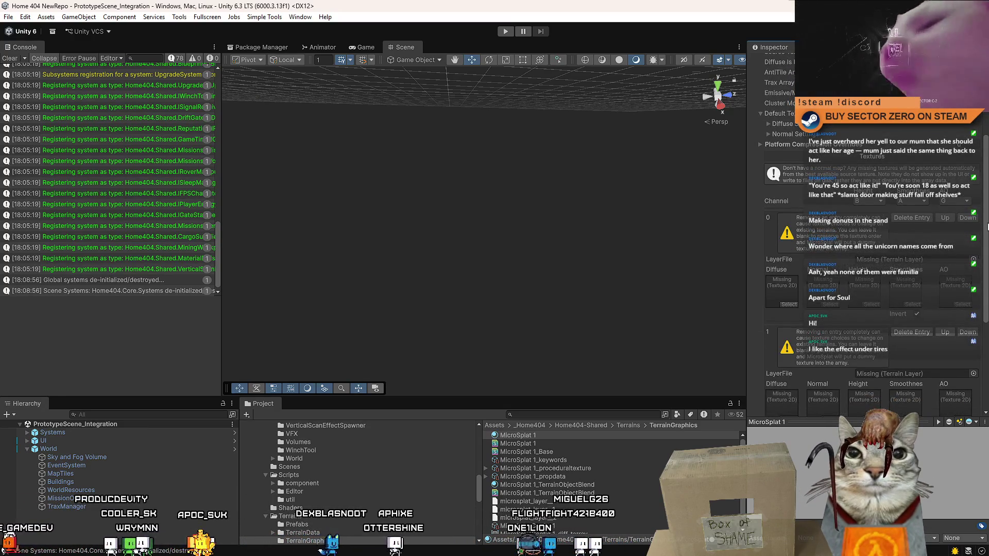
{"action": "left_click", "coordinate": [775, 134]}
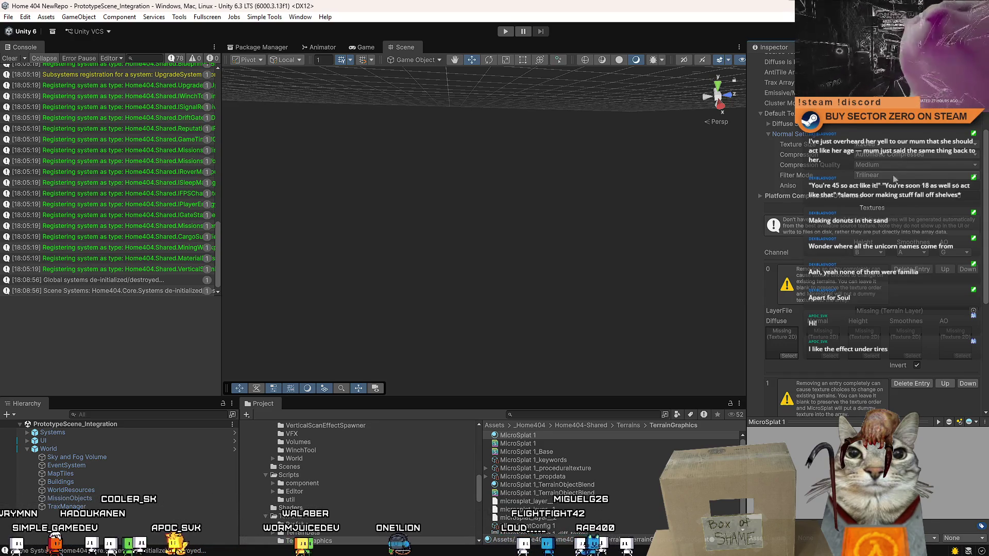
{"action": "scroll", "coordinate": [839, 316], "scroll_direction": "down", "scroll_amount": 3}
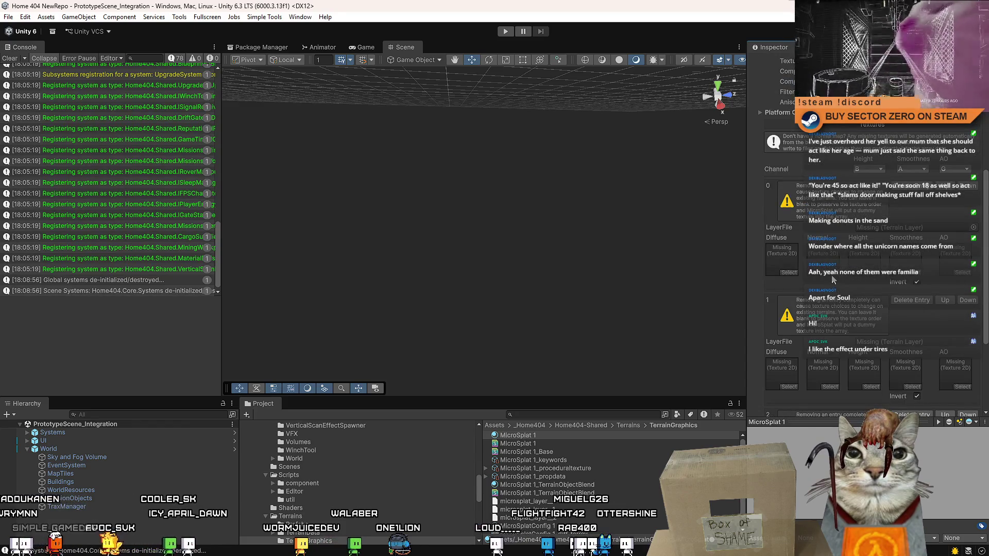
{"action": "left_click", "coordinate": [833, 277]}
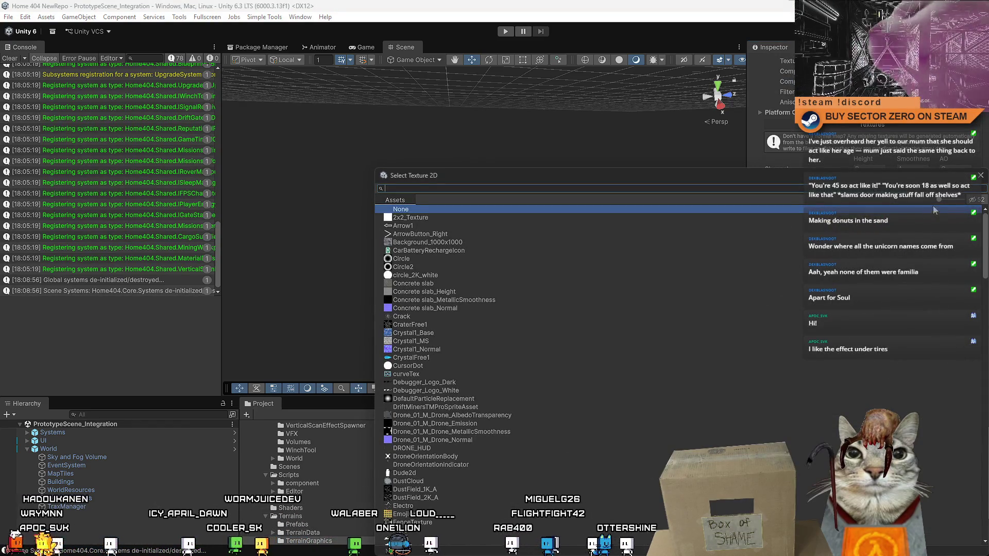
Search the texture picker for 'sa', then close it without assigning a texture.
{"action": "mouse_move", "coordinate": [986, 229]}
{"action": "left_mouse_down"}
{"action": "mouse_move", "coordinate": [956, 382]}
{"action": "mouse_move", "coordinate": [954, 536]}
{"action": "mouse_move", "coordinate": [951, 184]}
{"action": "left_mouse_up"}
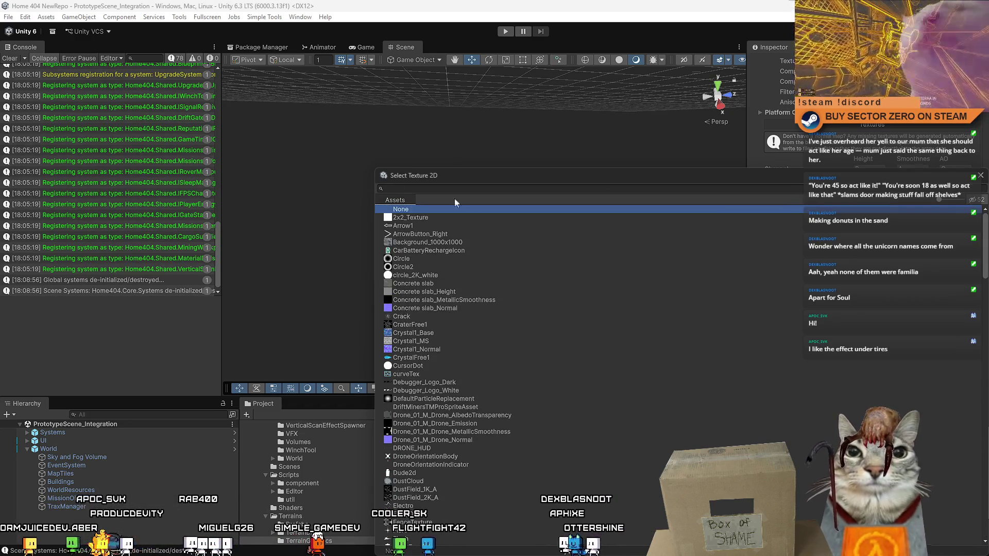
{"action": "left_click", "coordinate": [587, 189]}
{"action": "type", "text": "san"}
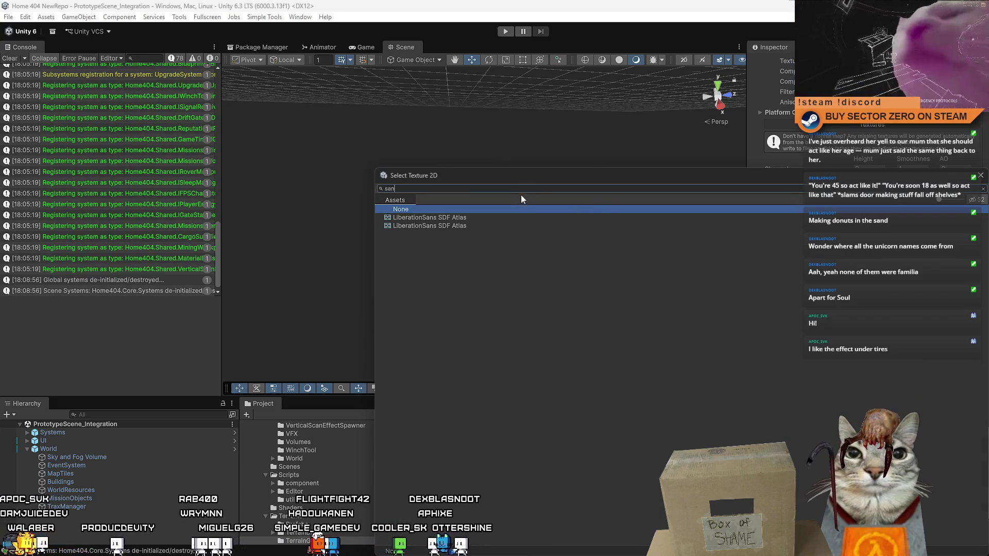
{"action": "key", "text": "Escape"}
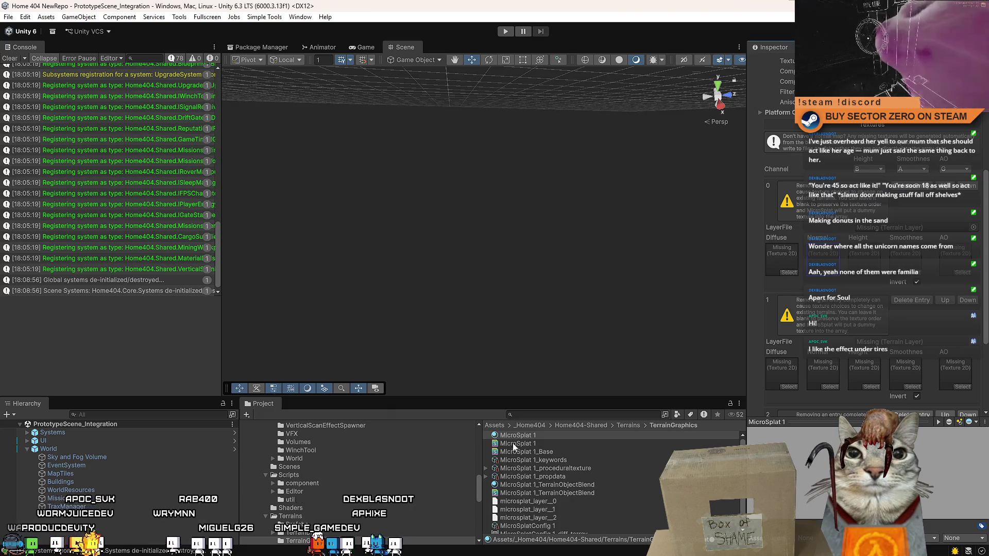
Browse the Project folder tree, collapsing and expanding _Home404, Hovl Studio and LeanTween.
{"action": "scroll", "coordinate": [607, 512], "scroll_direction": "down", "scroll_amount": 1}
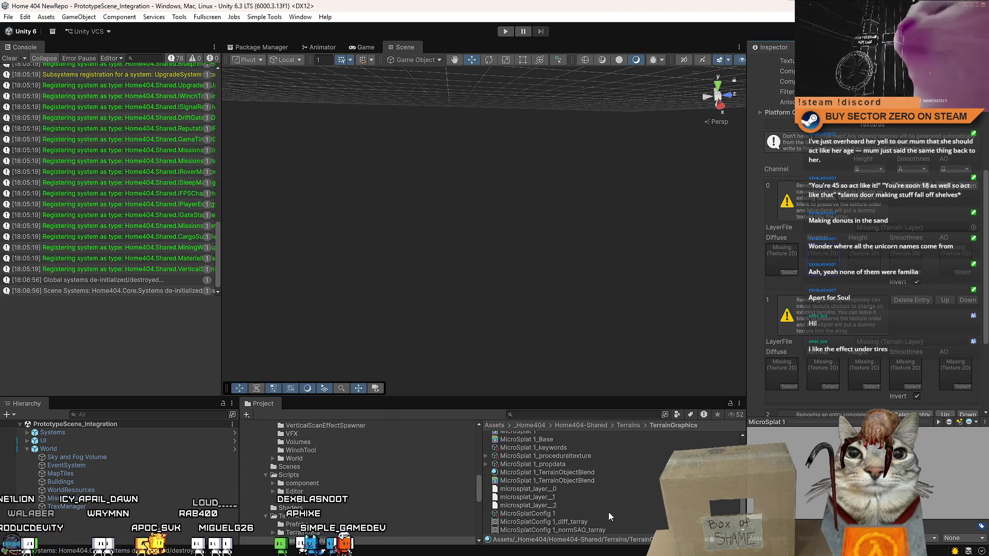
{"action": "scroll", "coordinate": [372, 496], "scroll_direction": "up", "scroll_amount": 10}
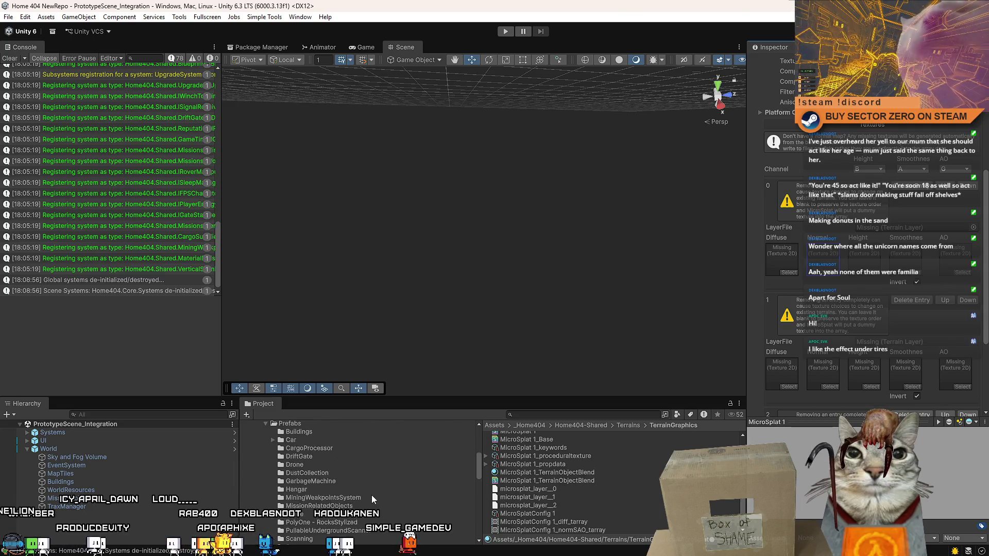
{"action": "scroll", "coordinate": [298, 475], "scroll_direction": "up", "scroll_amount": 3}
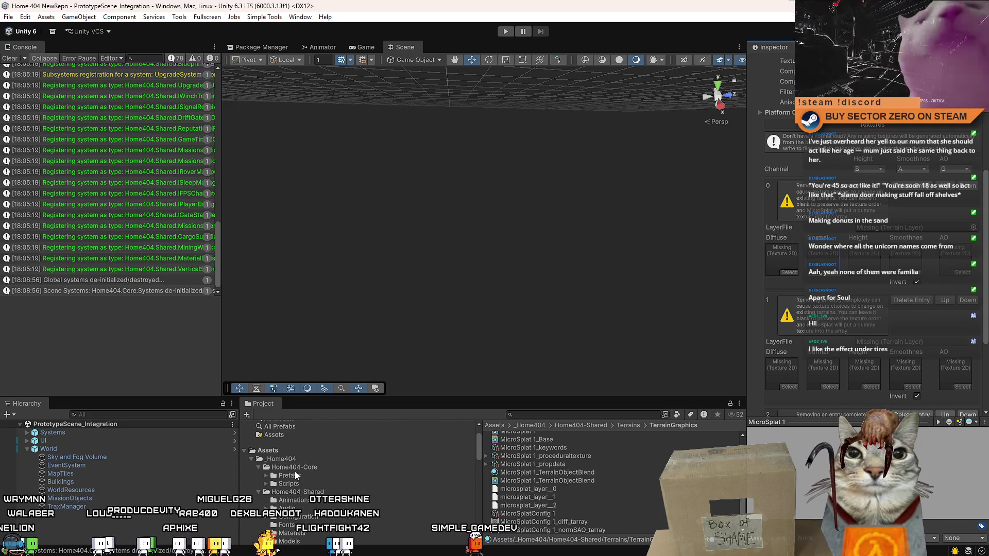
{"action": "left_click", "coordinate": [250, 459]}
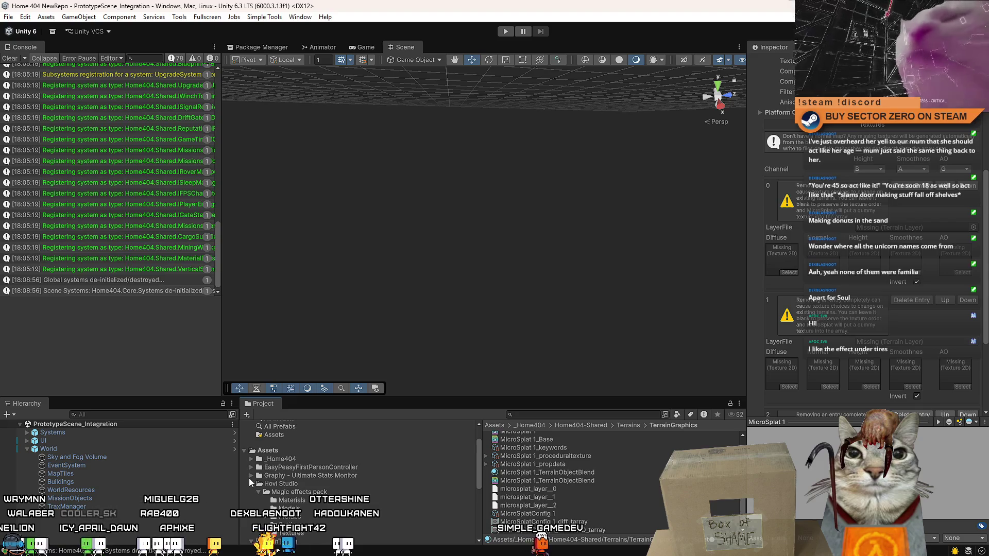
{"action": "scroll", "coordinate": [299, 487], "scroll_direction": "down", "scroll_amount": 3}
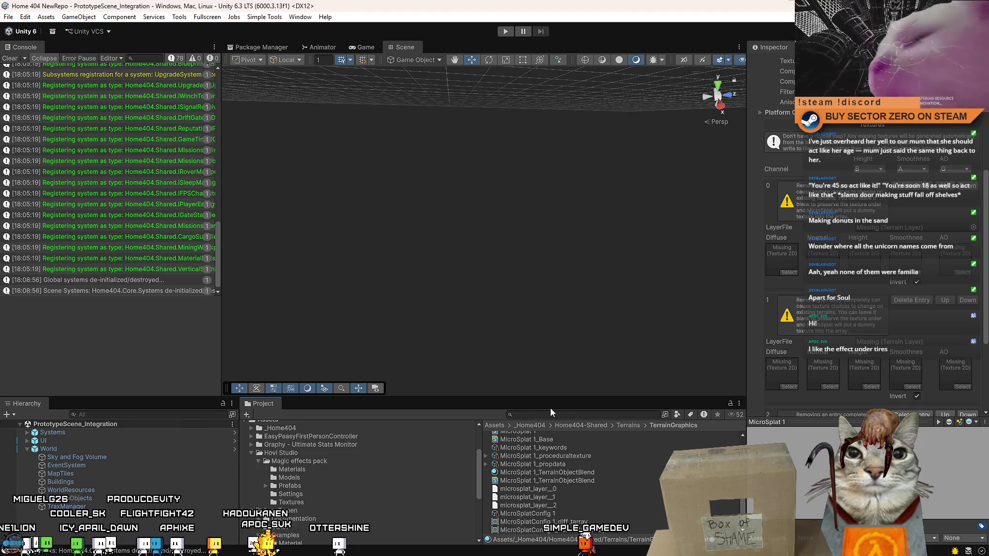
{"action": "double_click", "coordinate": [258, 454]}
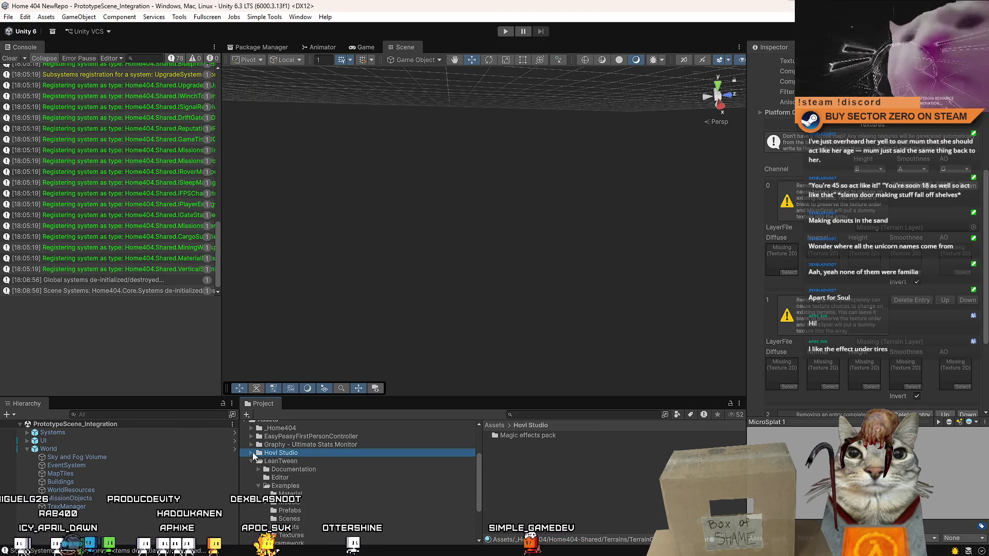
{"action": "left_click", "coordinate": [249, 461]}
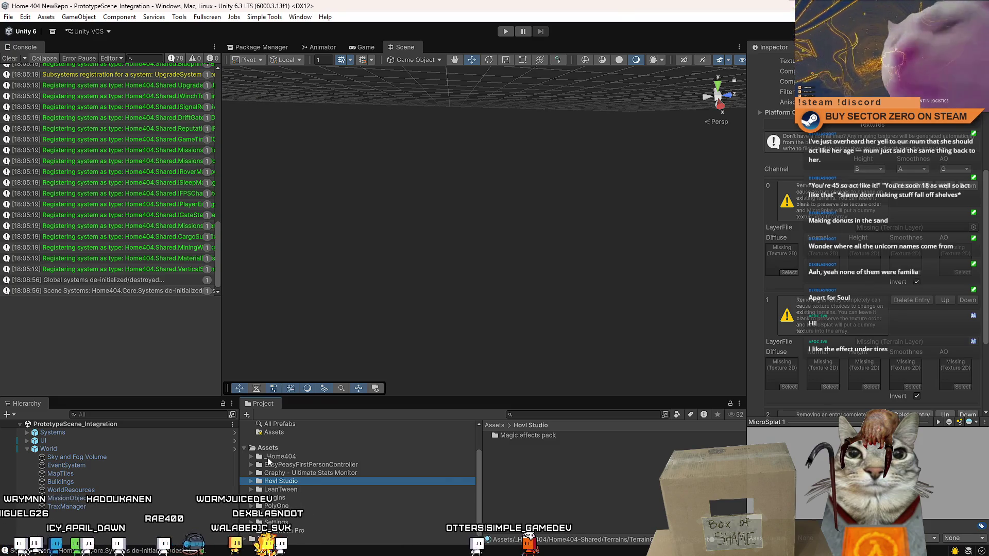
{"action": "left_click", "coordinate": [252, 456]}
{"action": "scroll", "coordinate": [286, 455], "scroll_direction": "down", "scroll_amount": 3}
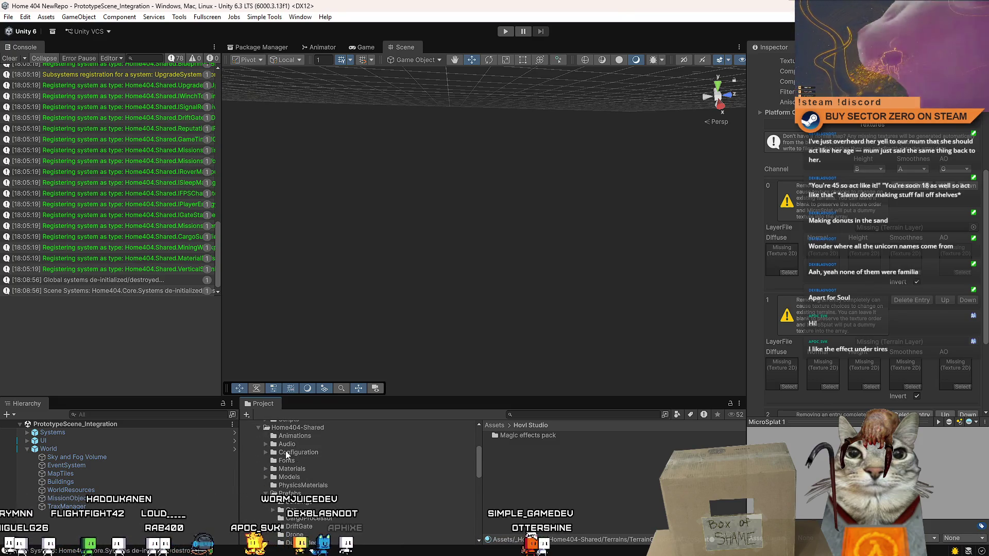
{"action": "left_click", "coordinate": [258, 427]}
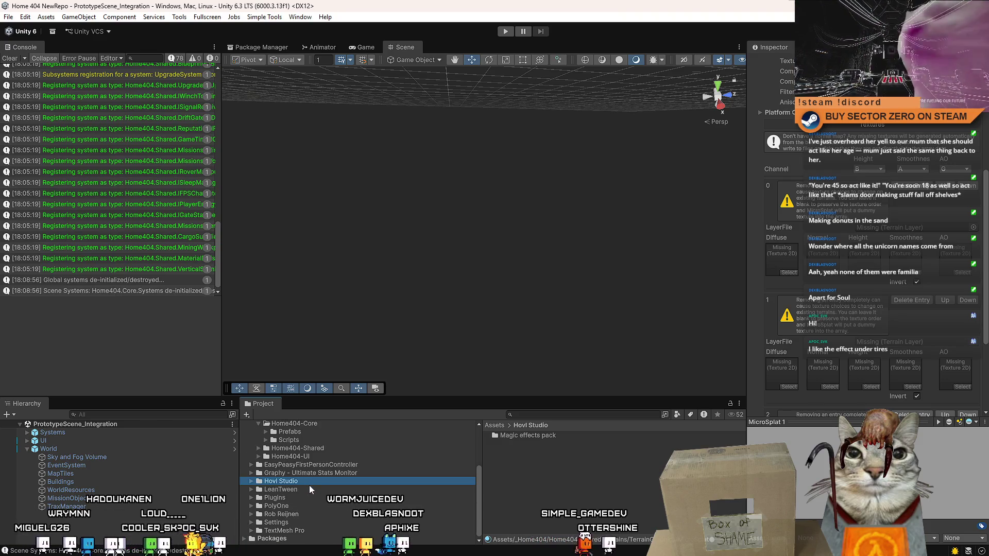
{"action": "scroll", "coordinate": [309, 485], "scroll_direction": "up", "scroll_amount": 2}
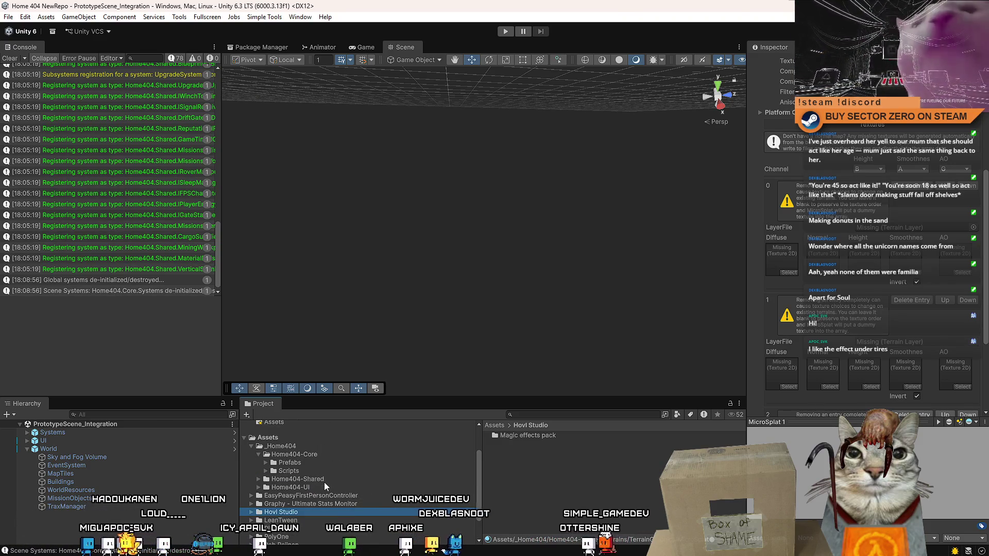
Open the Home404-Core and Home404-Shared folders in the Project panel.
{"action": "left_click", "coordinate": [311, 479]}
{"action": "left_click", "coordinate": [294, 454]}
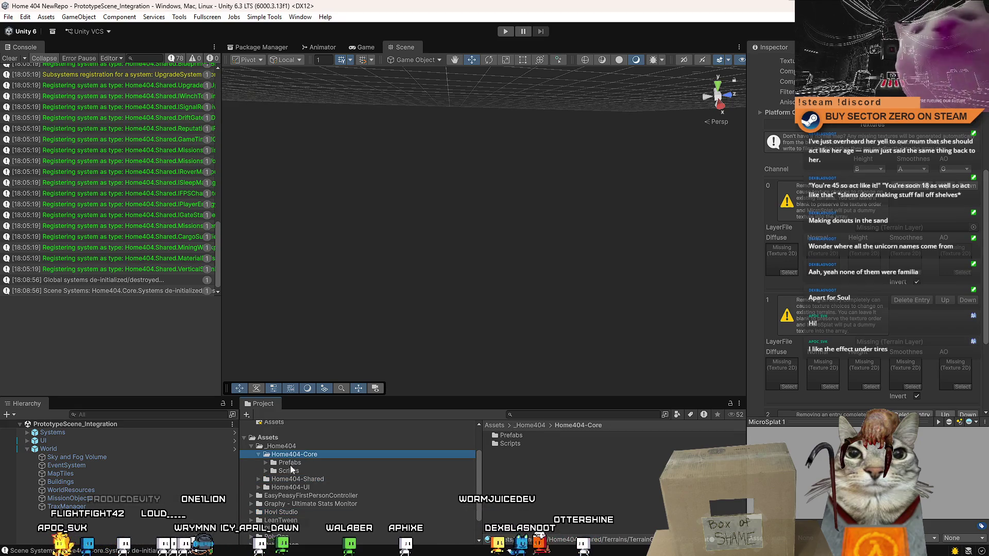
{"action": "left_click", "coordinate": [266, 470]}
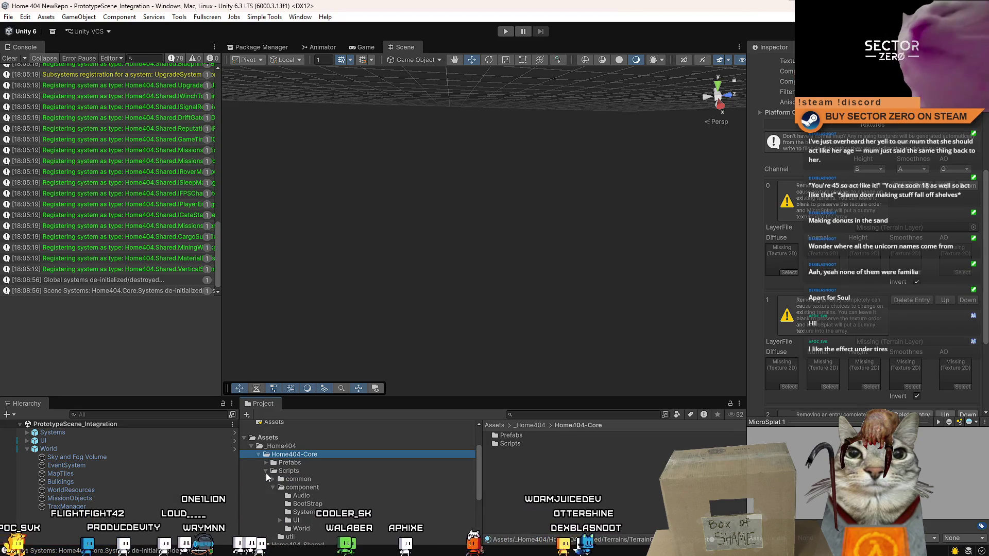
{"action": "left_click", "coordinate": [266, 471]}
{"action": "left_click", "coordinate": [297, 479]}
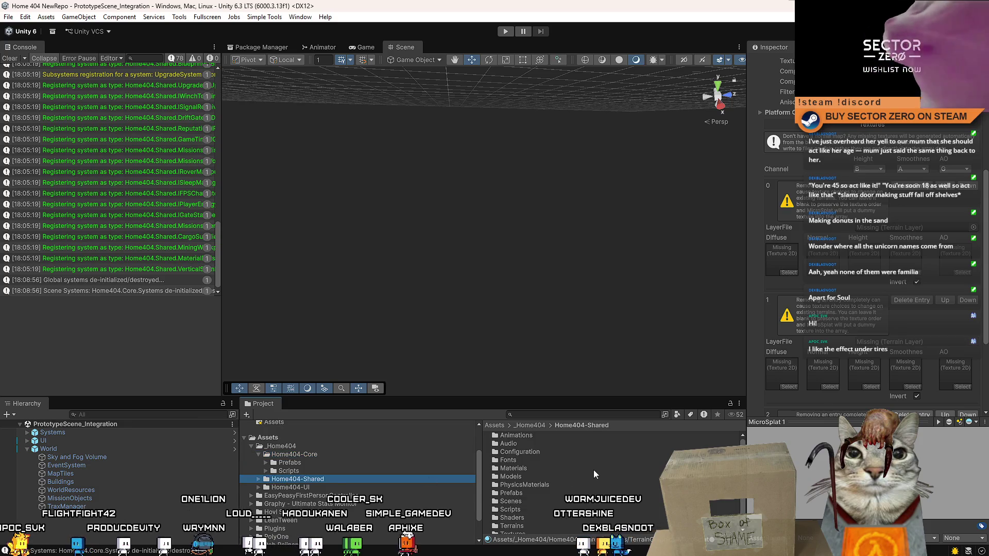
Look through the Terrains, TerrainData and Prefabs folders, then select TraxManager in the Hierarchy.
{"action": "double_click", "coordinate": [515, 525]}
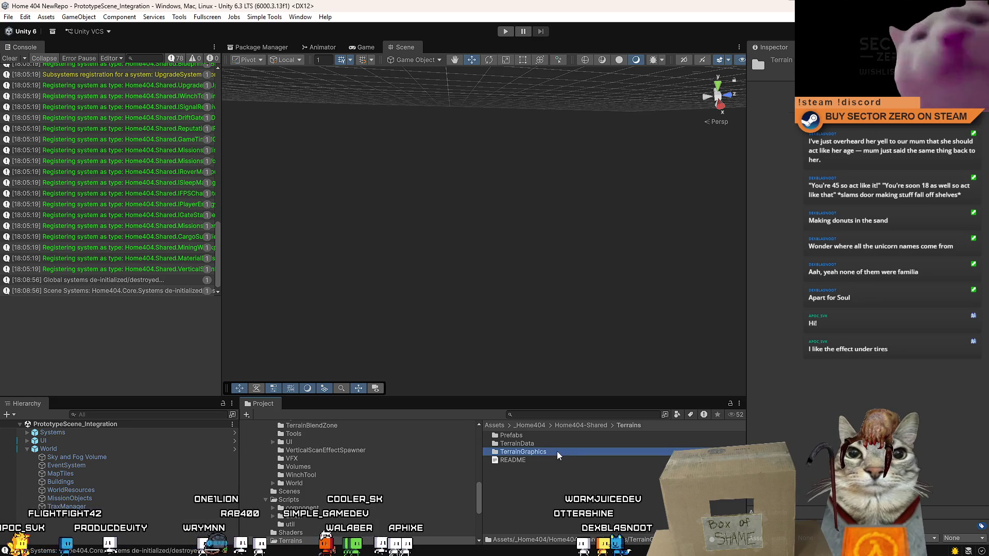
{"action": "double_click", "coordinate": [613, 444]}
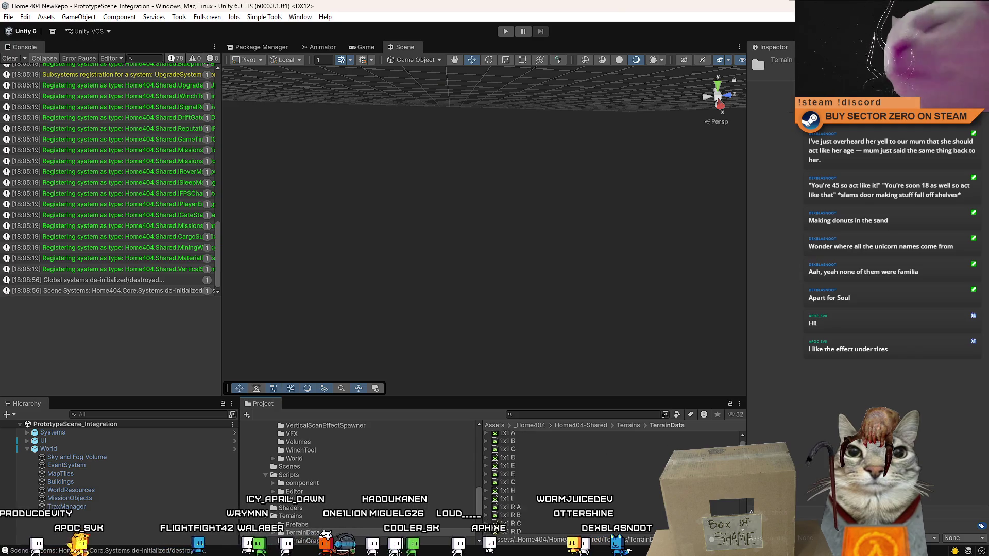
{"action": "left_click", "coordinate": [628, 425]}
{"action": "double_click", "coordinate": [536, 438]}
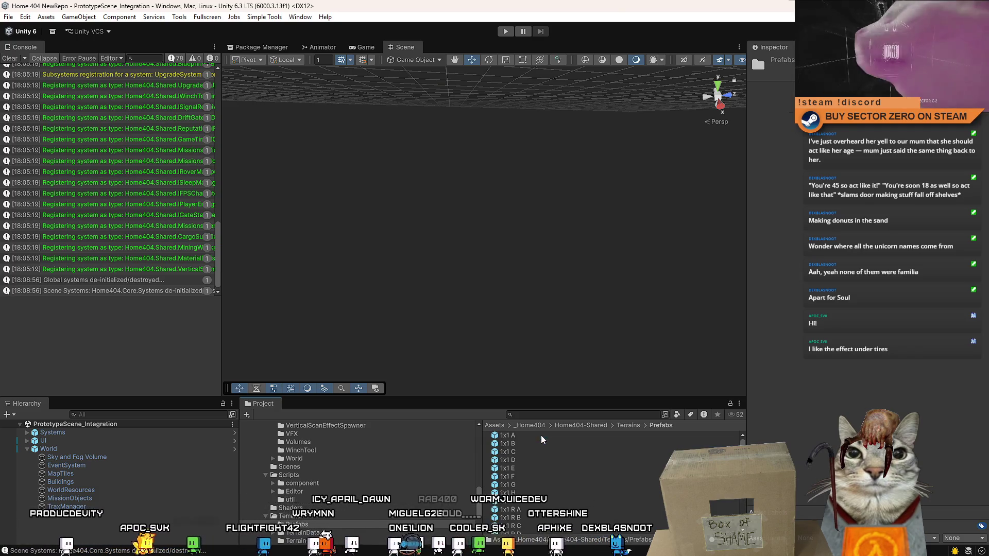
{"action": "left_click", "coordinate": [590, 425]}
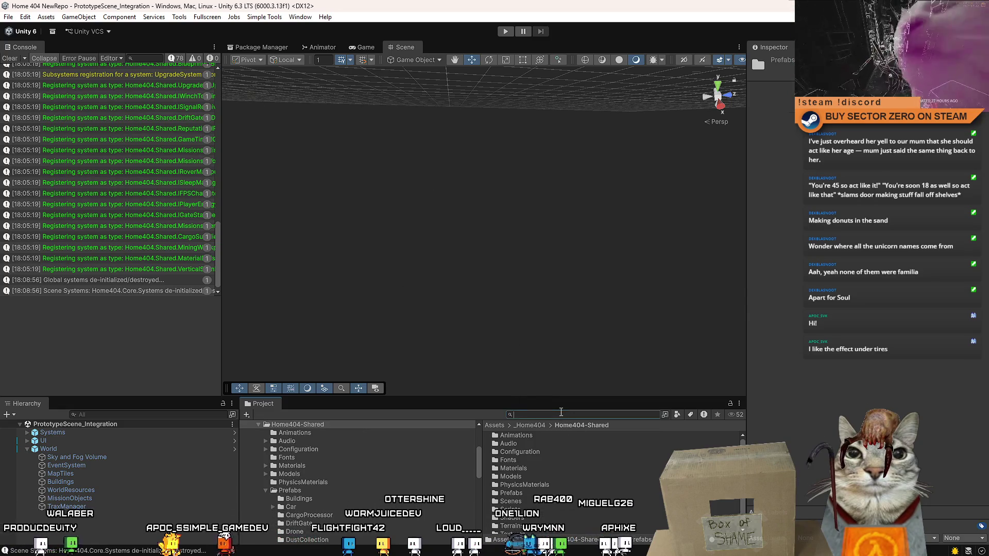
{"action": "type", "text": "micro splat"}
{"action": "left_click", "coordinate": [144, 448]}
{"action": "left_click", "coordinate": [127, 506]}
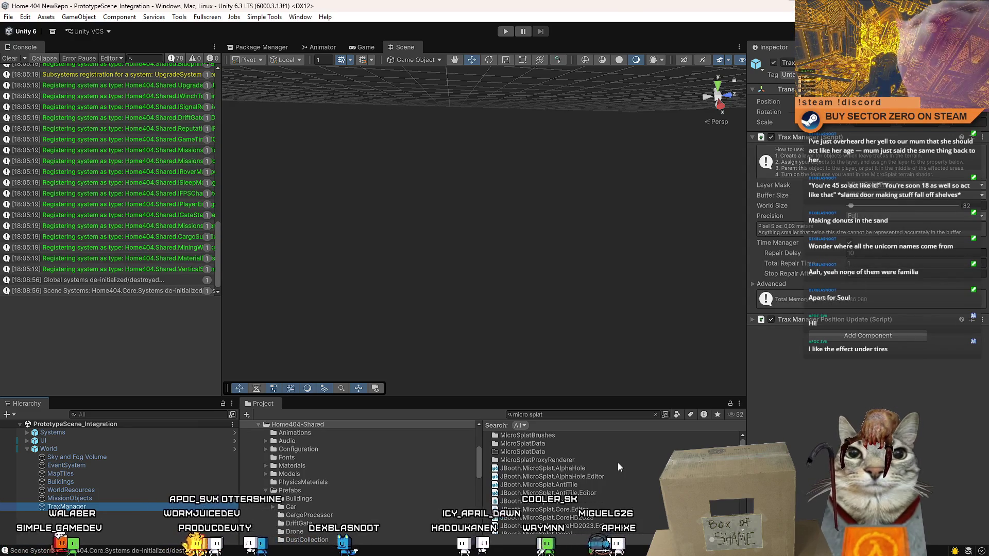
Change the Project search to 'micro splat 1', open MicroSplat 1, and scroll to its layer entries.
{"action": "left_click", "coordinate": [563, 413]}
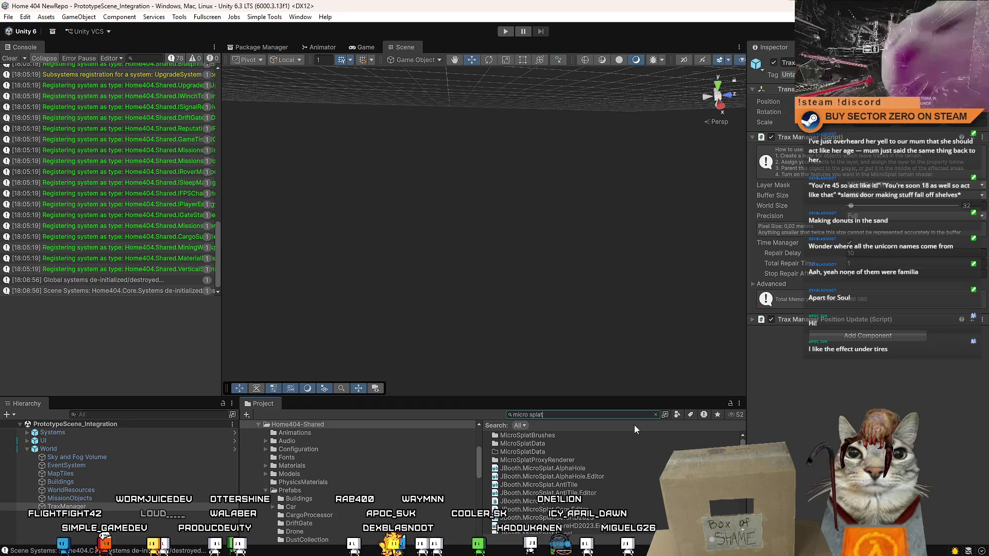
{"action": "key", "text": "BackSpace"}
{"action": "key", "text": "BackSpace"}
{"action": "key", "text": "BackSpace"}
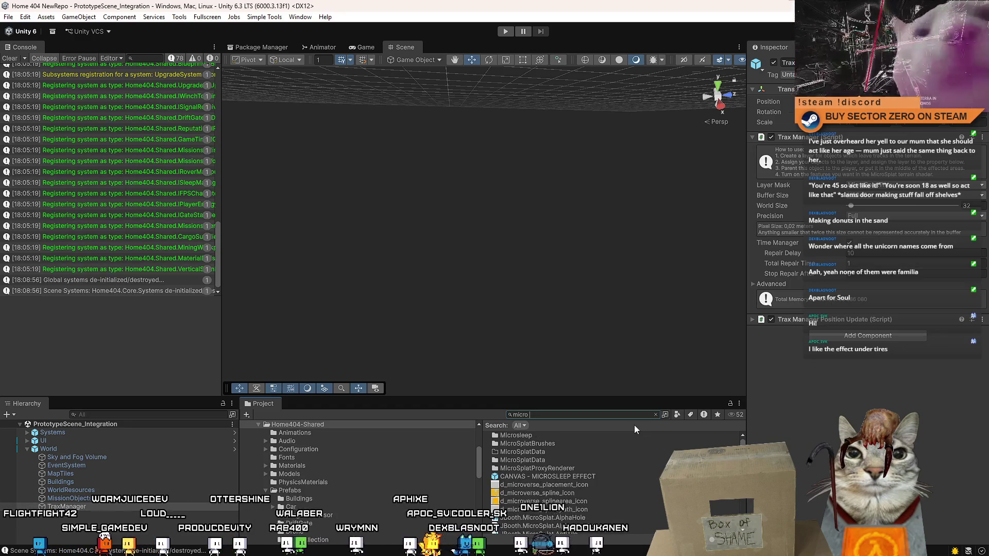
{"action": "type", "text": "playt"}
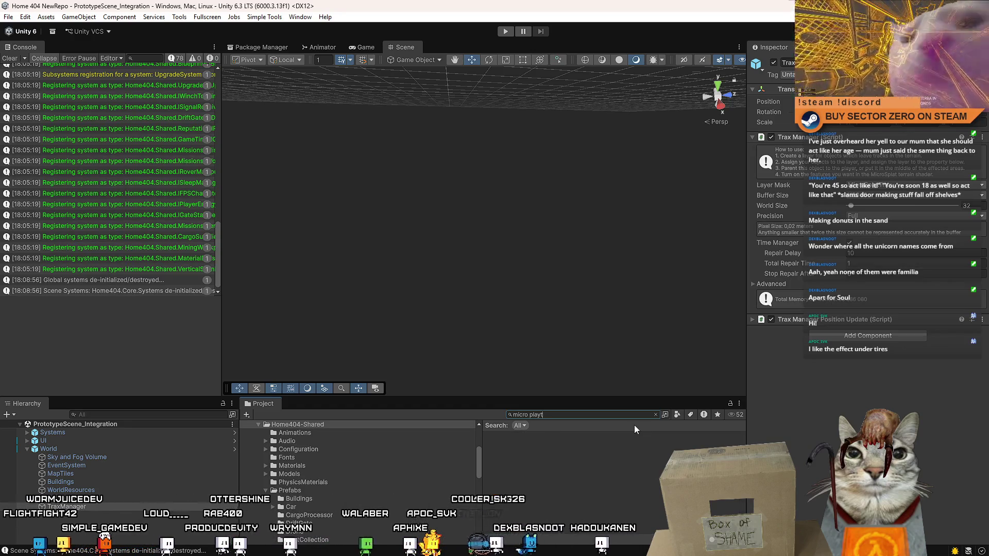
{"action": "key", "text": "BackSpace"}
{"action": "key", "text": "BackSpace"}
{"action": "key", "text": "BackSpace"}
{"action": "type", "text": "s"}
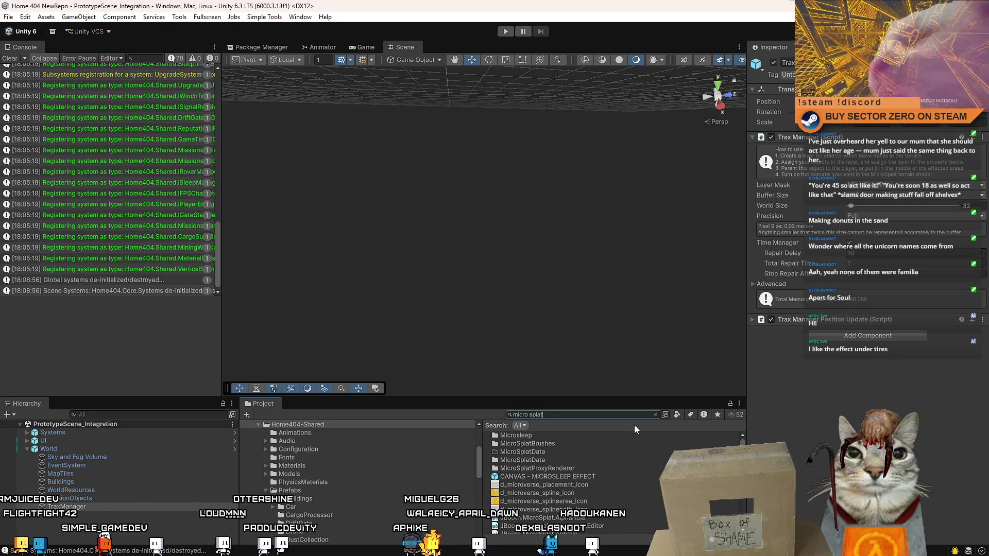
{"action": "type", "text": "lat 1"}
{"action": "left_click", "coordinate": [546, 435]}
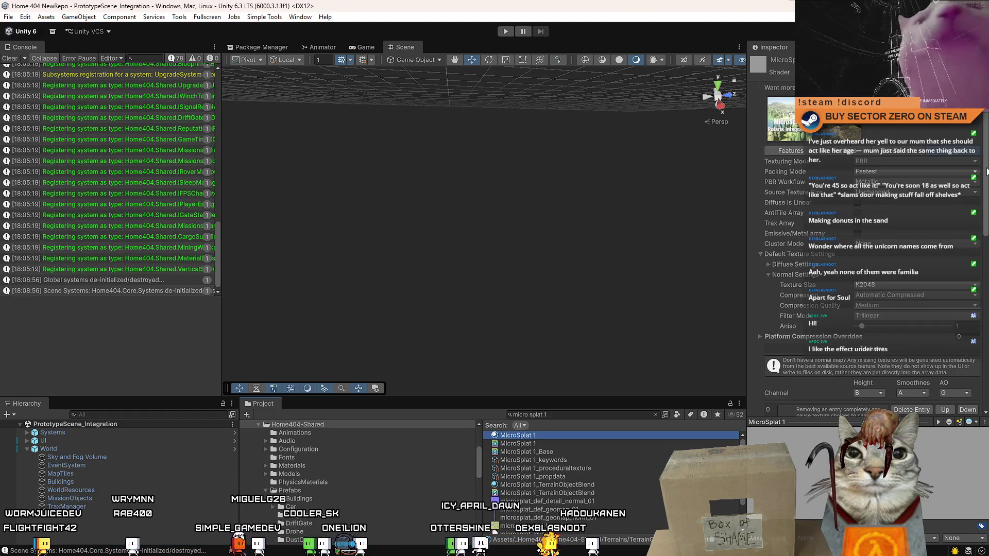
{"action": "scroll", "coordinate": [986, 171], "scroll_direction": "down", "scroll_amount": 5}
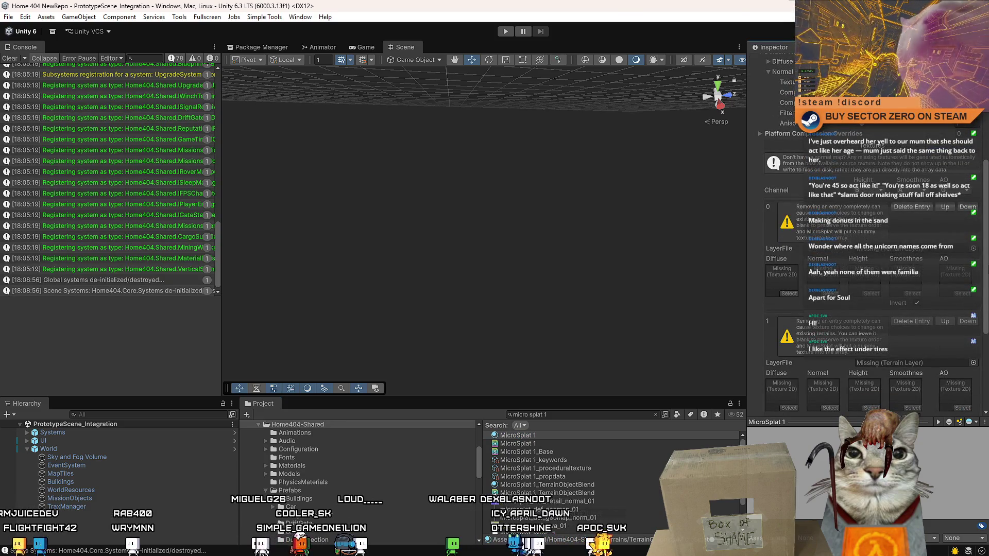
{"action": "scroll", "coordinate": [987, 281], "scroll_direction": "down", "scroll_amount": 1}
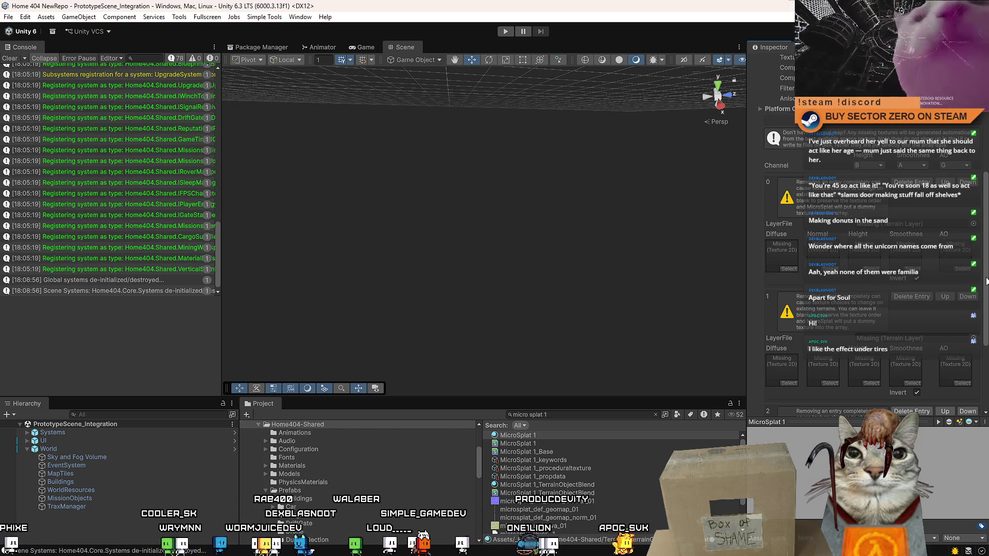
{"action": "scroll", "coordinate": [975, 385], "scroll_direction": "down", "scroll_amount": 5}
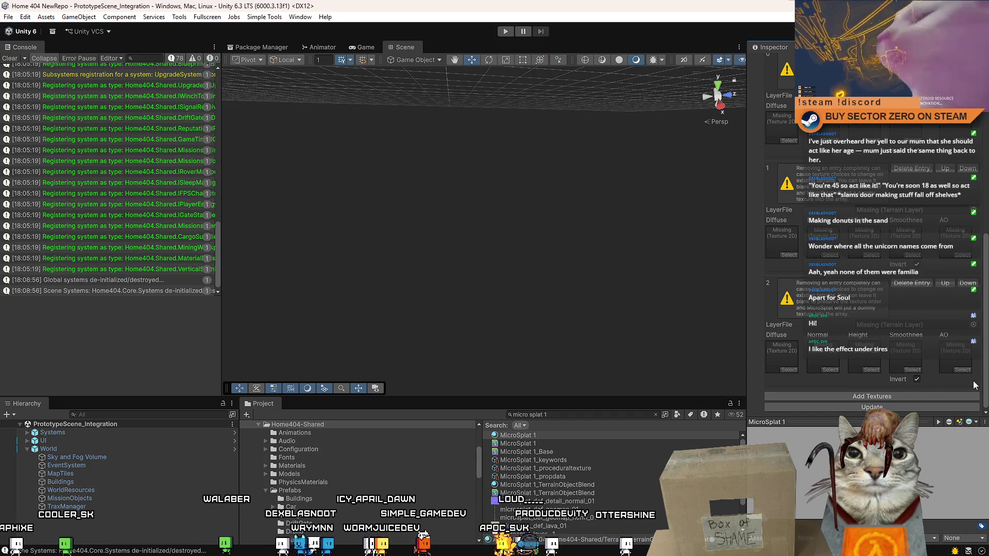
Assign microsplat_layer_0 to the first MicroSplat texture entry.
{"action": "left_click", "coordinate": [972, 325]}
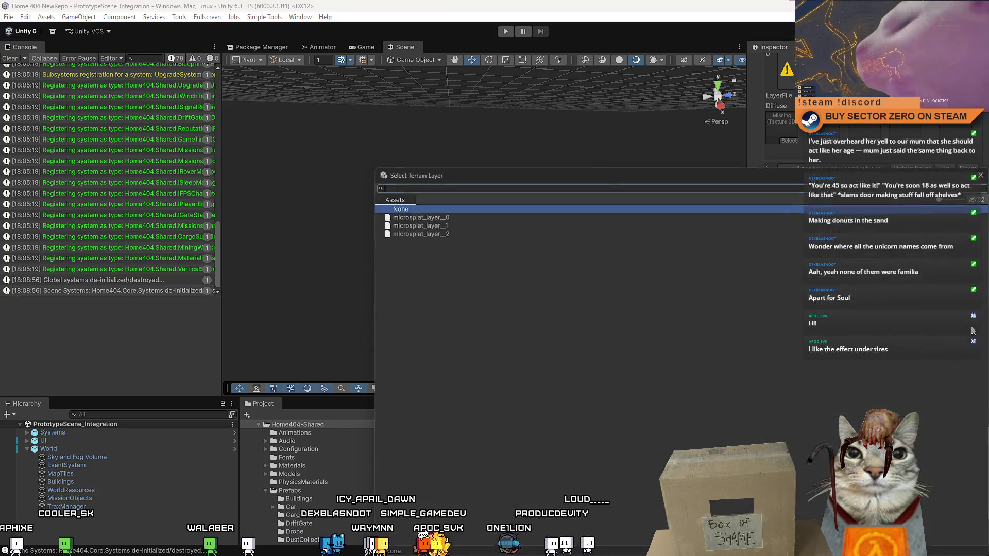
{"action": "key", "text": "Escape"}
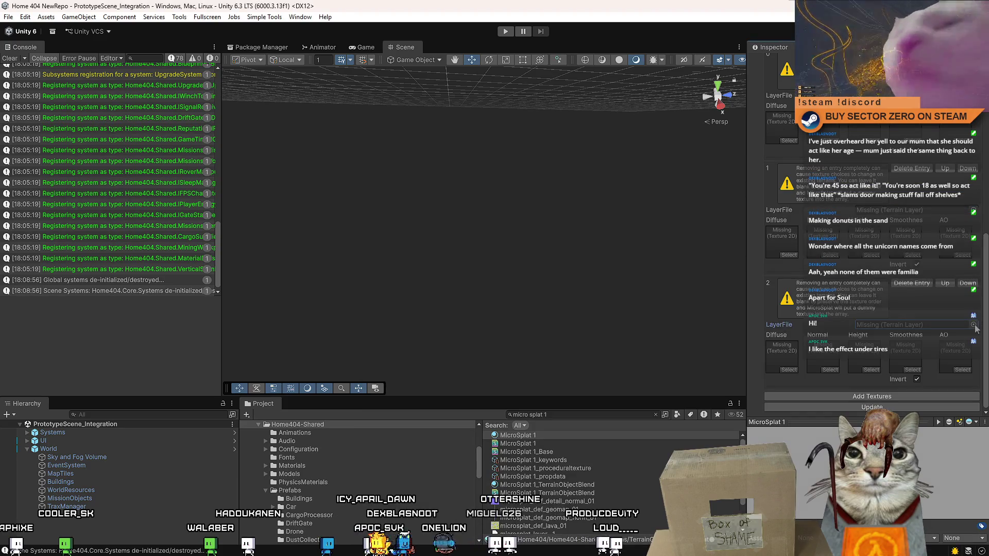
{"action": "left_click", "coordinate": [973, 325]}
{"action": "left_click", "coordinate": [981, 176]}
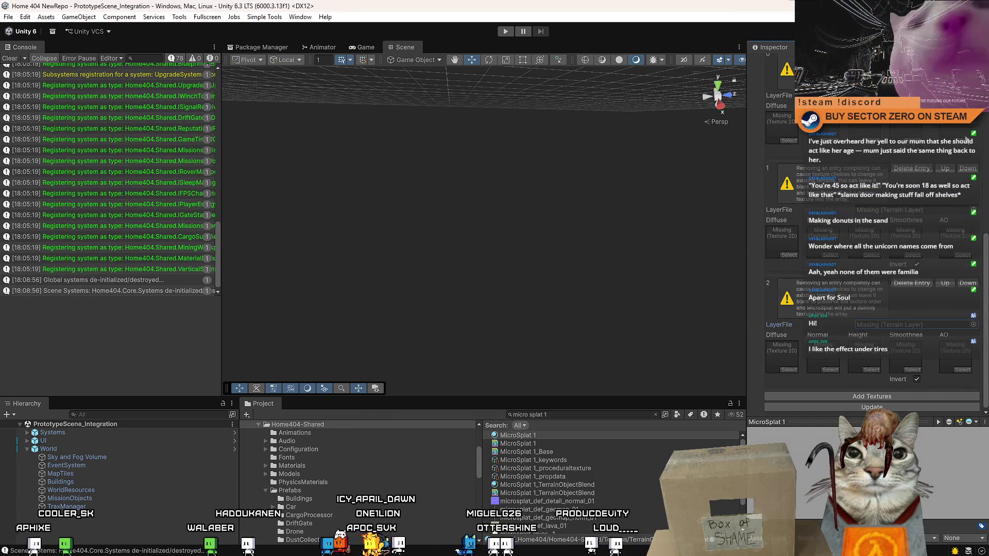
{"action": "scroll", "coordinate": [967, 143], "scroll_direction": "up", "scroll_amount": 3}
{"action": "left_click", "coordinate": [973, 179]}
{"action": "left_click", "coordinate": [673, 221]}
{"action": "double_click", "coordinate": [682, 214]}
Assign microsplat_layer_1 and microsplat_layer_2 to entries 1 and 2, then press Update.
{"action": "left_click", "coordinate": [973, 299]}
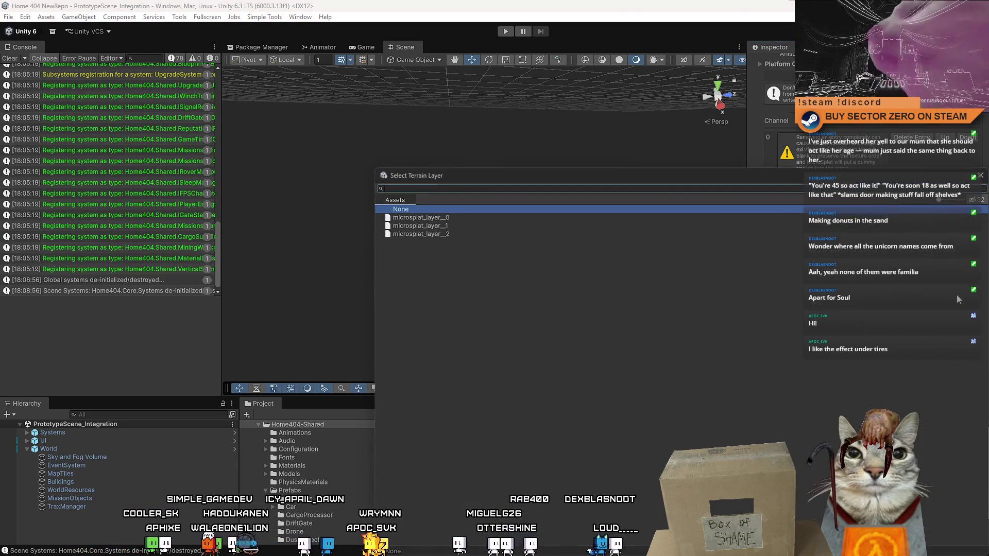
{"action": "double_click", "coordinate": [484, 225]}
{"action": "left_click", "coordinate": [973, 354]}
{"action": "double_click", "coordinate": [426, 234]}
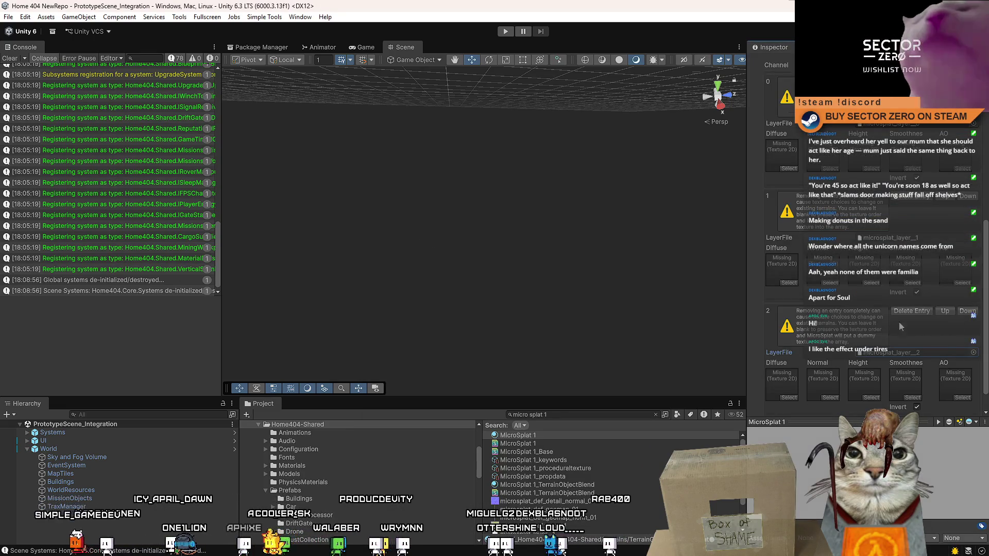
{"action": "scroll", "coordinate": [906, 328], "scroll_direction": "down", "scroll_amount": 1}
{"action": "left_click", "coordinate": [892, 407]}
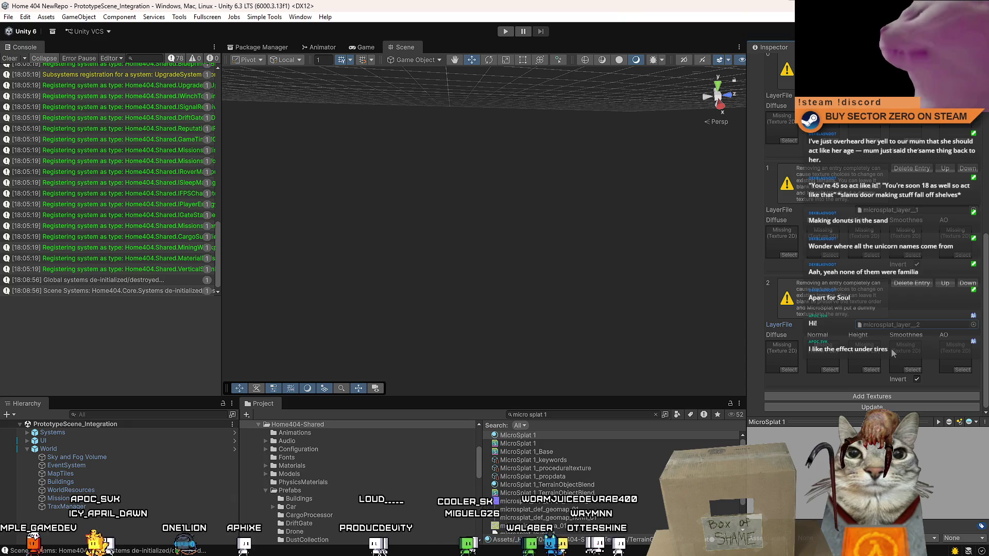
{"action": "scroll", "coordinate": [886, 330], "scroll_direction": "up", "scroll_amount": 3}
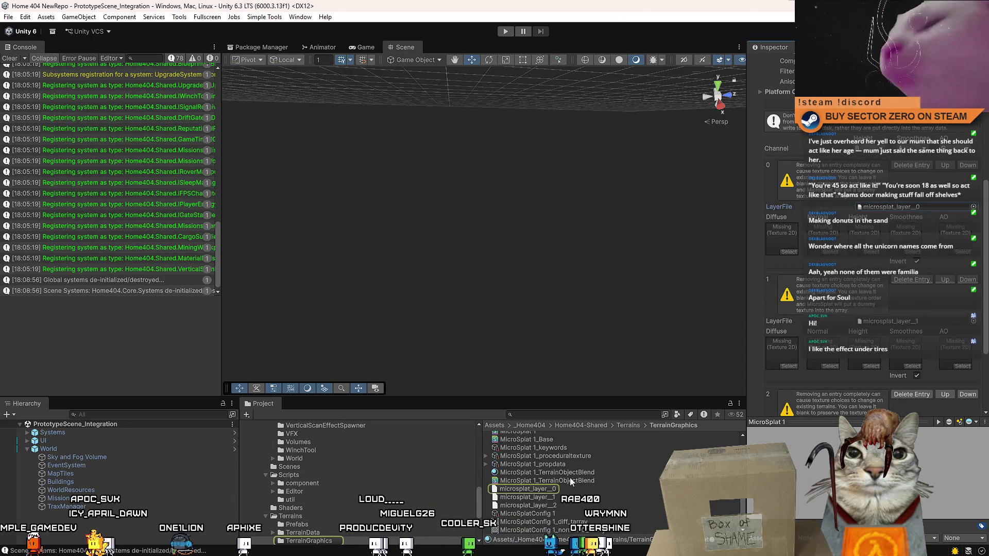
Search microsplat_layer_0's Diffuse picker for 'sa' and 'terrain' without choosing, then clear the Console.
{"action": "left_click", "coordinate": [552, 490]}
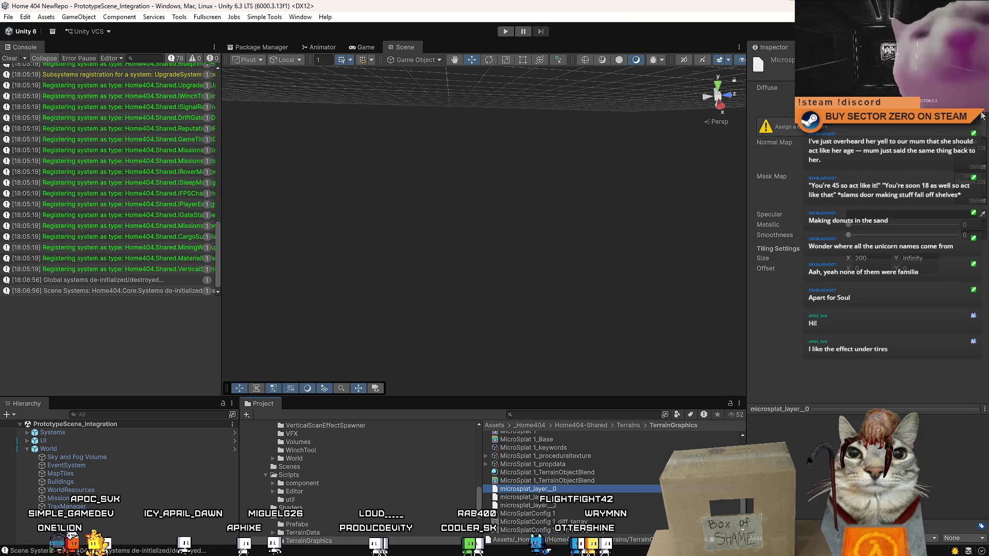
{"action": "left_click", "coordinate": [982, 116]}
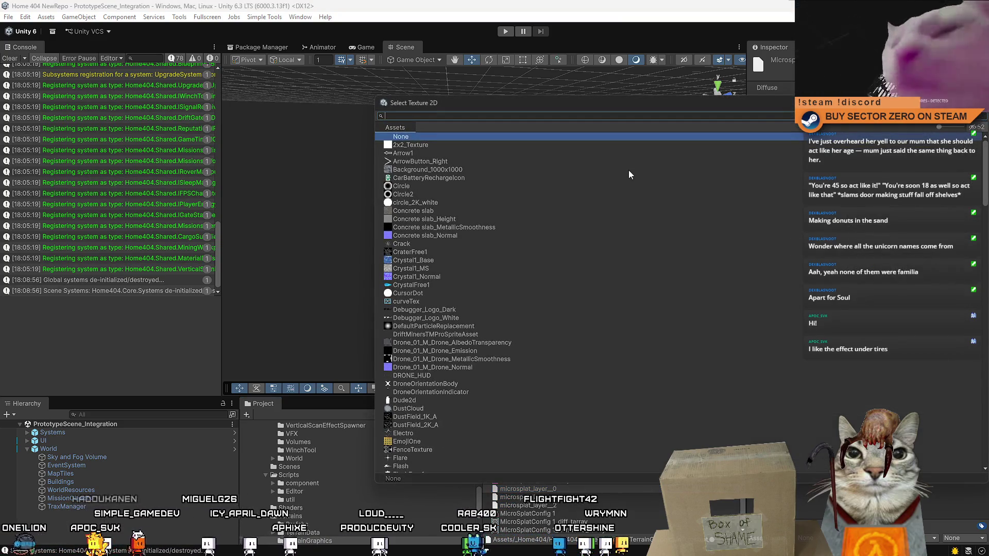
{"action": "type", "text": "sa"}
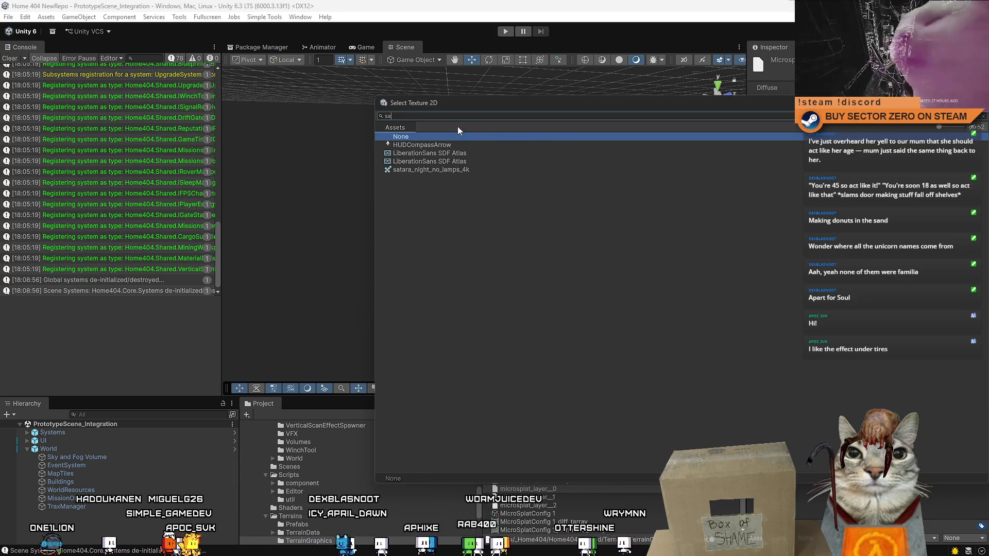
{"action": "key", "text": "BackSpace"}
{"action": "key", "text": "BackSpace"}
{"action": "type", "text": "terrain"}
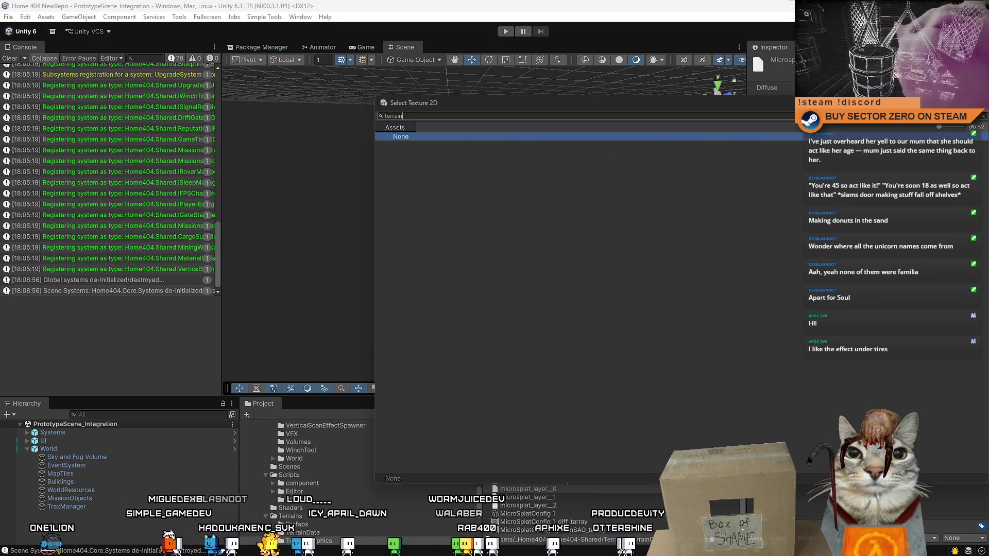
{"action": "key", "text": "Escape"}
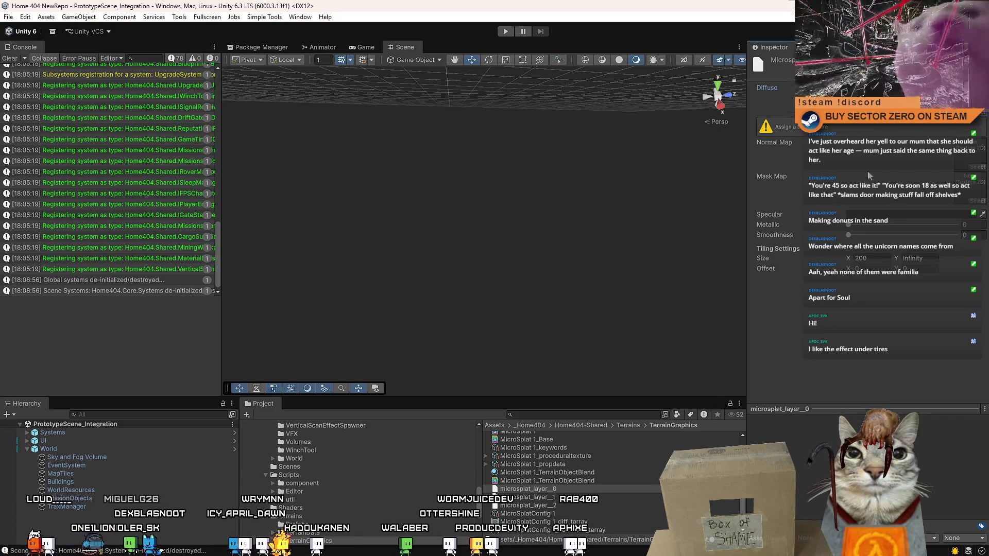
{"action": "left_click", "coordinate": [10, 58]}
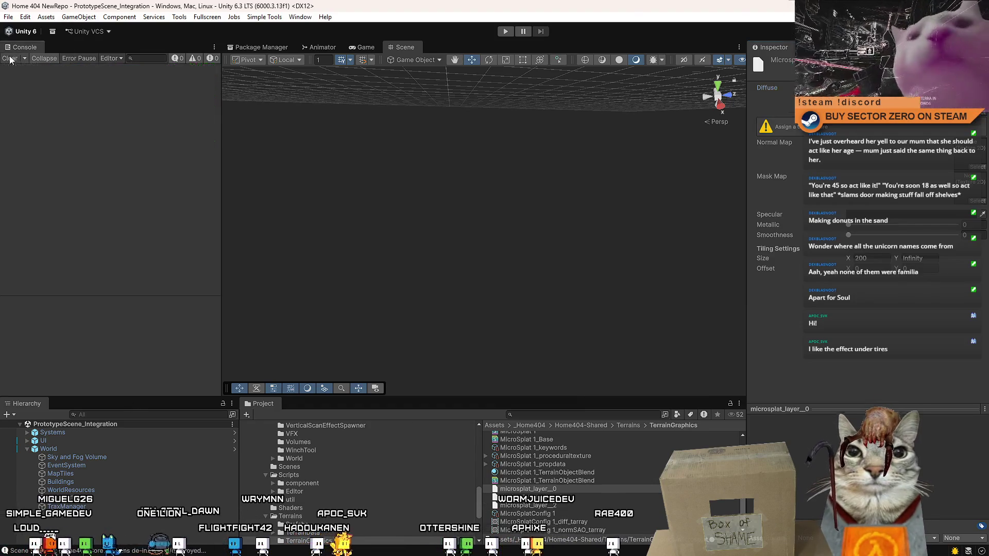
Show the Game view and select the MicroSplat 1 material to see its splat layer settings.
{"action": "left_click", "coordinate": [360, 50]}
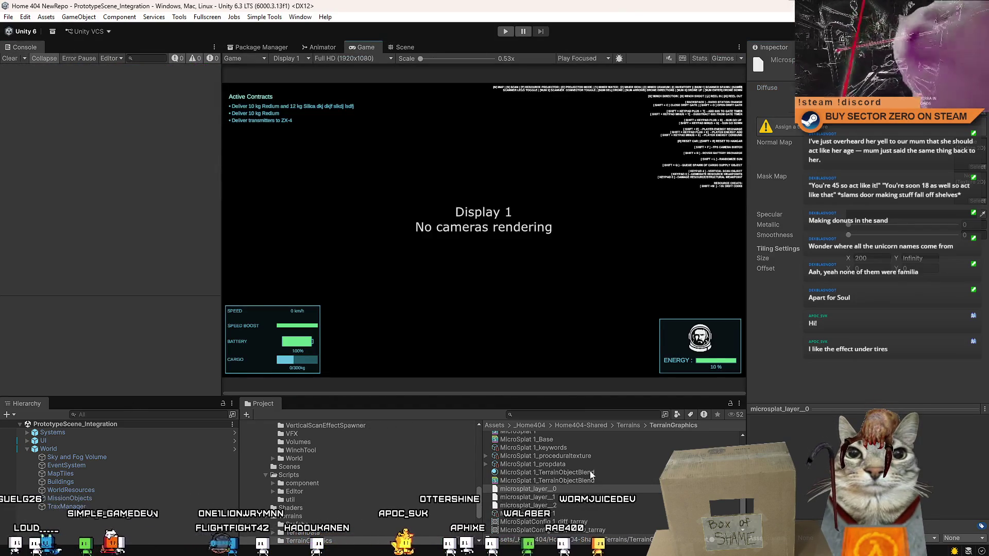
{"action": "scroll", "coordinate": [578, 474], "scroll_direction": "up", "scroll_amount": 2}
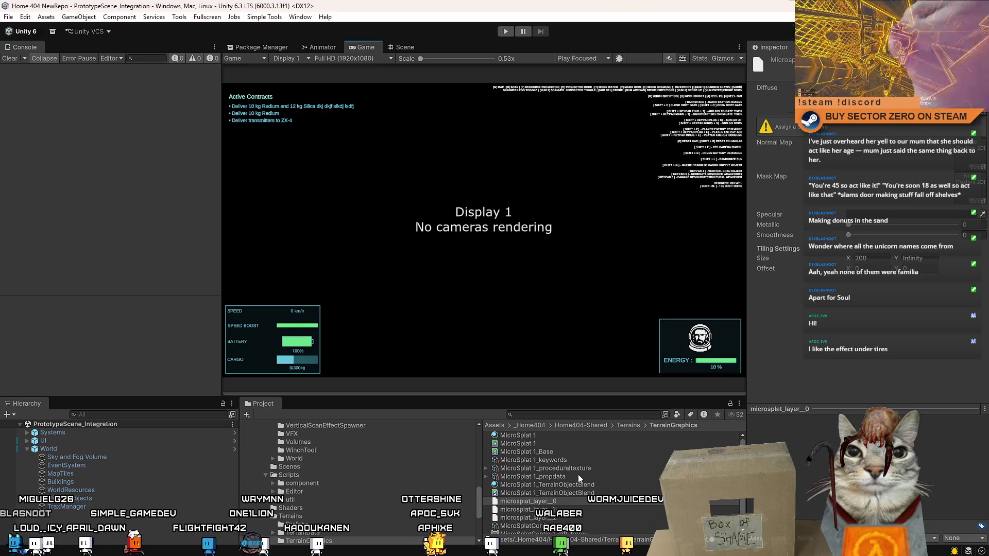
{"action": "left_click", "coordinate": [568, 435]}
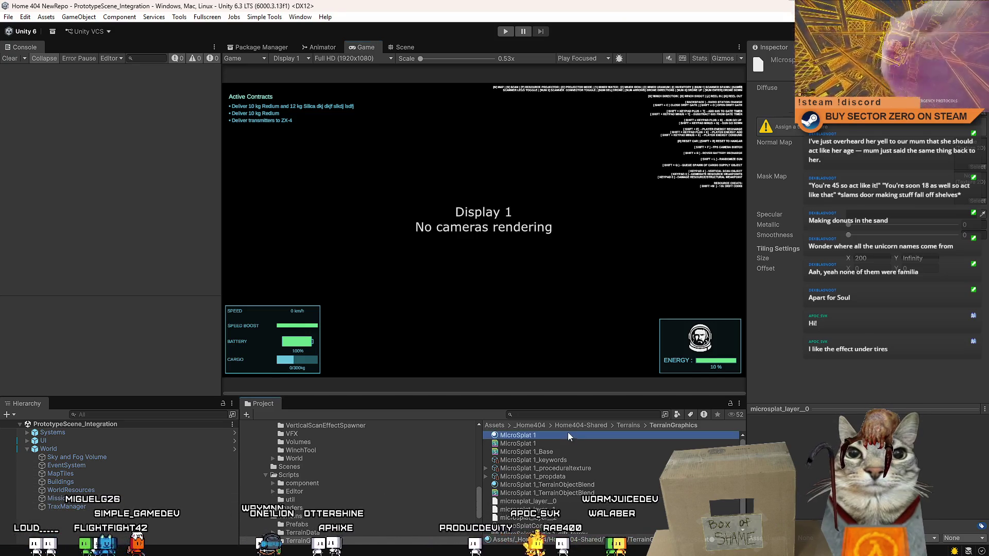
{"action": "left_click", "coordinate": [984, 133]}
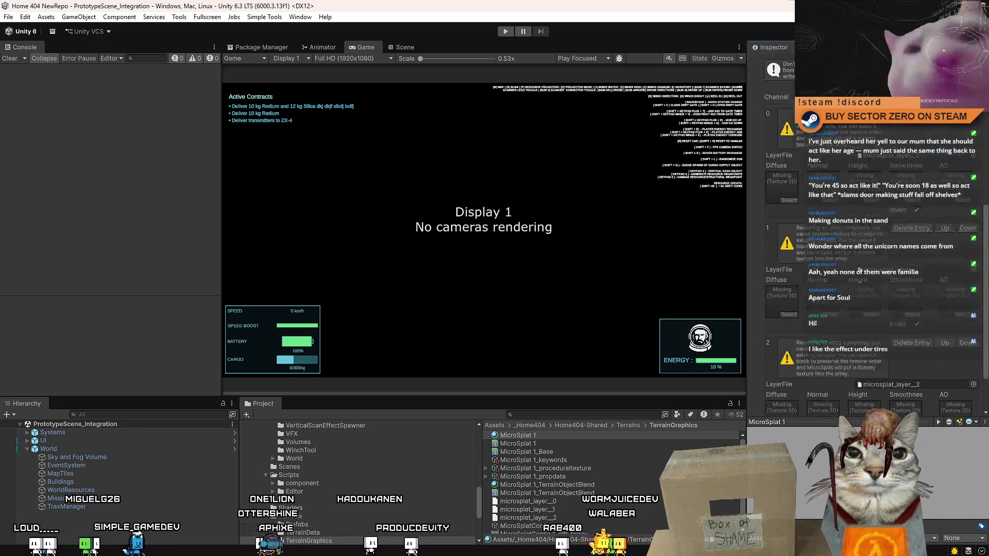
{"action": "left_click", "coordinate": [805, 150]}
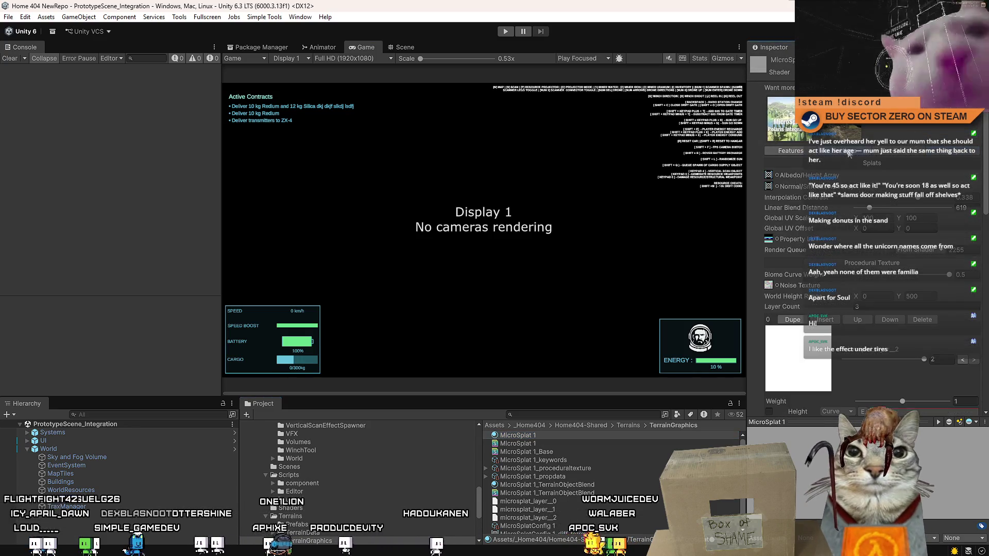
Open the material's shader features and change Triplanar Mode to recompile, then enter Play mode.
{"action": "scroll", "coordinate": [979, 368], "scroll_direction": "down", "scroll_amount": 15}
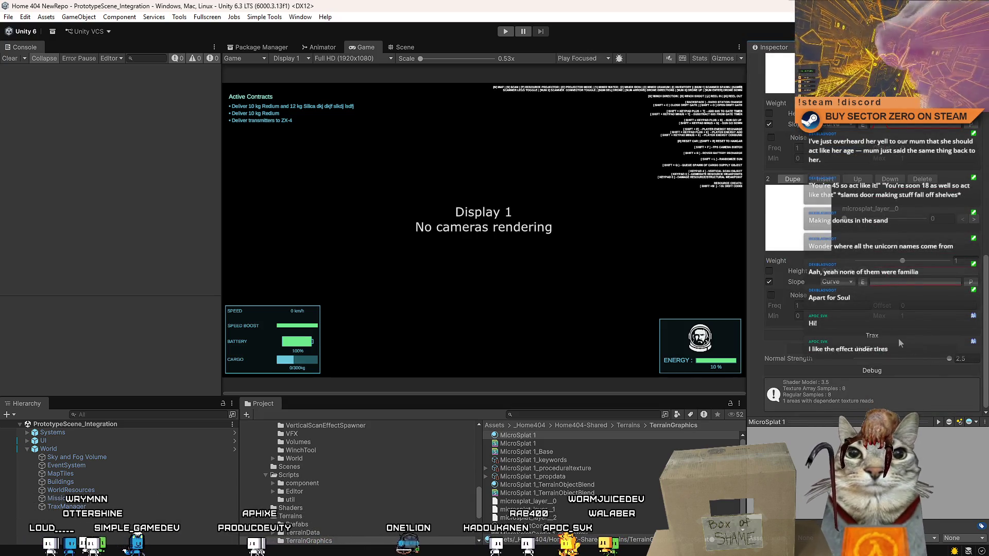
{"action": "scroll", "coordinate": [896, 337], "scroll_direction": "up", "scroll_amount": 1}
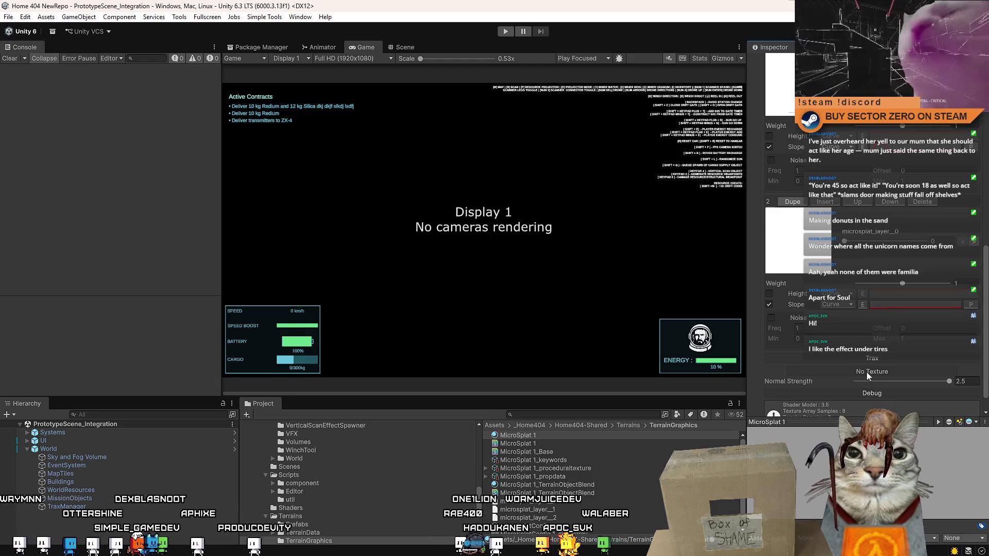
{"action": "scroll", "coordinate": [986, 333], "scroll_direction": "down", "scroll_amount": 1}
{"action": "mouse_move", "coordinate": [986, 384]}
{"action": "left_mouse_down"}
{"action": "mouse_move", "coordinate": [986, 164]}
{"action": "mouse_move", "coordinate": [986, 412]}
{"action": "left_mouse_up"}
{"action": "left_click", "coordinate": [782, 150]}
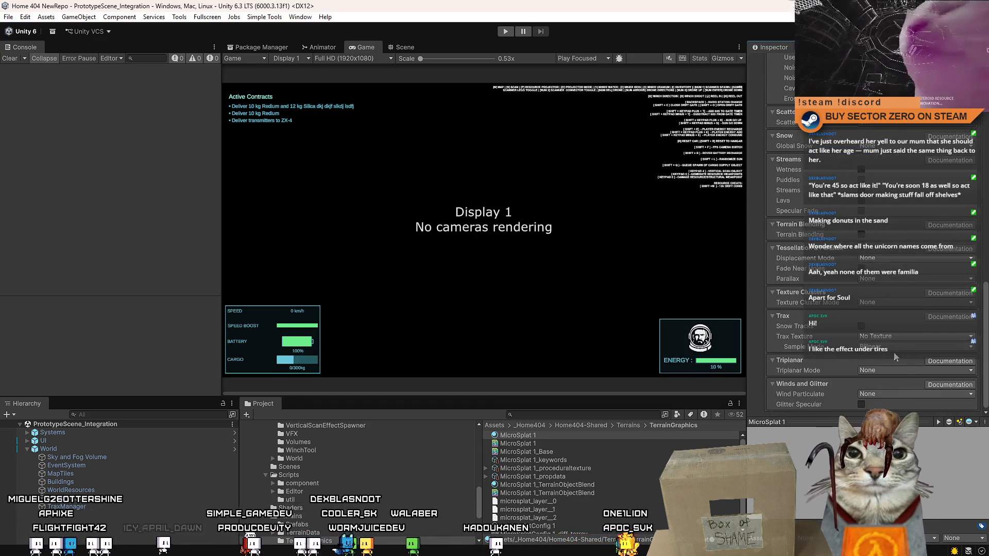
{"action": "left_click", "coordinate": [883, 371]}
{"action": "left_click", "coordinate": [883, 370]}
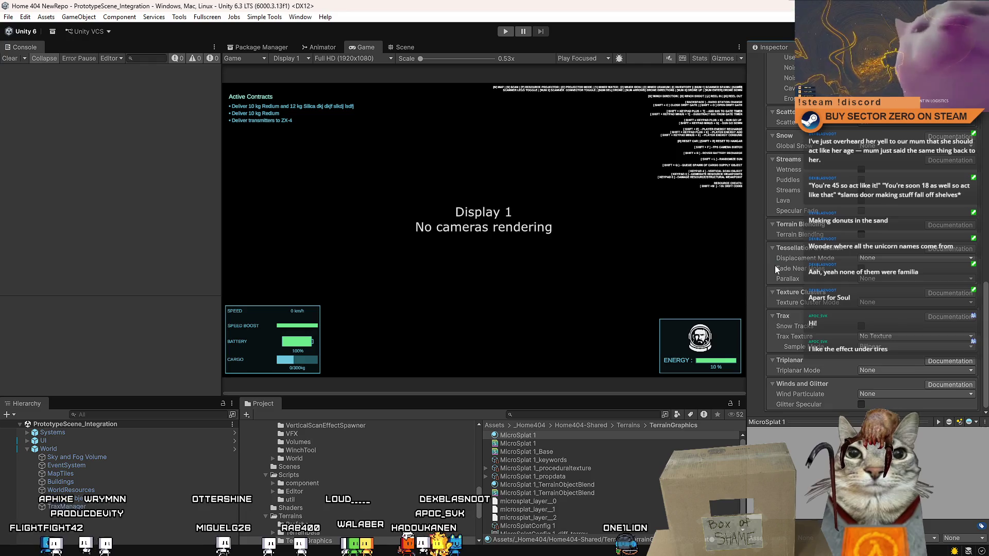
{"action": "left_click", "coordinate": [505, 32]}
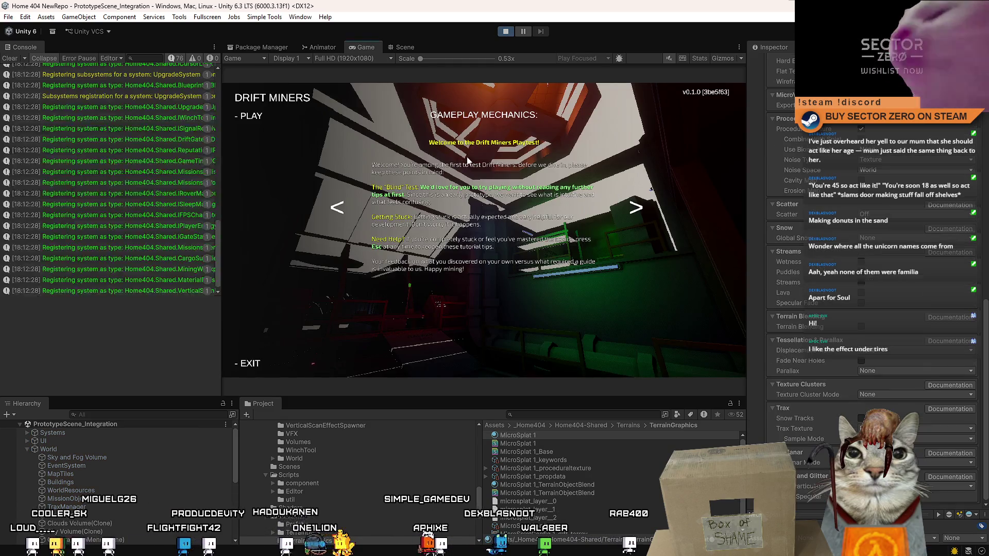
Start play from the Drift Miners main menu, dismiss the tutorial, and walk toward Personal Quarters.
{"action": "left_click", "coordinate": [255, 118]}
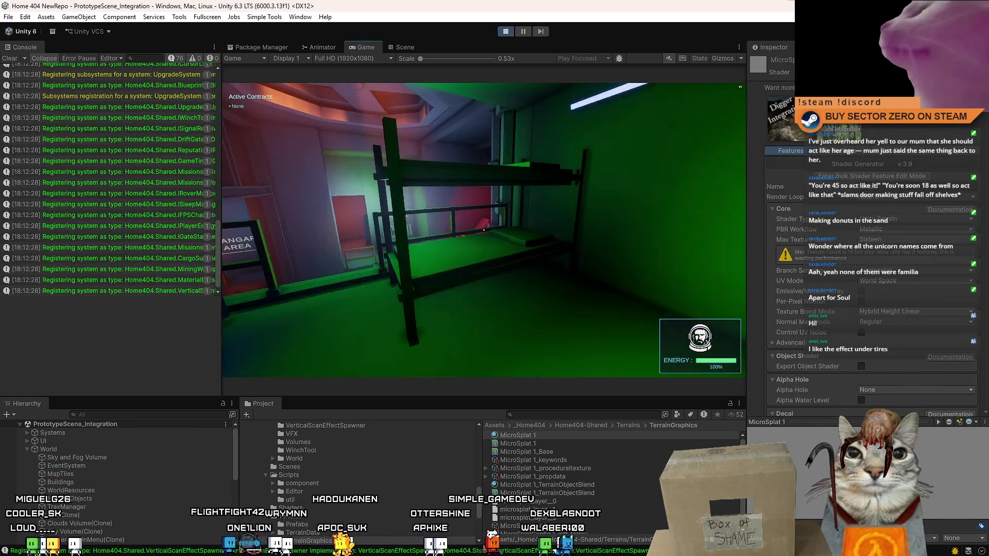
{"action": "key", "text": "Escape"}
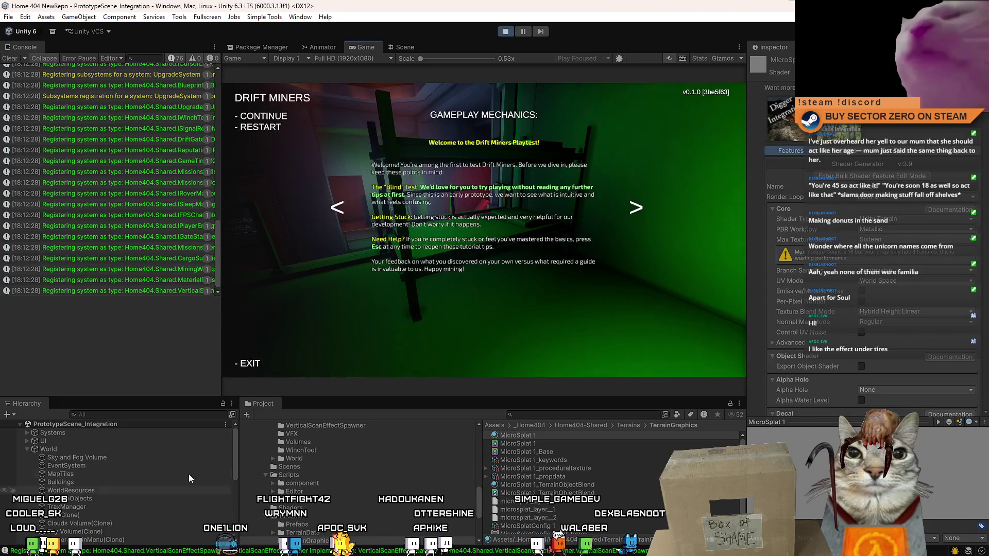
{"action": "left_click", "coordinate": [182, 464]}
{"action": "left_click", "coordinate": [390, 354]}
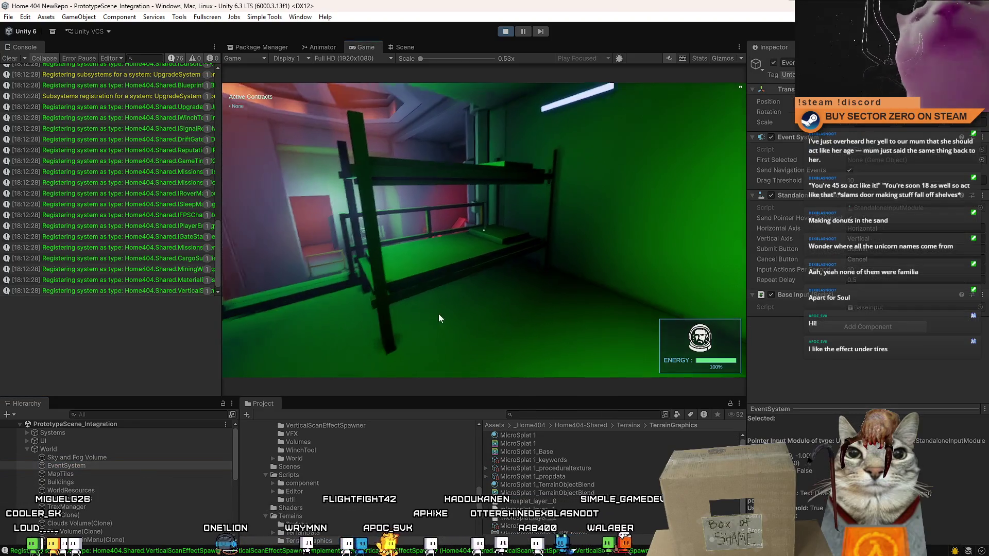
{"action": "key", "text": "w"}
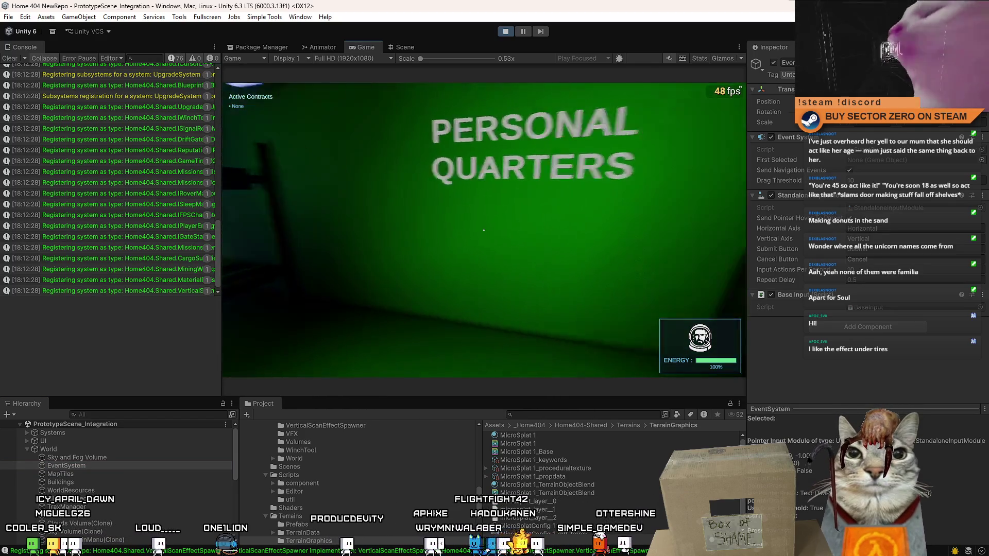
Pause the game and collapse the World object's children in the Hierarchy.
{"action": "key", "text": "Escape"}
{"action": "key", "text": "Escape"}
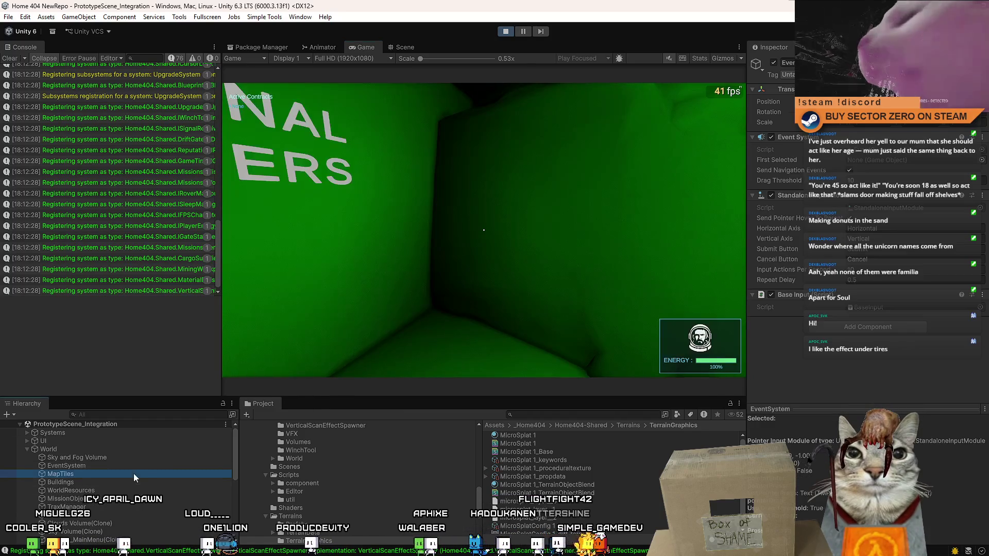
{"action": "mouse_move", "coordinate": [237, 445]}
{"action": "left_mouse_down"}
{"action": "mouse_move", "coordinate": [239, 510]}
{"action": "mouse_move", "coordinate": [221, 432]}
{"action": "left_mouse_up"}
{"action": "left_click", "coordinate": [27, 449]}
Expand World, select TraxManager, and toggle its active state off and on several times.
{"action": "left_click", "coordinate": [27, 449]}
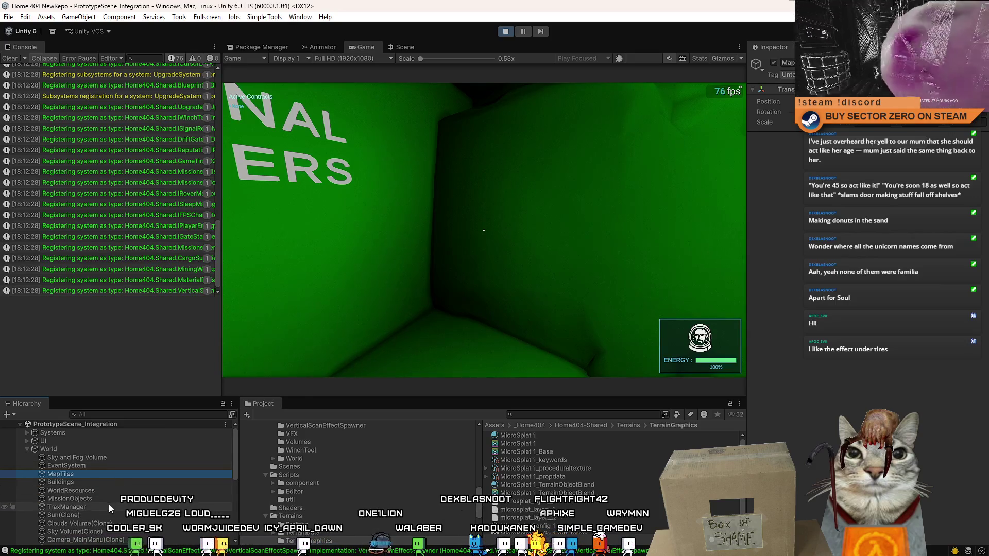
{"action": "left_click", "coordinate": [110, 506]}
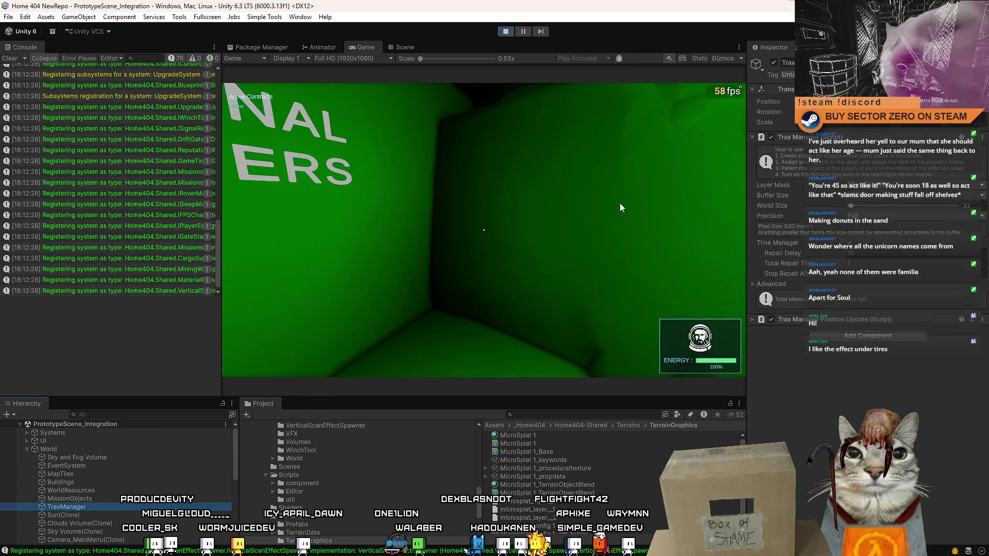
{"action": "left_click", "coordinate": [774, 62]}
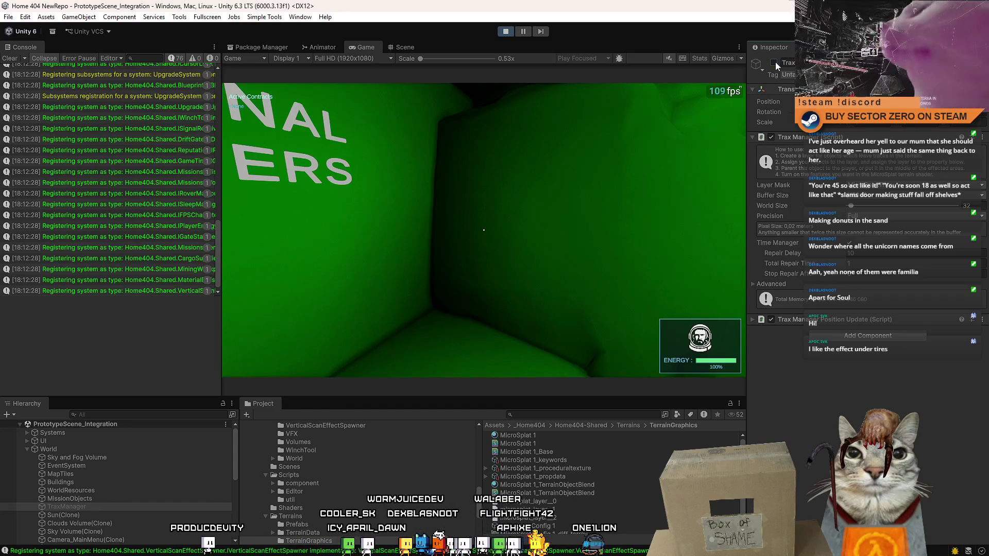
{"action": "left_click", "coordinate": [774, 62]}
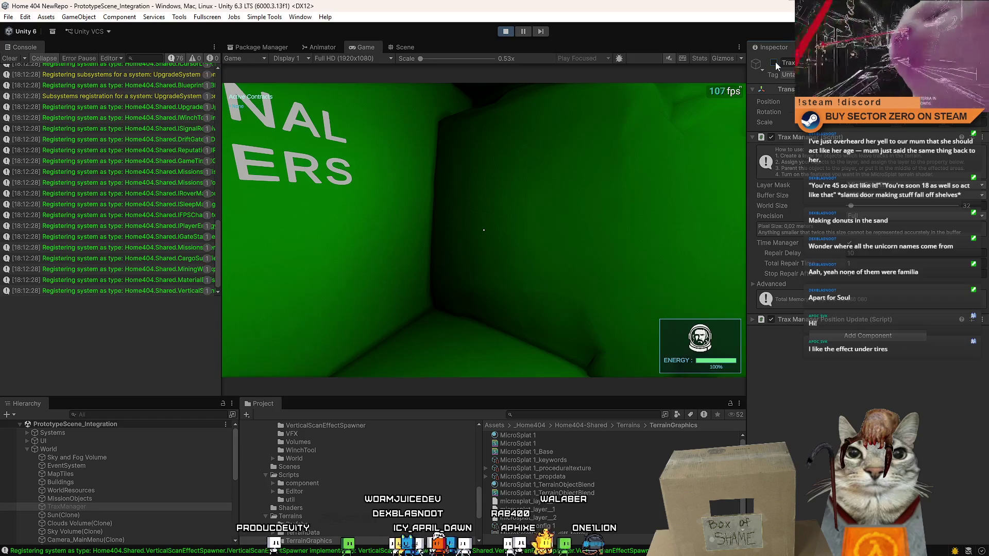
{"action": "left_click", "coordinate": [774, 62]}
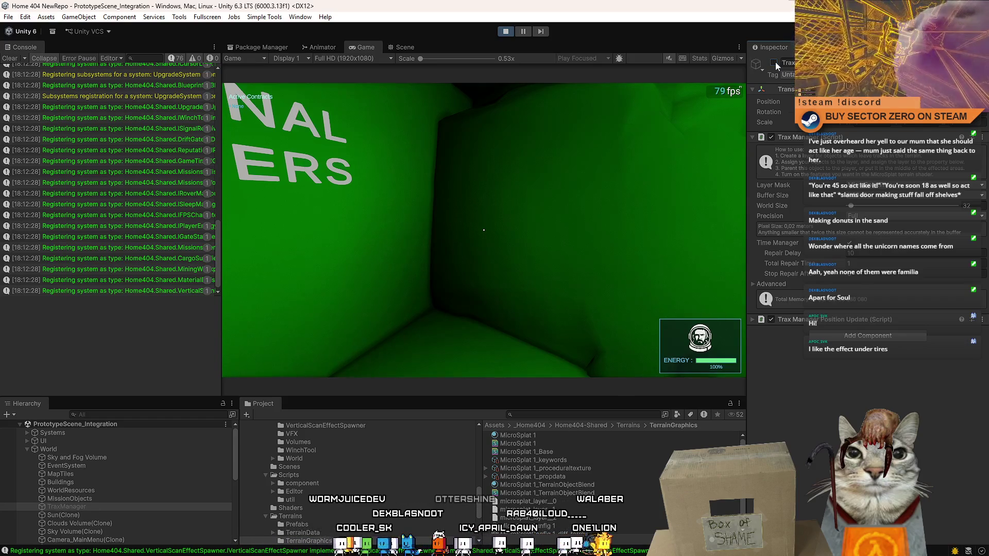
{"action": "left_click", "coordinate": [774, 62]}
{"action": "left_click", "coordinate": [774, 63]}
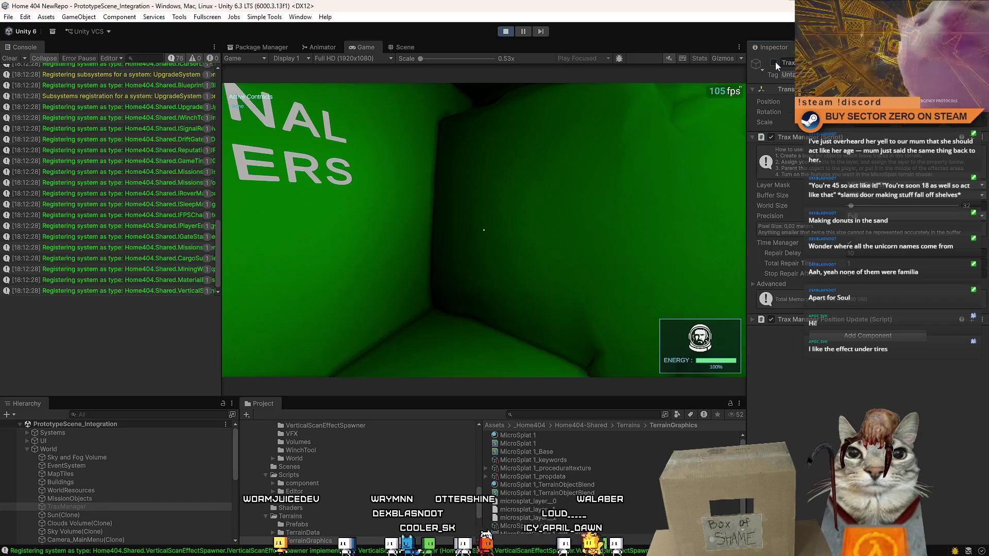
{"action": "left_click", "coordinate": [774, 63]}
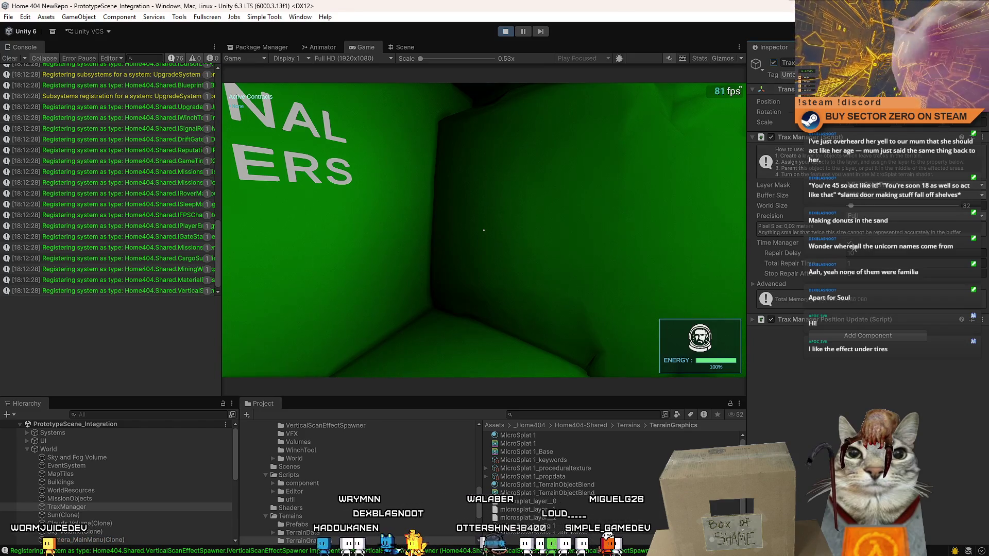
Reveal TraxManager's Advanced buffer settings, deactivate it, and return to the running game.
{"action": "left_click", "coordinate": [753, 282]}
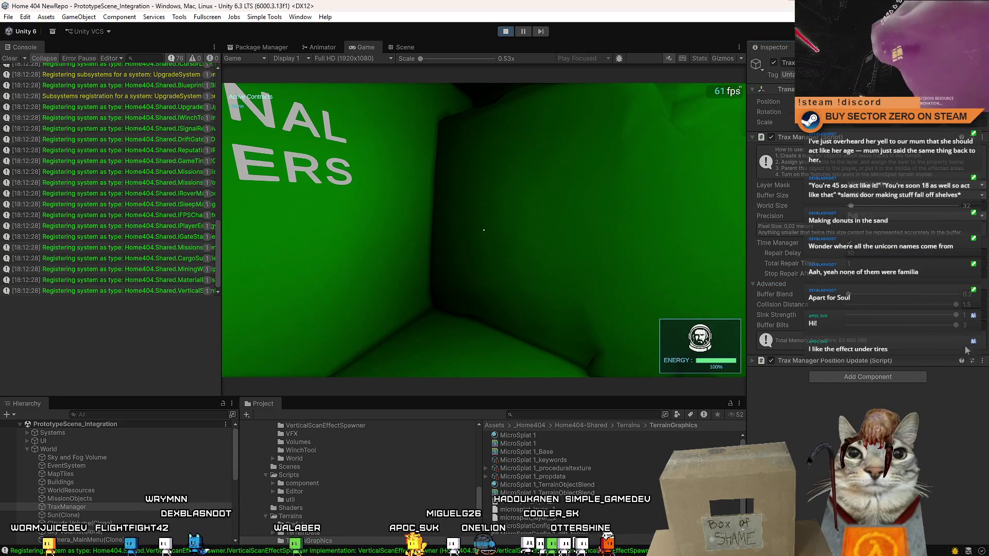
{"action": "left_click", "coordinate": [773, 62]}
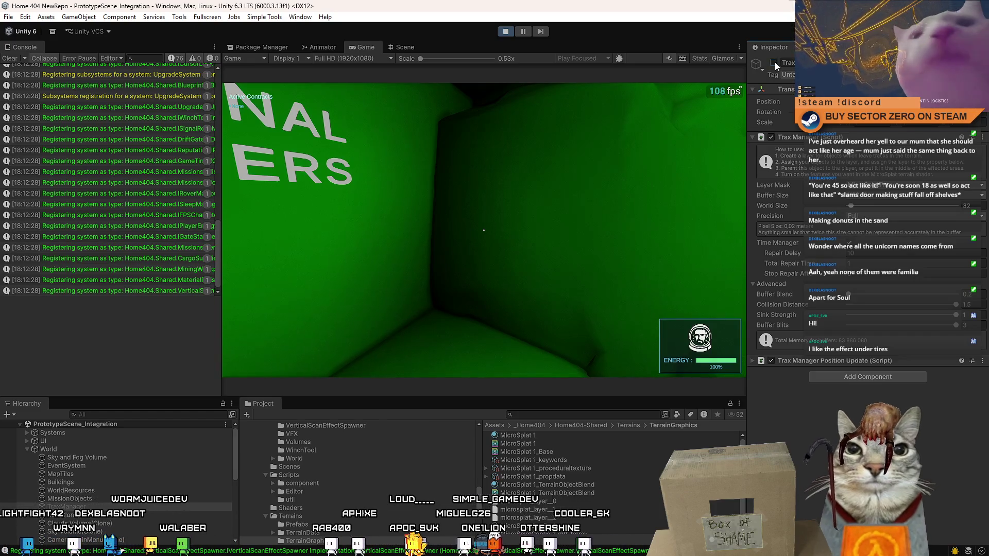
{"action": "left_click", "coordinate": [441, 148]}
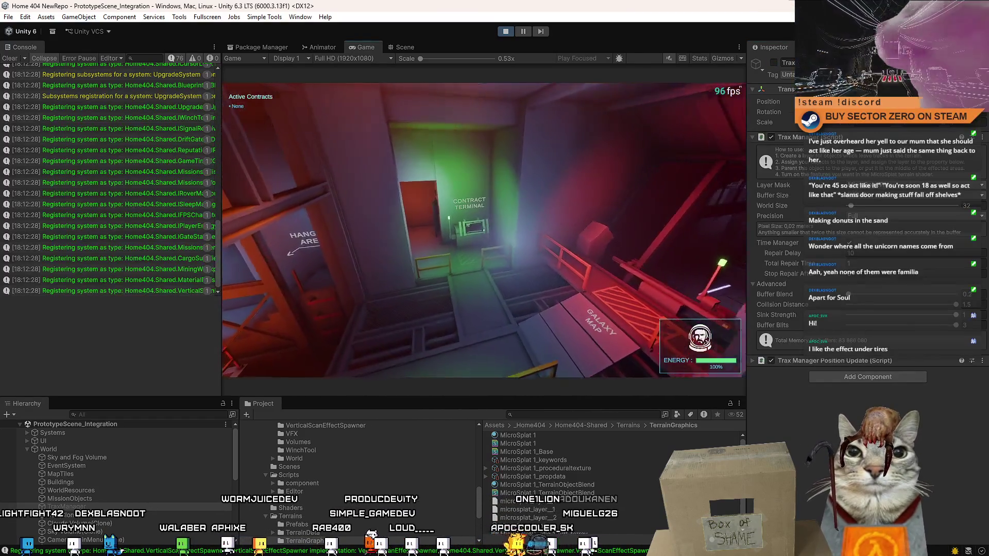
Walk up to the console and drive the rover out toward the Drift Gate.
{"action": "key", "text": "Escape"}
{"action": "key", "text": "Escape"}
{"action": "left_click", "coordinate": [492, 153]}
{"action": "key", "text": "w"}
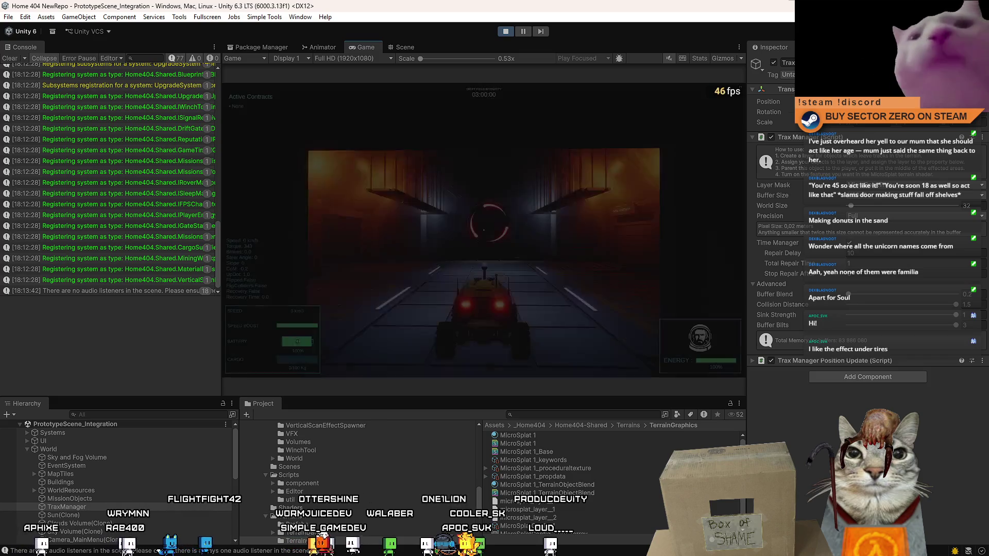
{"action": "key", "text": "w"}
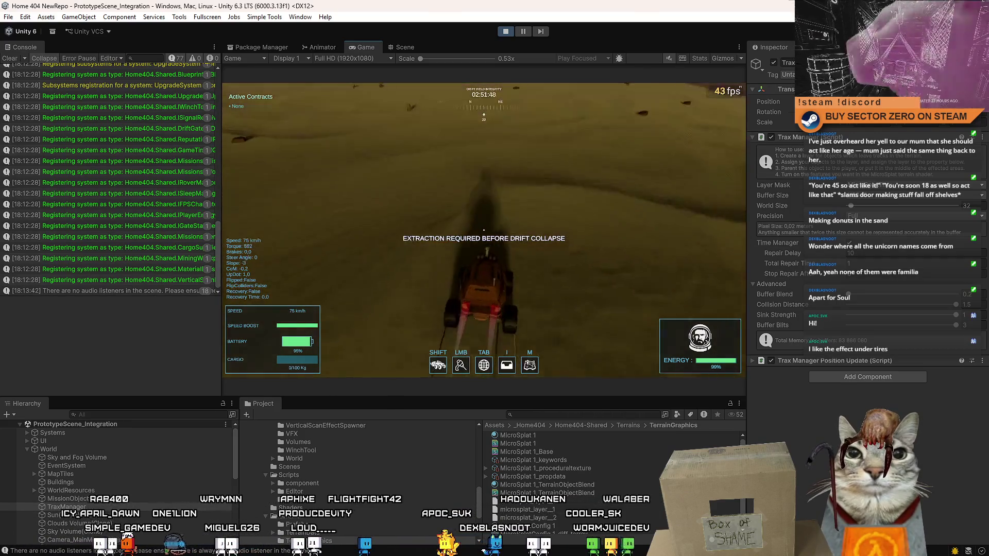
{"action": "key", "text": "a"}
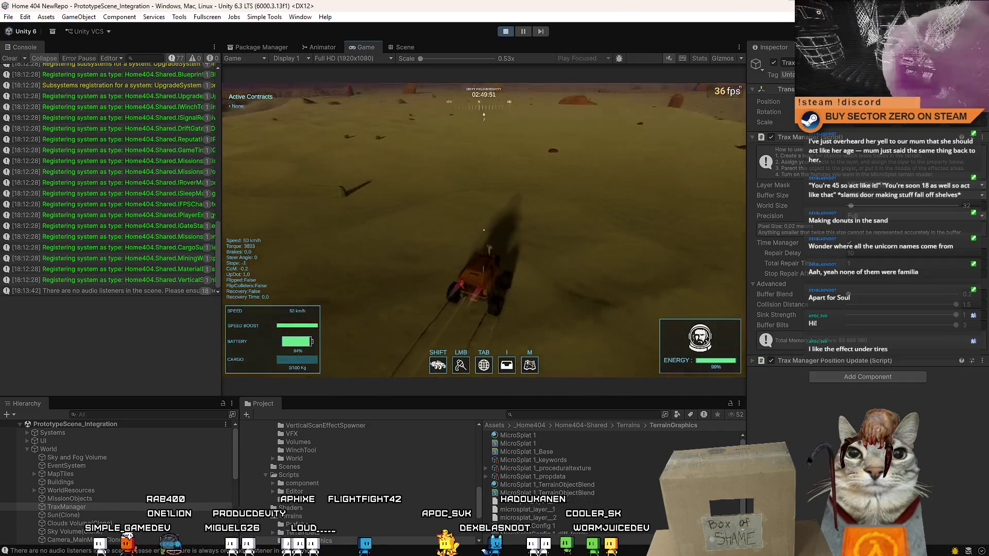
{"action": "key", "text": "space"}
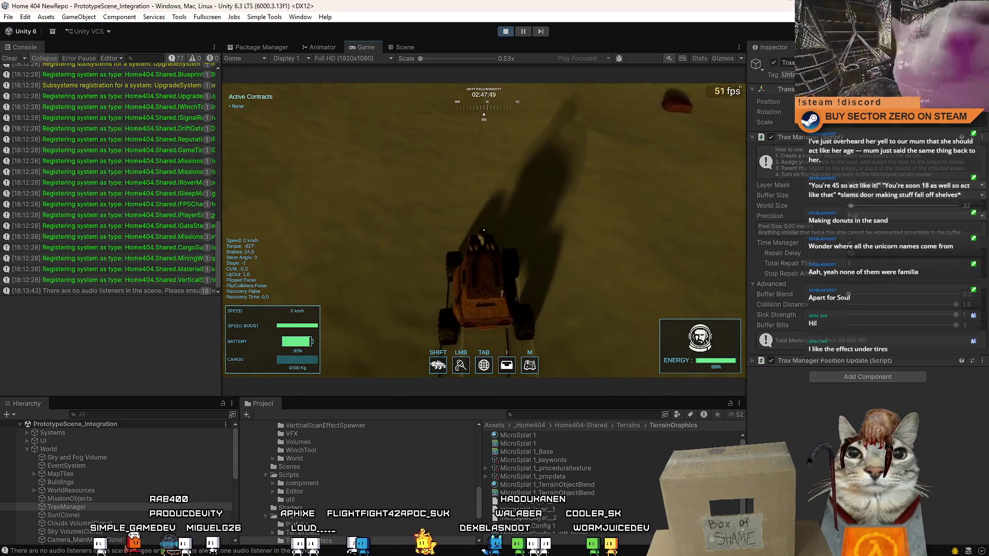
{"action": "key", "text": "Escape"}
{"action": "key", "text": "Escape"}
Switch TraxManager off and back on, then select the MicroSplat 1 terrain material.
{"action": "left_click", "coordinate": [772, 63]}
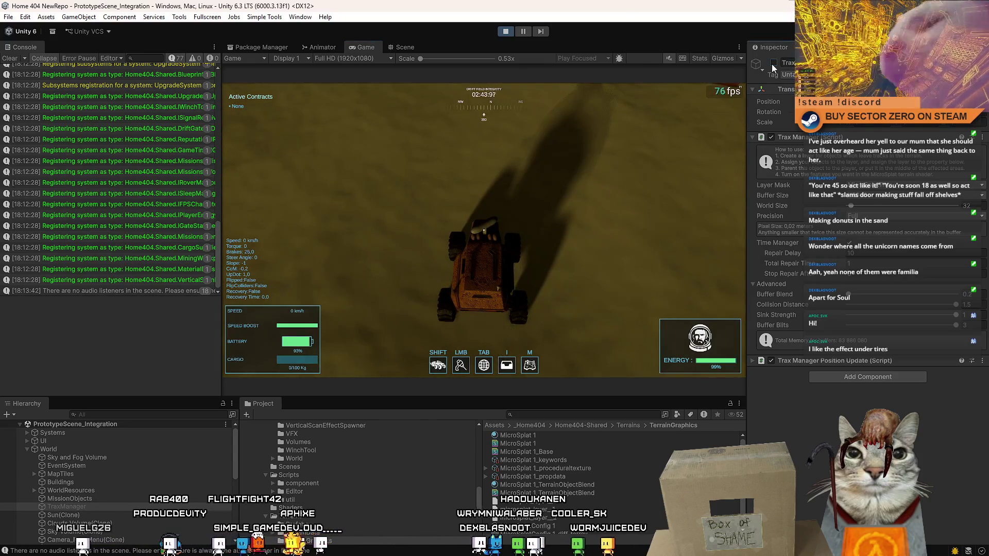
{"action": "left_click", "coordinate": [773, 63]}
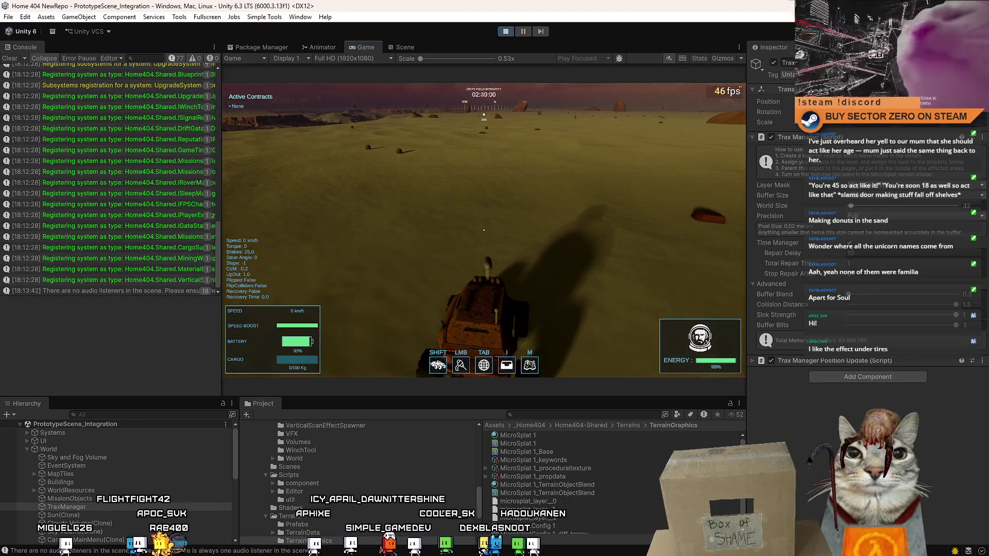
{"action": "left_click", "coordinate": [555, 435]}
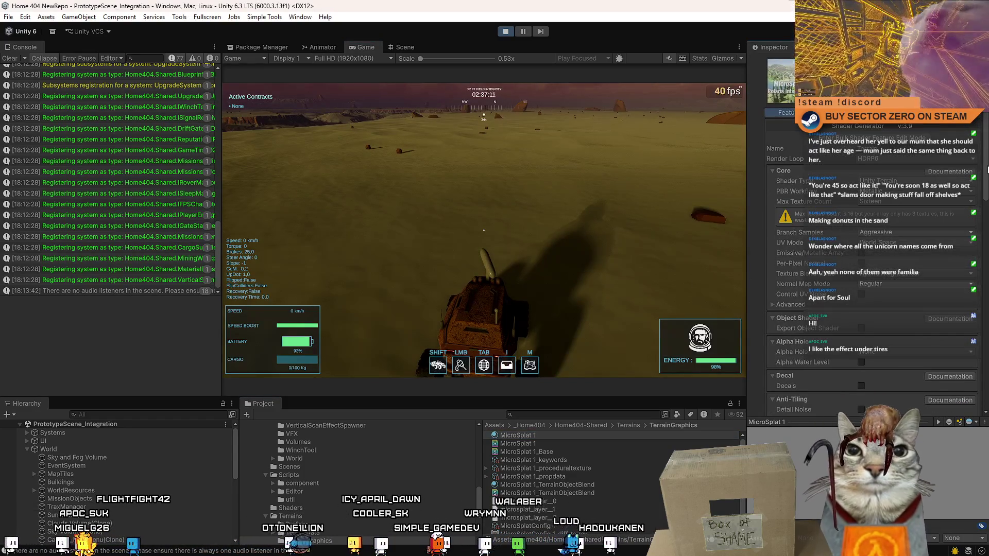
{"action": "left_click", "coordinate": [972, 160]}
{"action": "scroll", "coordinate": [986, 153], "scroll_direction": "down", "scroll_amount": 3}
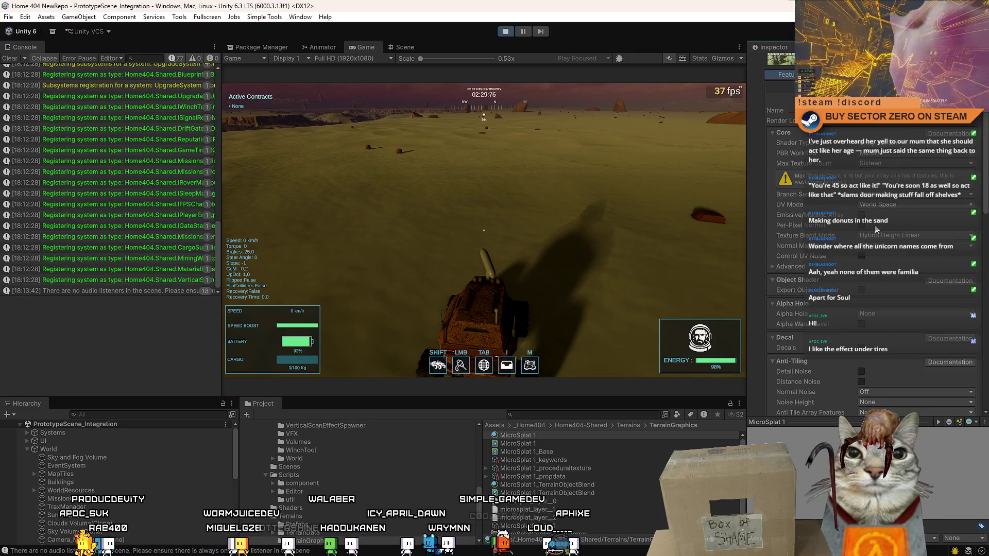
Set Normal Mode to Disabled, drive to compare, then restore it to Regular and lay fresh tracks.
{"action": "left_click", "coordinate": [875, 247]}
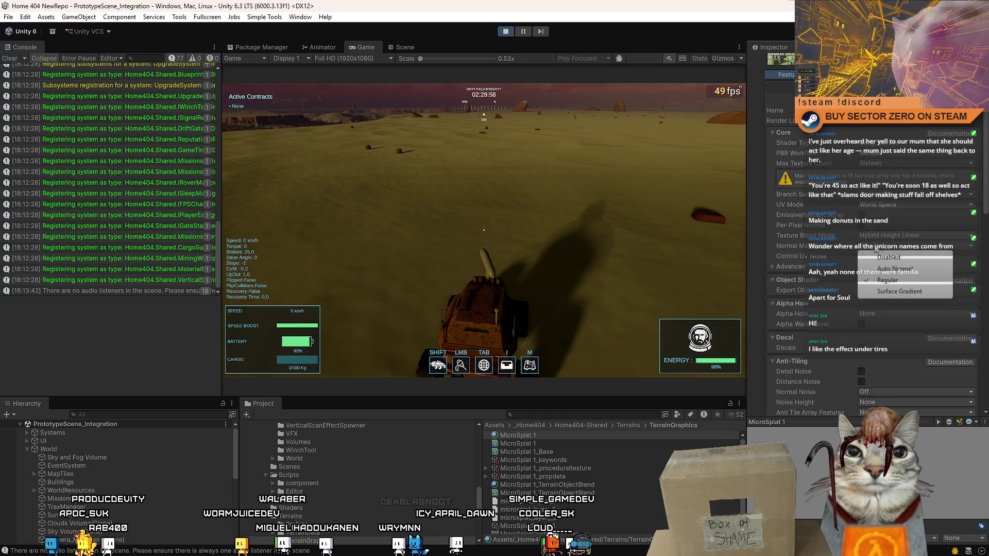
{"action": "left_click", "coordinate": [907, 257]}
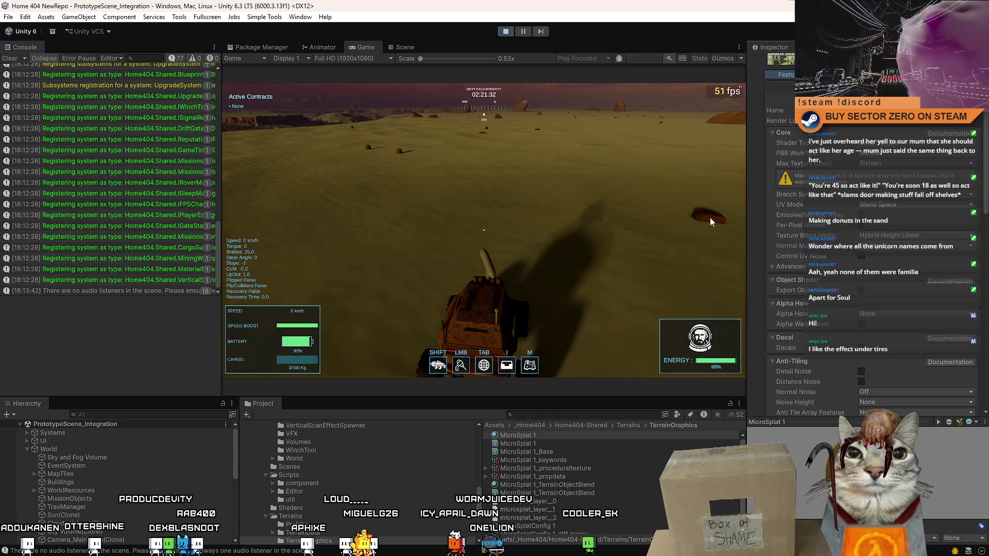
{"action": "key", "text": "w"}
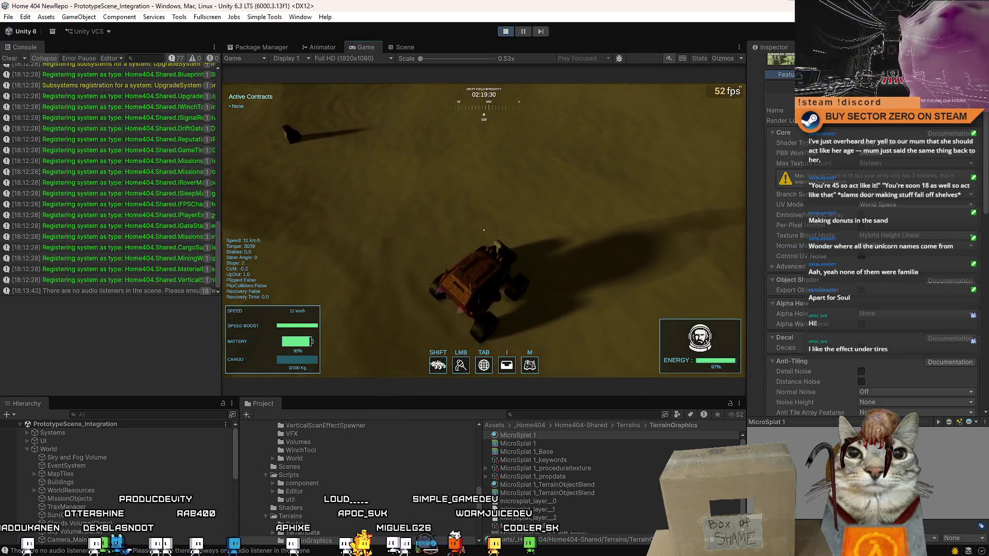
{"action": "key", "text": "space"}
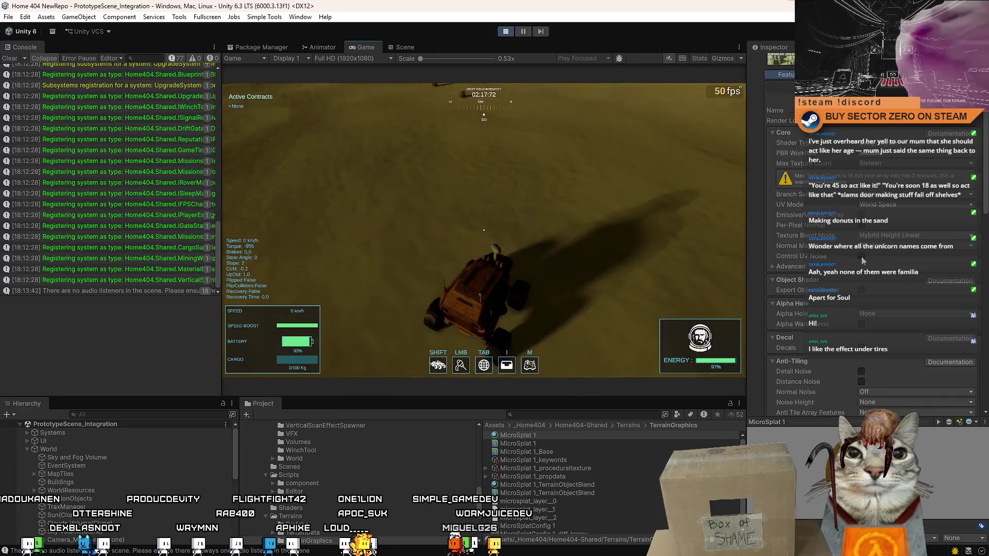
{"action": "left_click", "coordinate": [887, 248]}
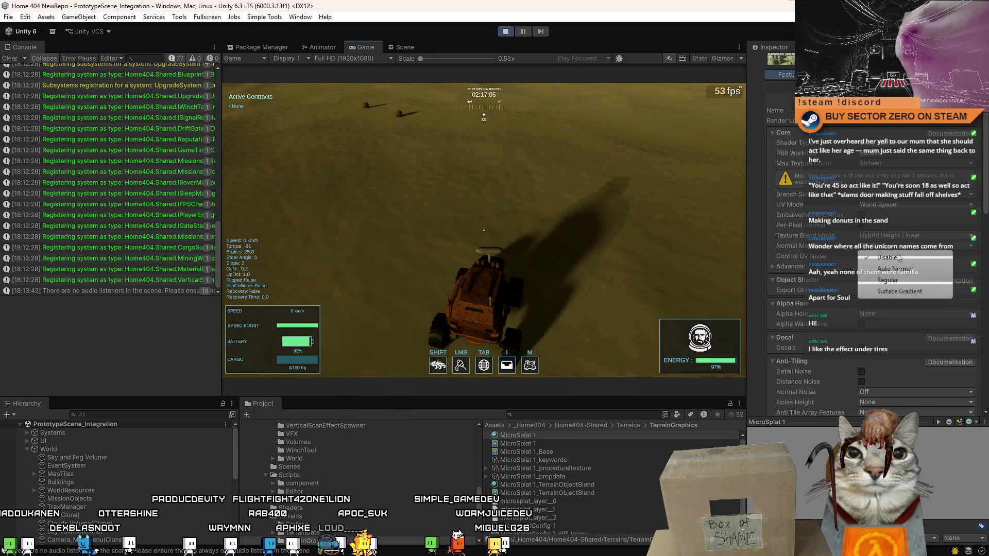
{"action": "left_click", "coordinate": [906, 281]}
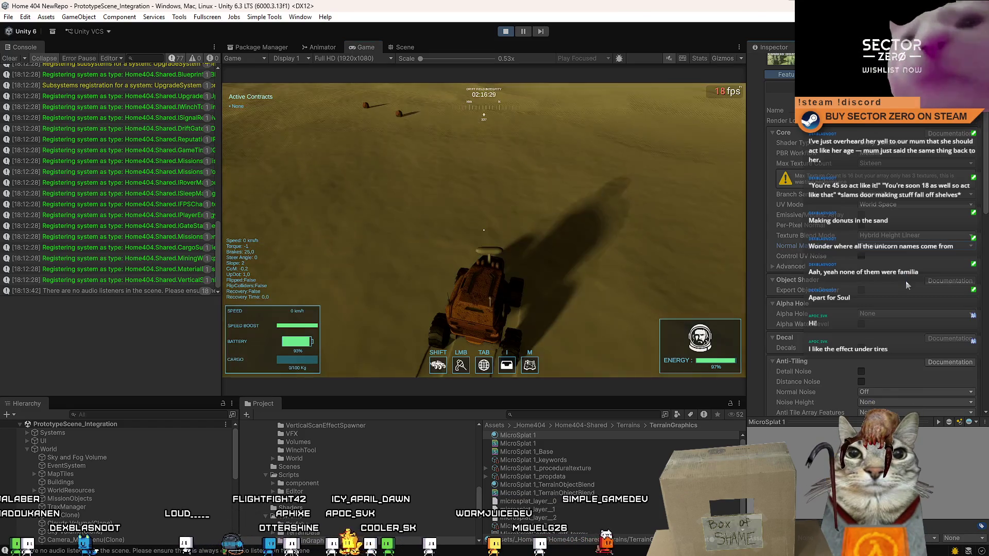
{"action": "key", "text": "a"}
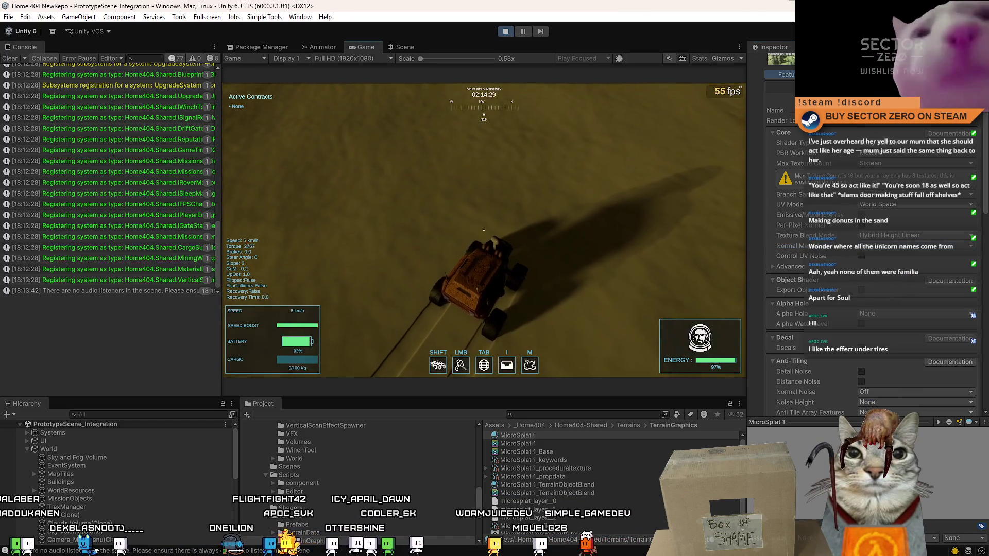
{"action": "key", "text": "Escape"}
{"action": "key", "text": "Escape"}
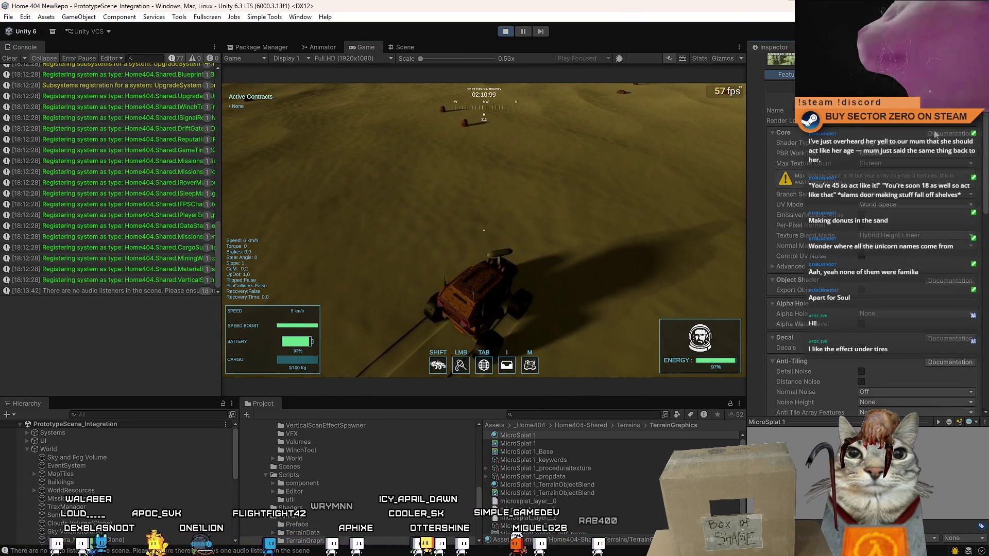
{"action": "left_click", "coordinate": [916, 121]}
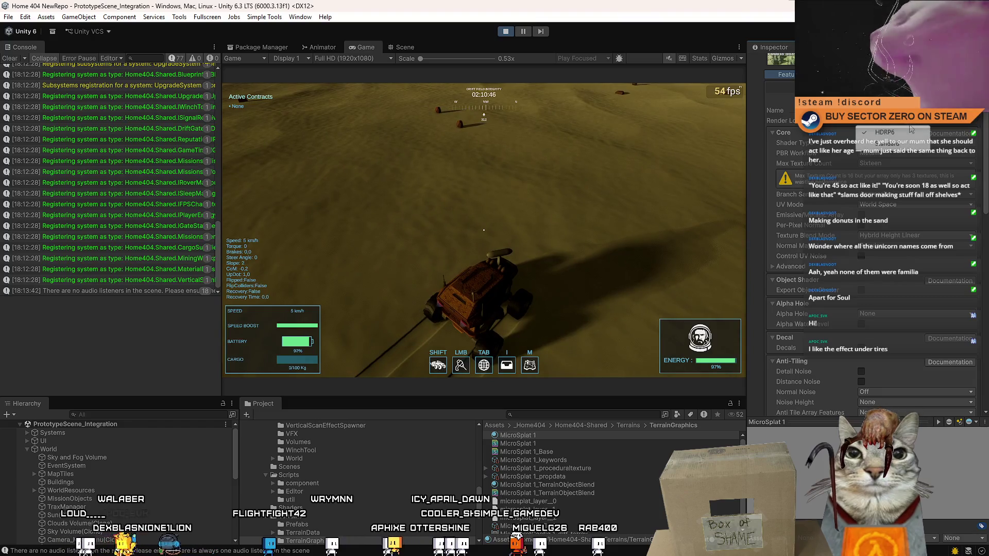
Switch the Render Loop to Standard and drive the rover briefly to test it.
{"action": "left_click", "coordinate": [887, 144]}
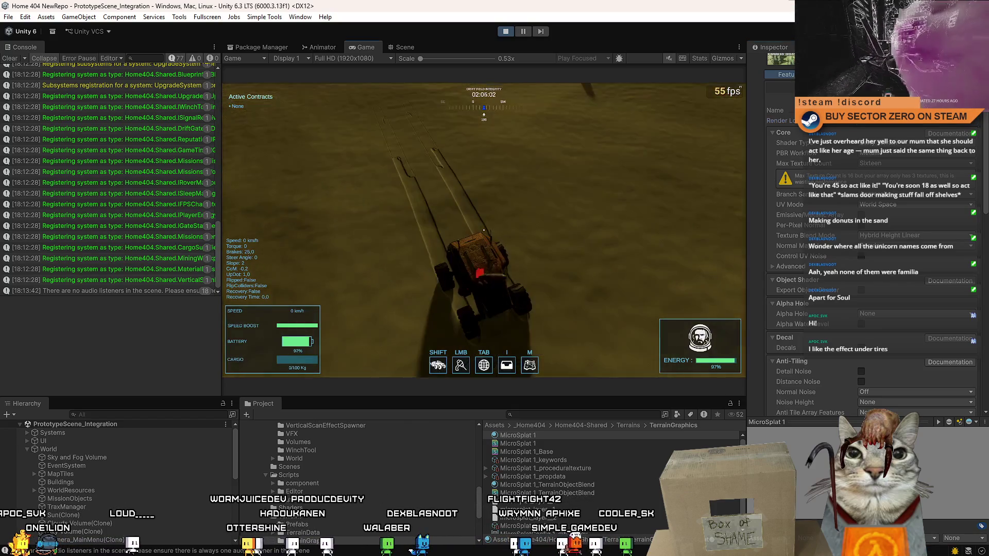
{"action": "key", "text": "w"}
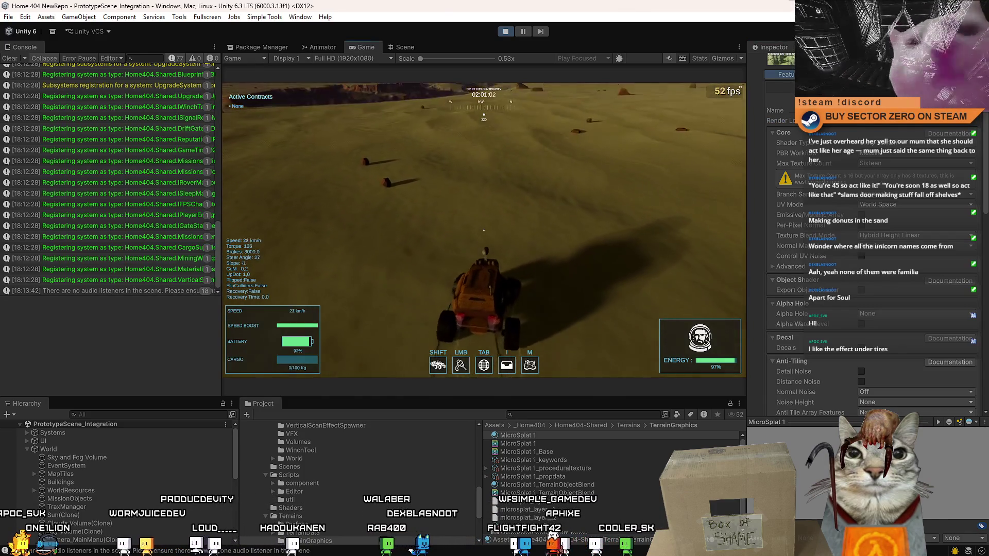
{"action": "key", "text": "Escape"}
{"action": "key", "text": "Escape"}
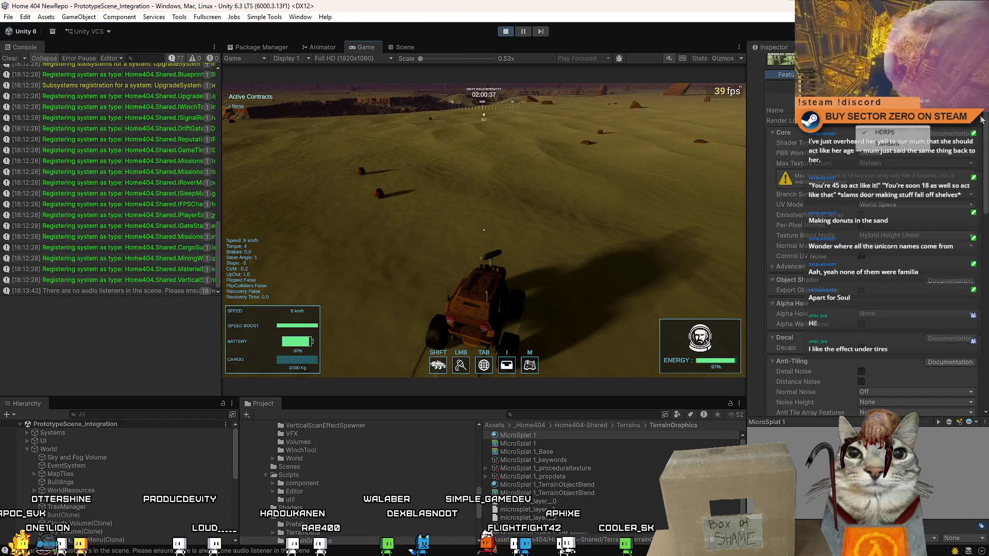
Keep the Unity Terrain shader type and set Max Textures to Four.
{"action": "left_click_drag", "start_coordinate": [985, 116], "coordinate": [985, 124]}
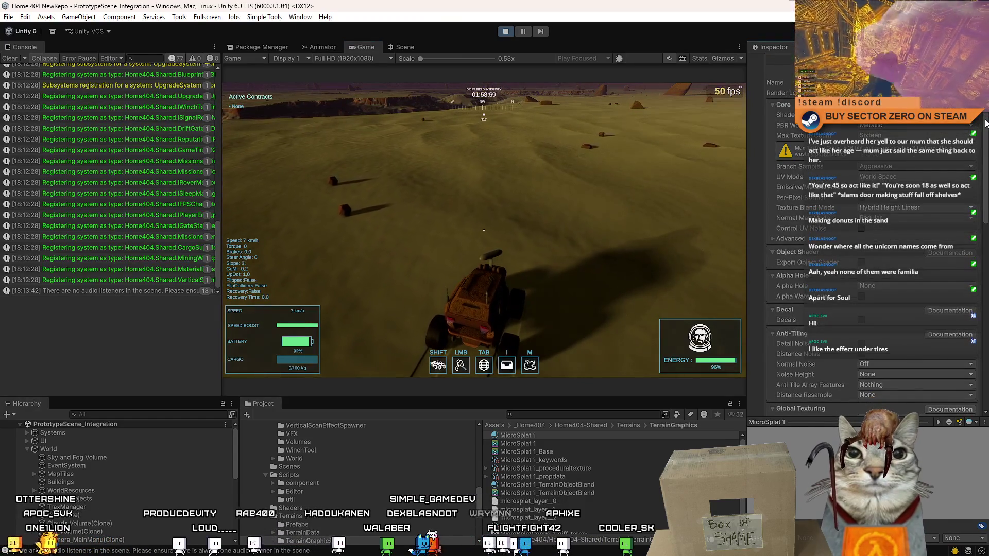
{"action": "left_click", "coordinate": [922, 116]}
{"action": "left_click", "coordinate": [985, 119]}
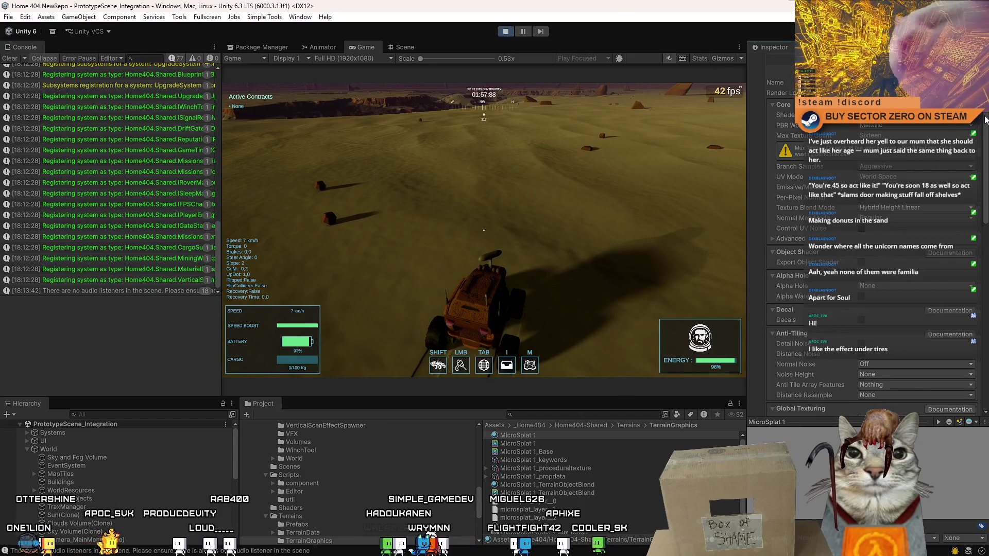
{"action": "left_click_drag", "start_coordinate": [985, 119], "coordinate": [986, 122]}
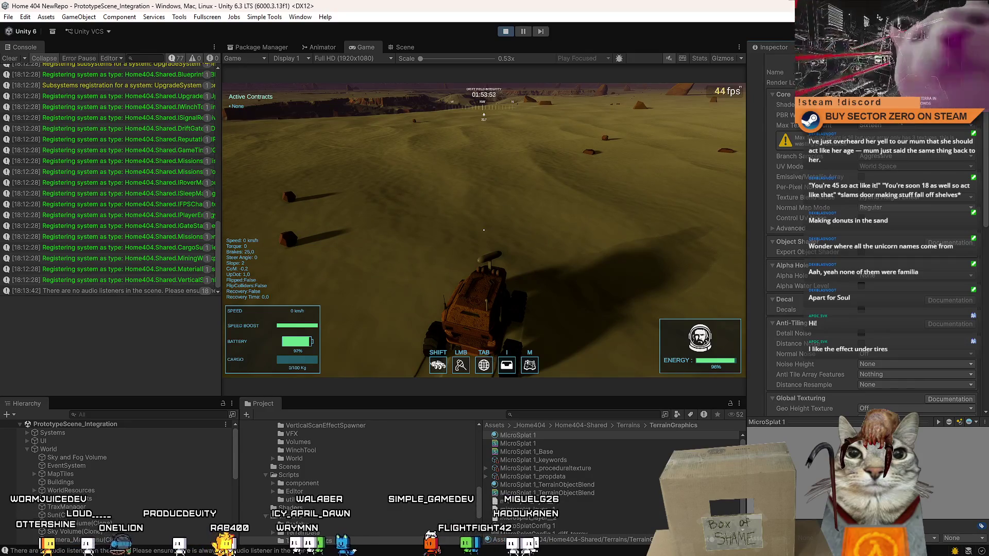
{"action": "left_click", "coordinate": [899, 126]}
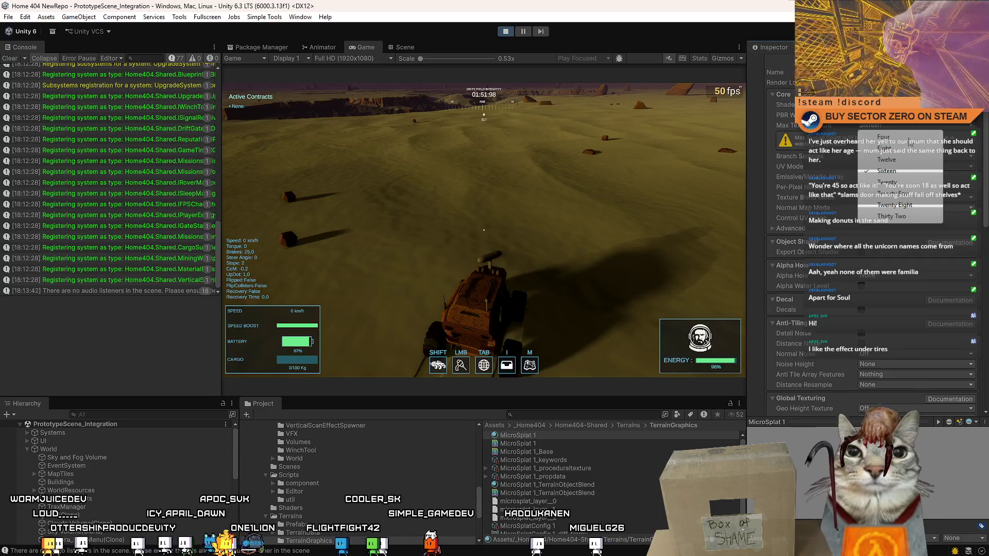
{"action": "left_click", "coordinate": [910, 147]}
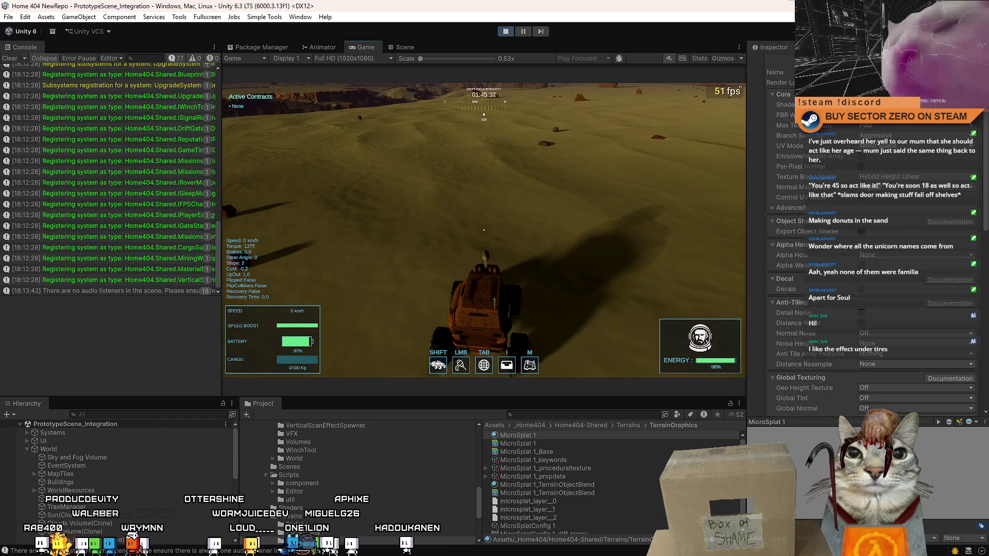
Drive forward across the sand, then check Branch Sampling, leaving it at Aggressive.
{"action": "key", "text": "w"}
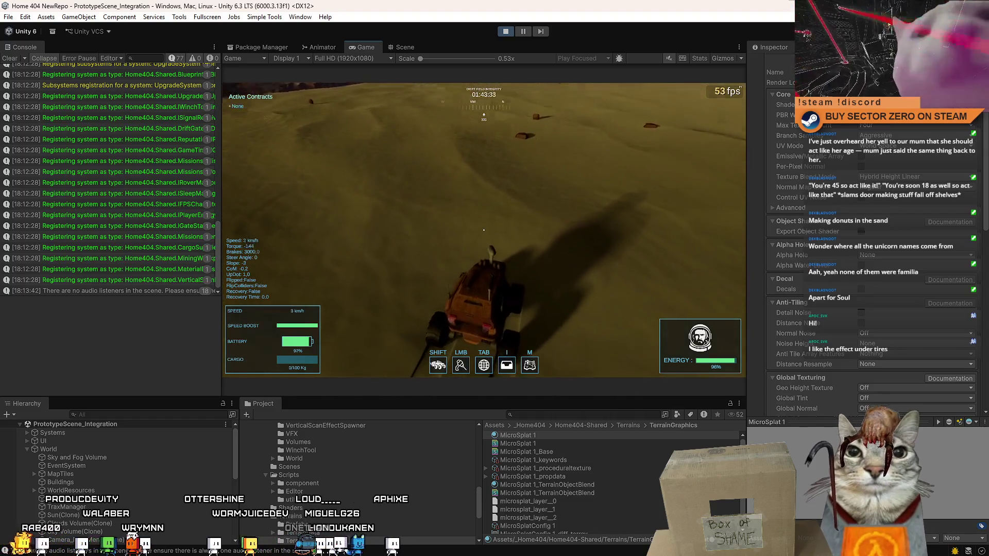
{"action": "key", "text": "Escape"}
{"action": "key", "text": "Escape"}
{"action": "left_click", "coordinate": [914, 135]}
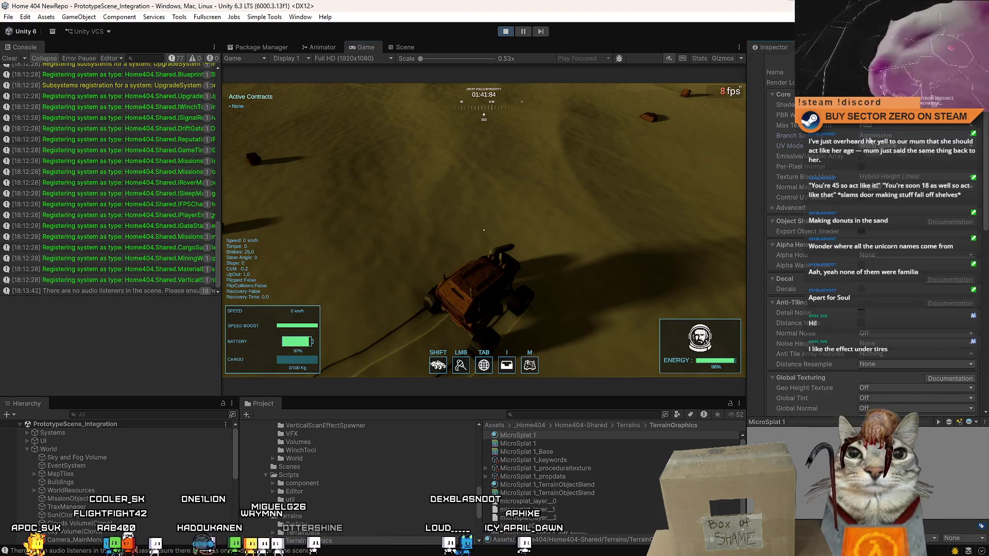
{"action": "left_click", "coordinate": [767, 141]}
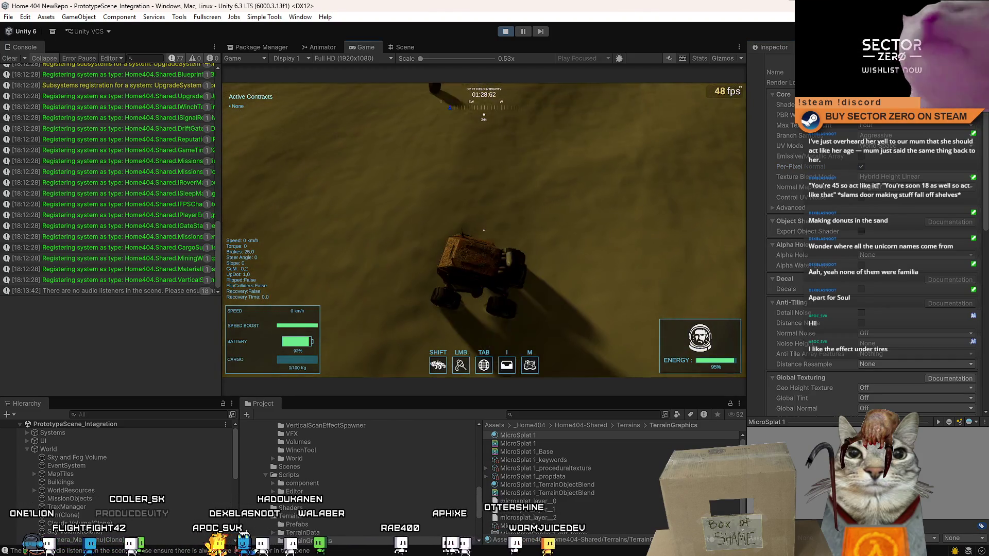
Drive donuts with W, A, S, D to carve looping tracks, then pause the game.
{"action": "key", "text": "w"}
{"action": "key", "text": "w"}
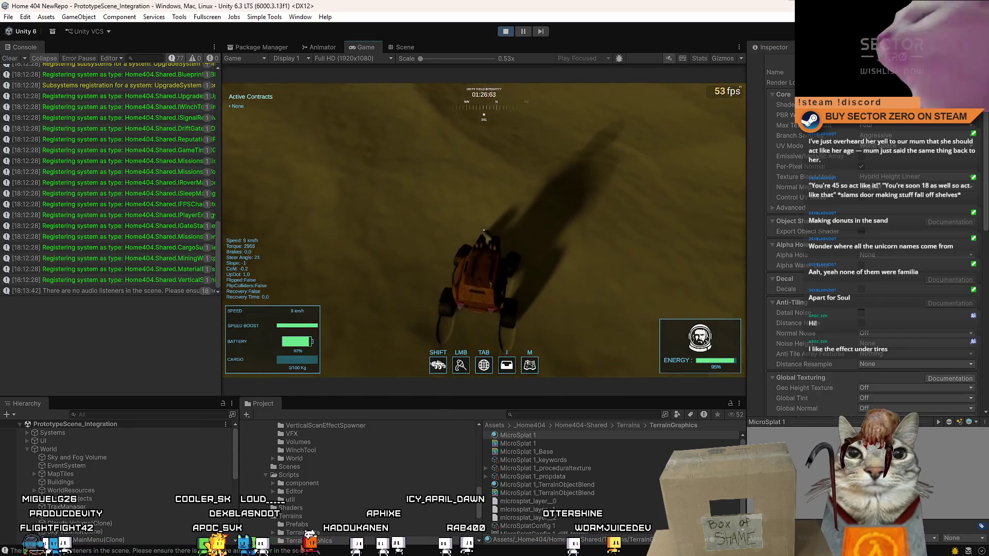
{"action": "key", "text": "a"}
{"action": "key", "text": "s"}
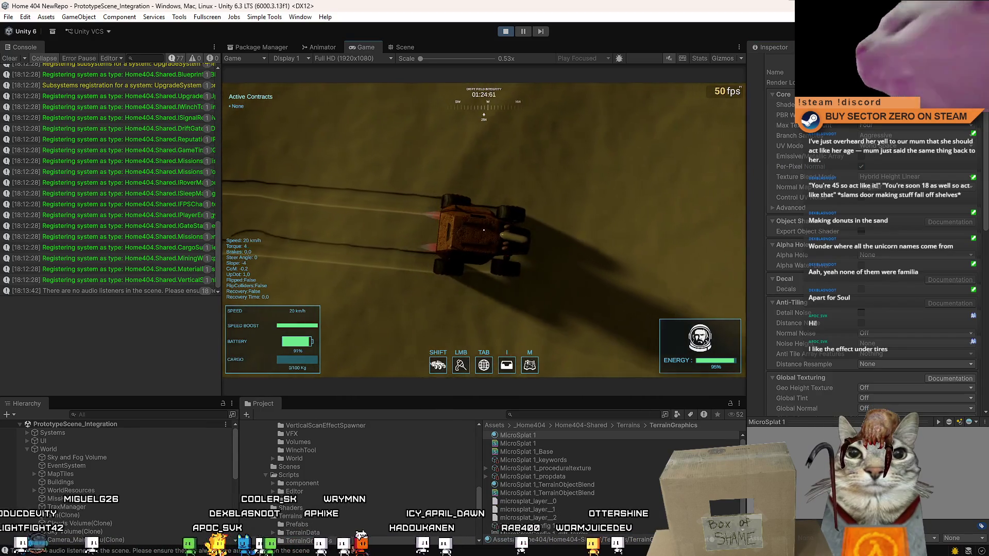
{"action": "key", "text": "w"}
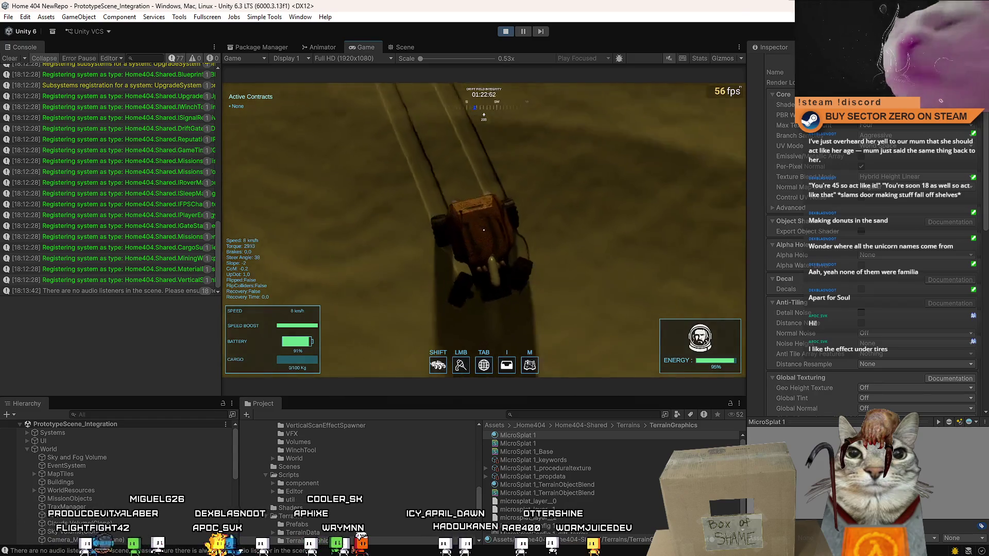
{"action": "key", "text": "d"}
{"action": "key", "text": "d"}
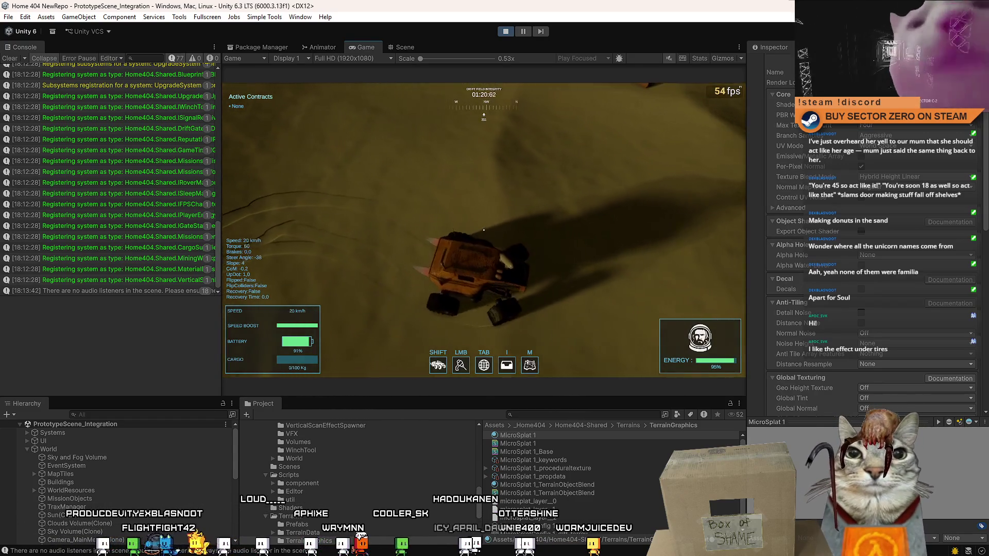
{"action": "key", "text": "s"}
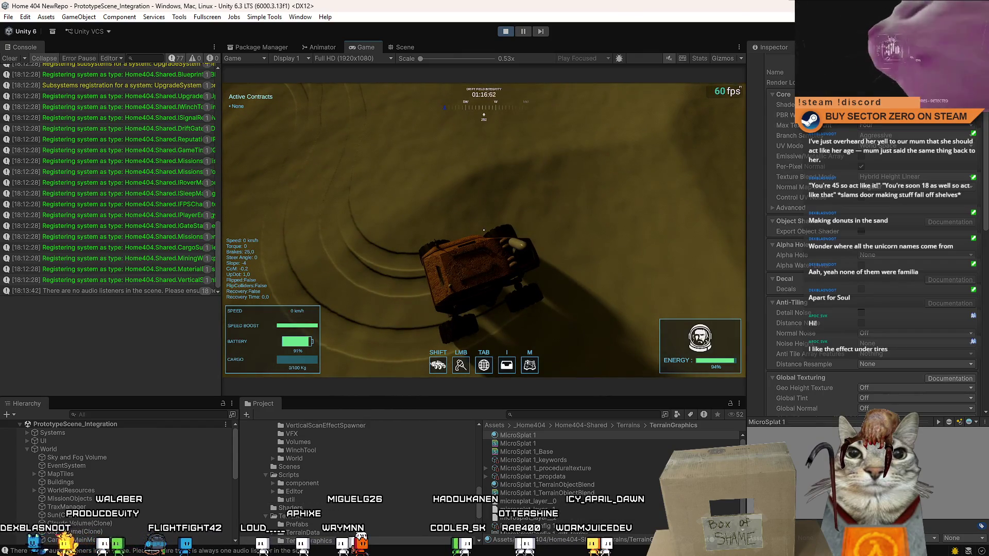
{"action": "key", "text": "Escape"}
{"action": "key", "text": "Escape"}
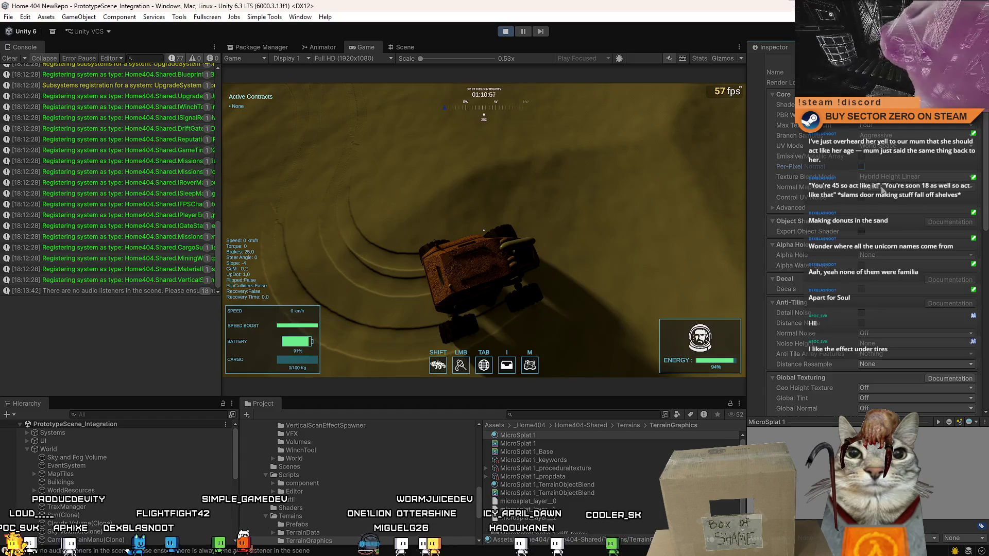
{"action": "left_click", "coordinate": [771, 208]}
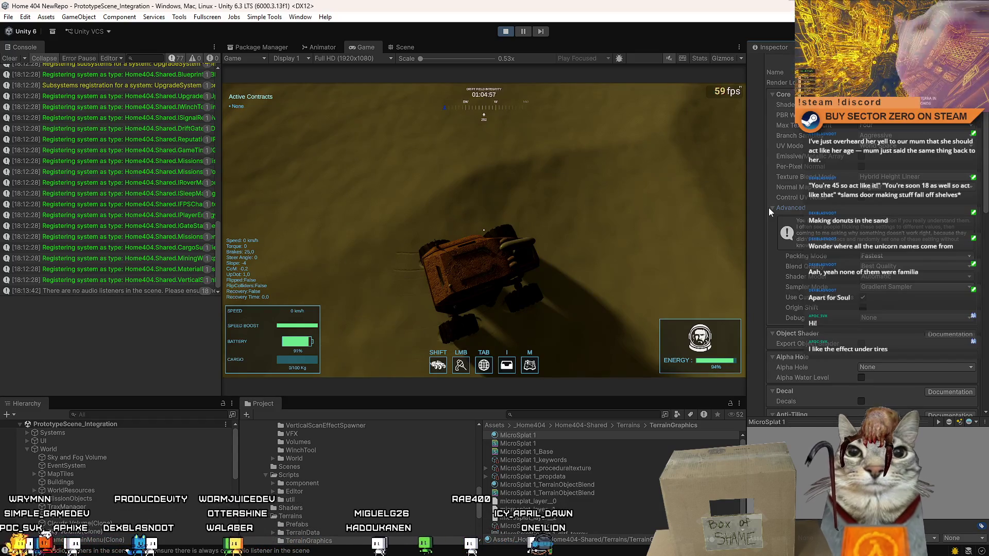
{"action": "left_click", "coordinate": [914, 276]}
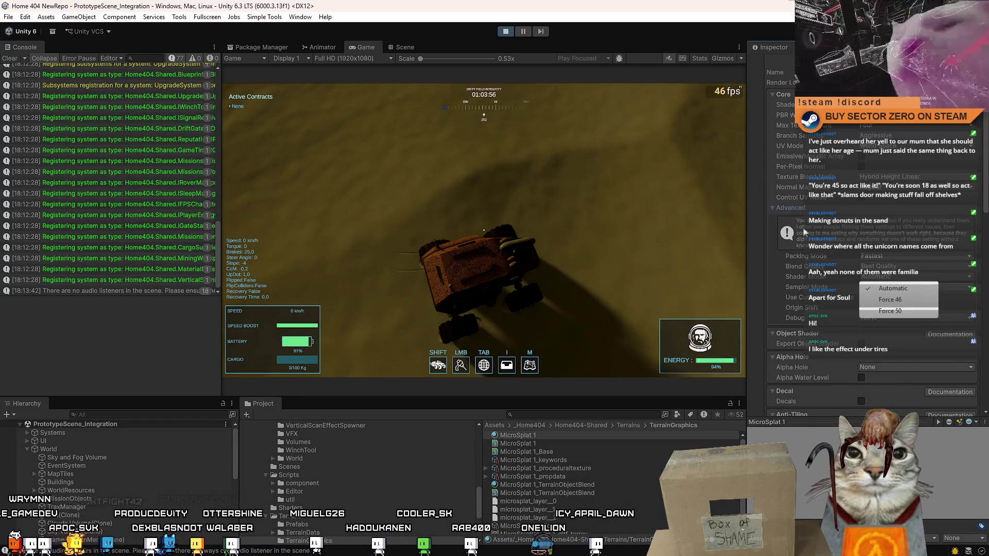
{"action": "left_click", "coordinate": [771, 213]}
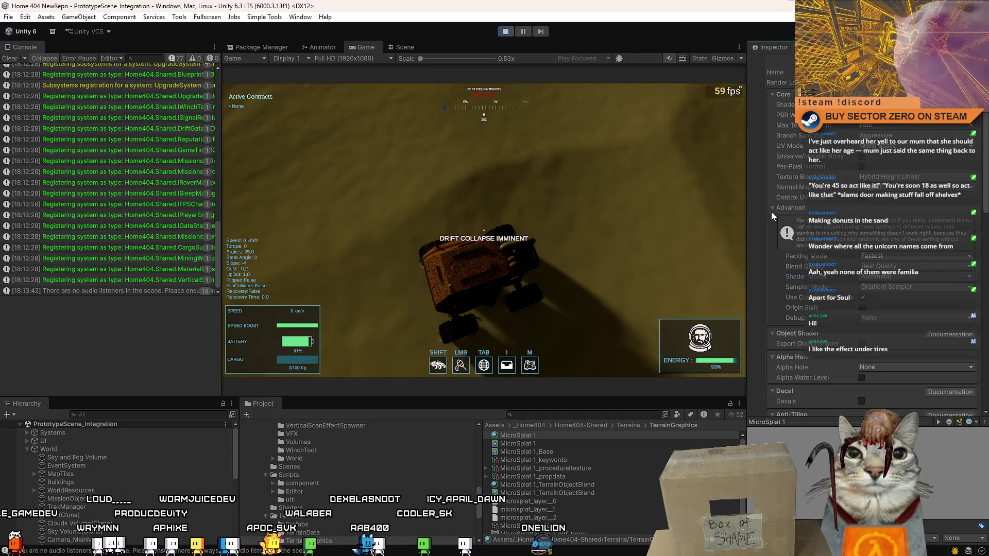
{"action": "left_click", "coordinate": [771, 208]}
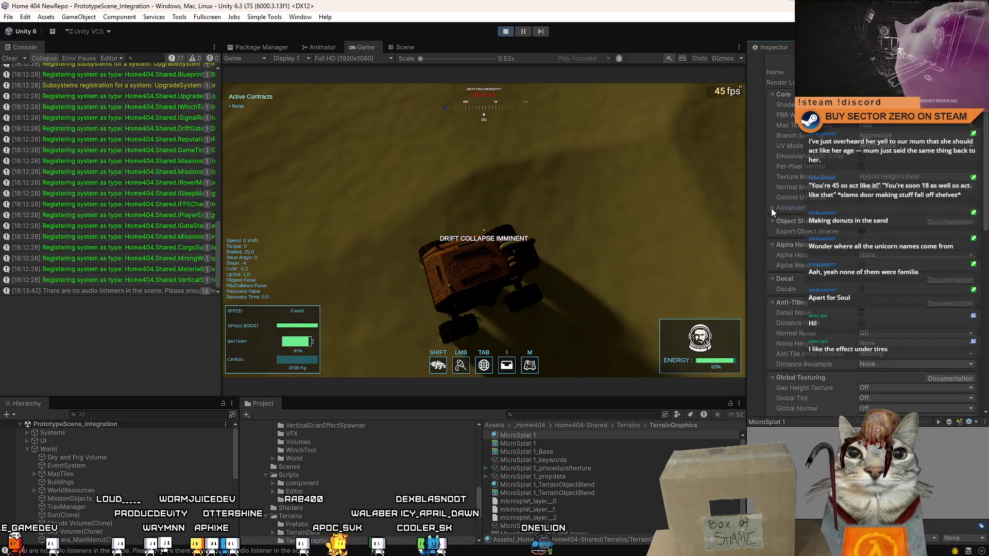
{"action": "left_click", "coordinate": [537, 219]}
{"action": "key", "text": "shift+w"}
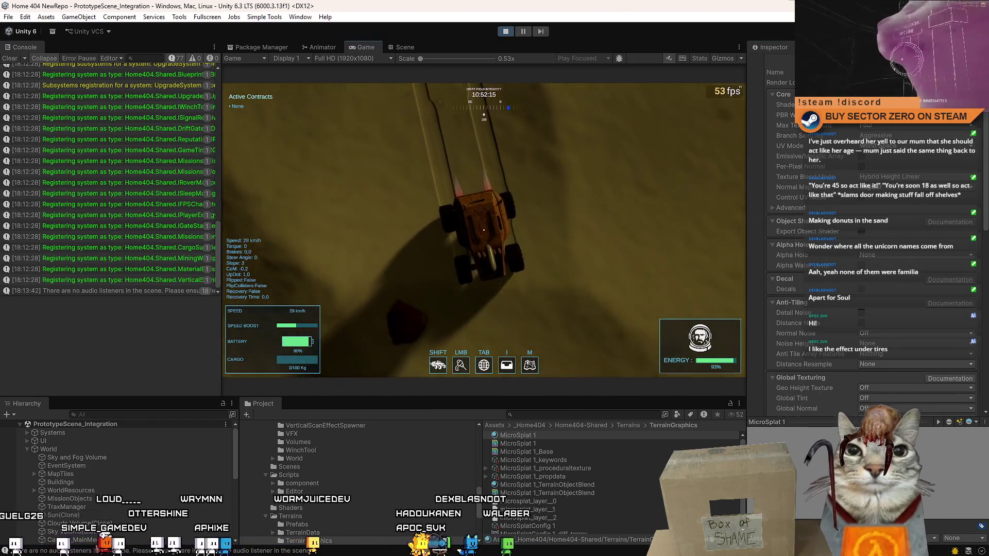
{"action": "key", "text": "a"}
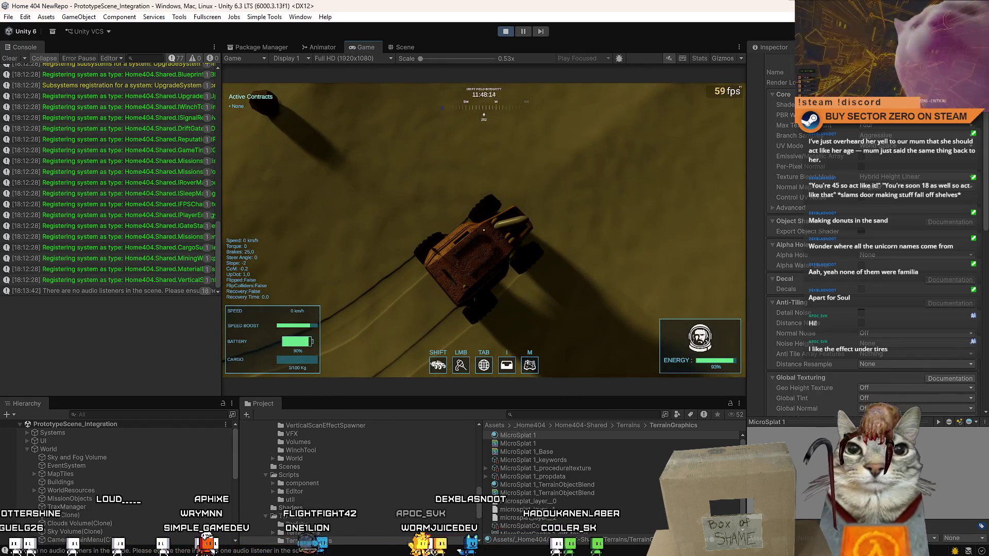
{"action": "key", "text": "Escape"}
{"action": "key", "text": "Escape"}
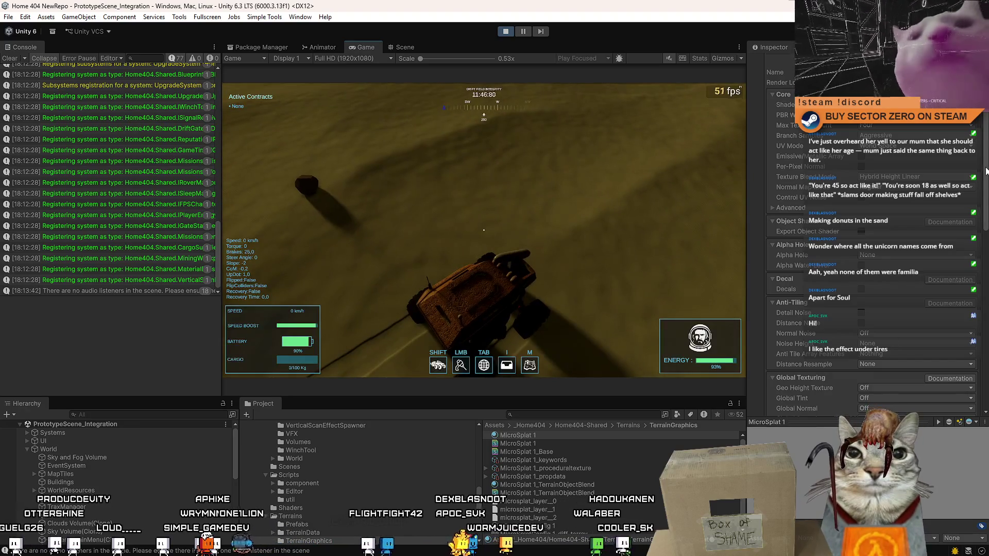
{"action": "left_click_drag", "start_coordinate": [985, 172], "coordinate": [985, 206]}
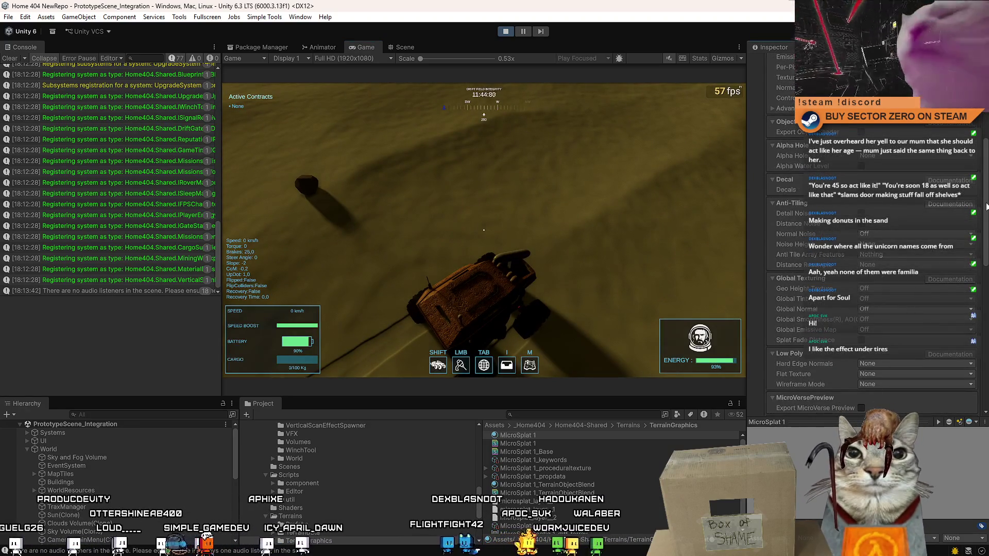
Scroll to the Trax section, glance at Global Snow unchanged, and reselect No Texture for Trax Texture.
{"action": "scroll", "coordinate": [985, 206], "scroll_direction": "down", "scroll_amount": 4}
{"action": "scroll", "coordinate": [986, 206], "scroll_direction": "down", "scroll_amount": 4}
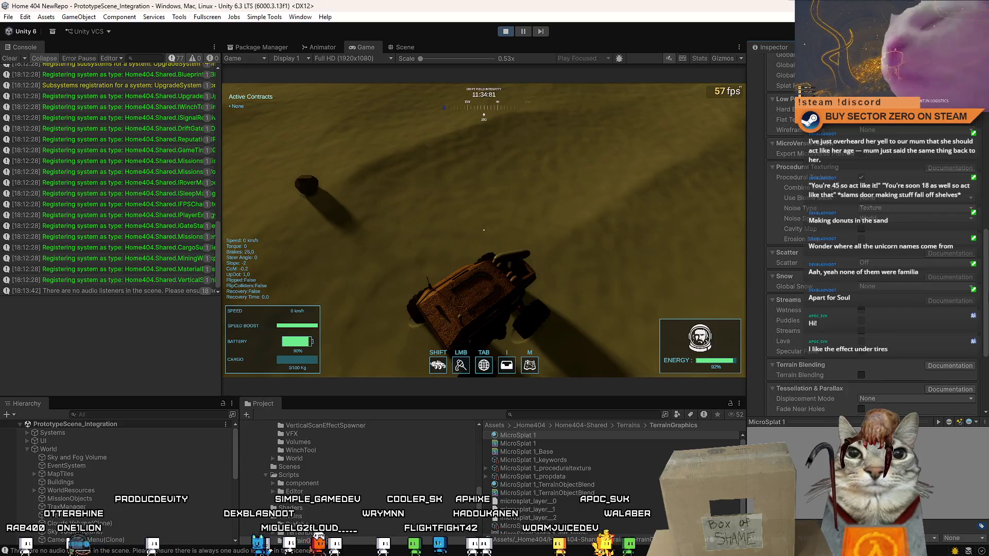
{"action": "scroll", "coordinate": [967, 356], "scroll_direction": "down", "scroll_amount": 5}
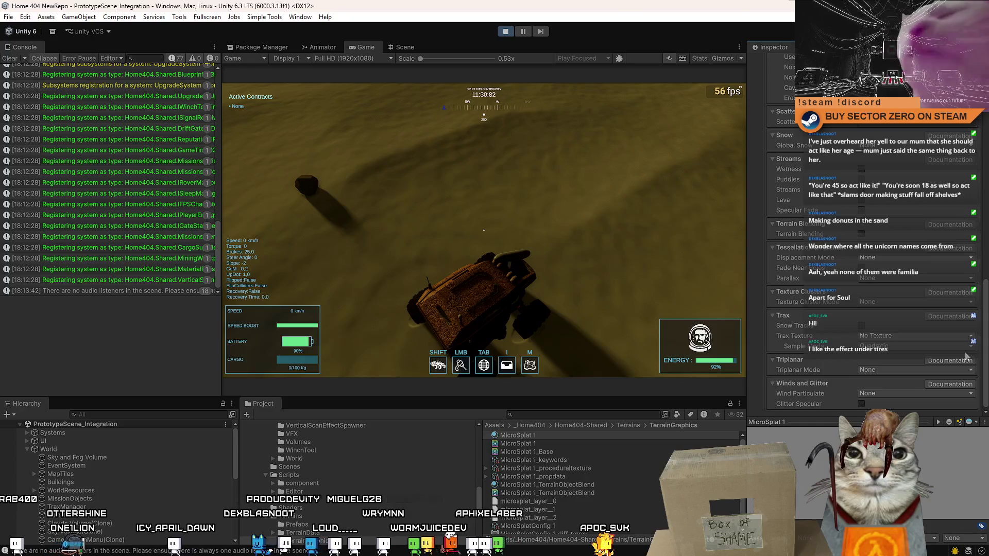
{"action": "left_click", "coordinate": [917, 146]}
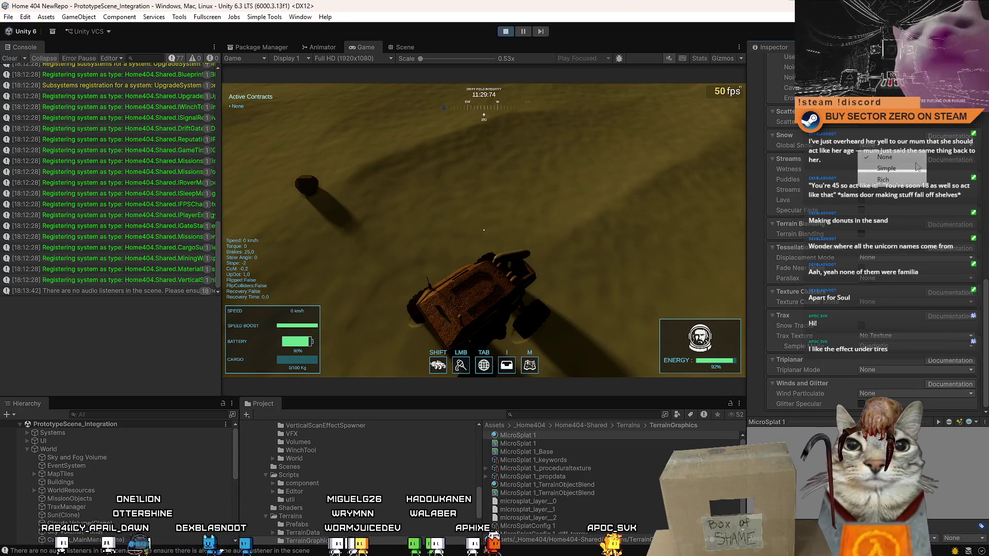
{"action": "left_click", "coordinate": [986, 291]}
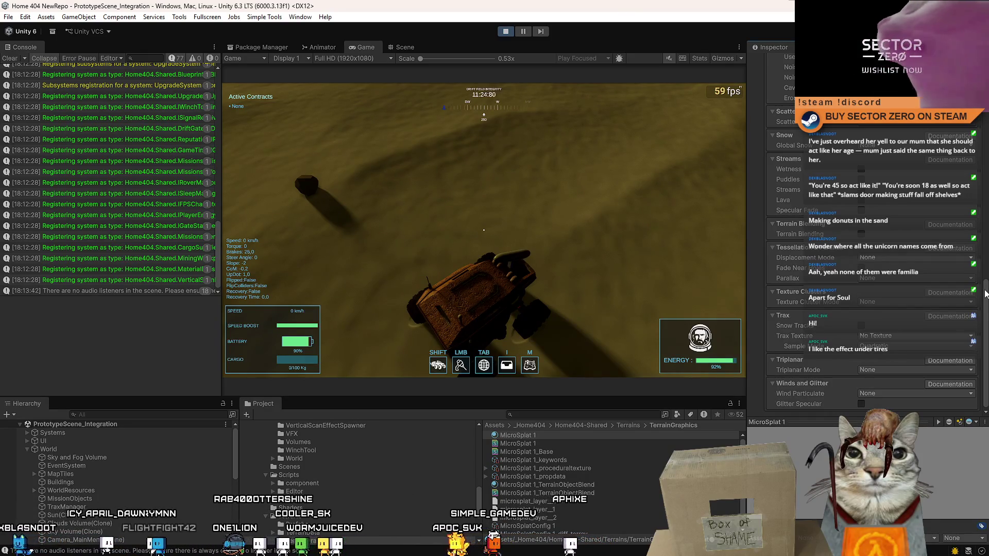
{"action": "left_click", "coordinate": [907, 335]}
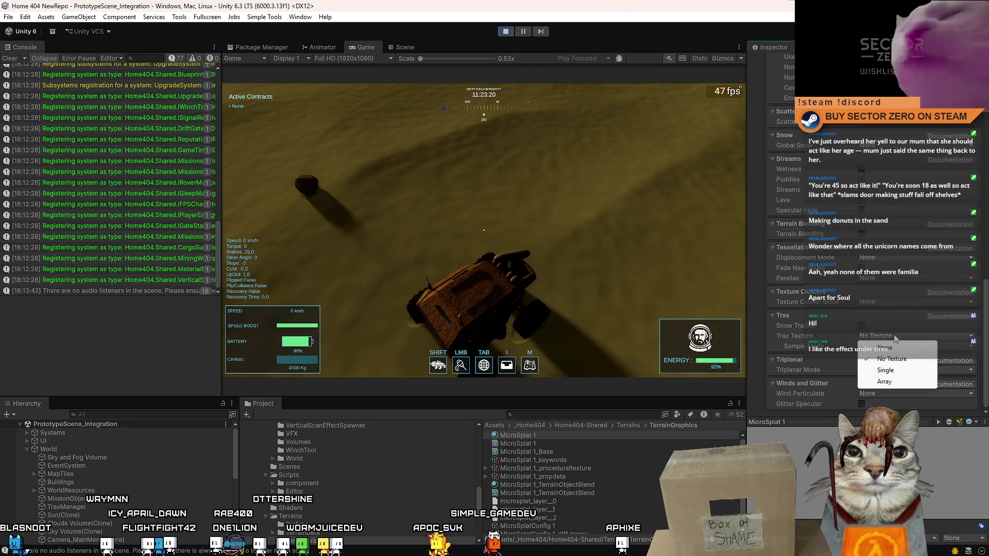
{"action": "left_click", "coordinate": [905, 351]}
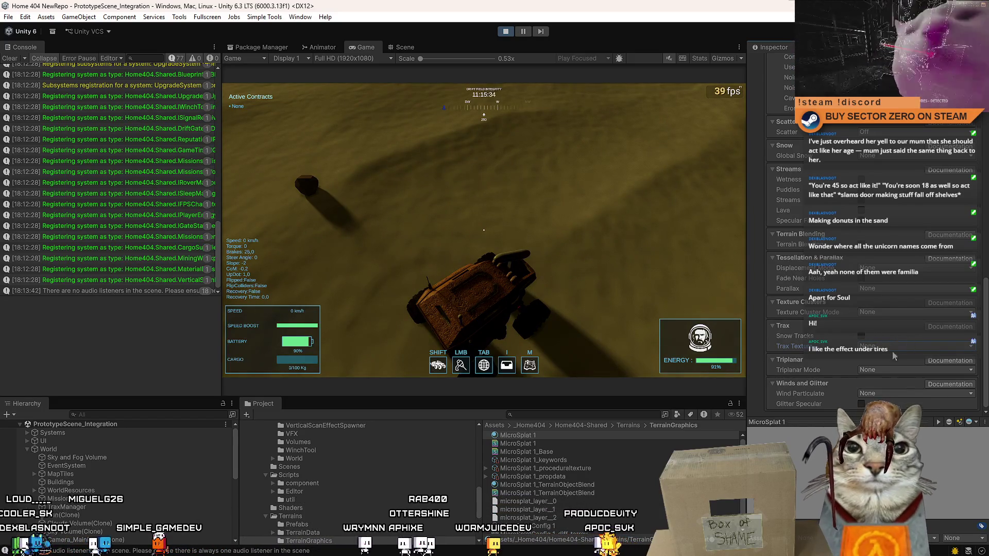
Drive briefly, then set Trax Texture to No Texture and Trax Sample Mode to Bilinear.
{"action": "left_click", "coordinate": [624, 250]}
{"action": "key", "text": "w"}
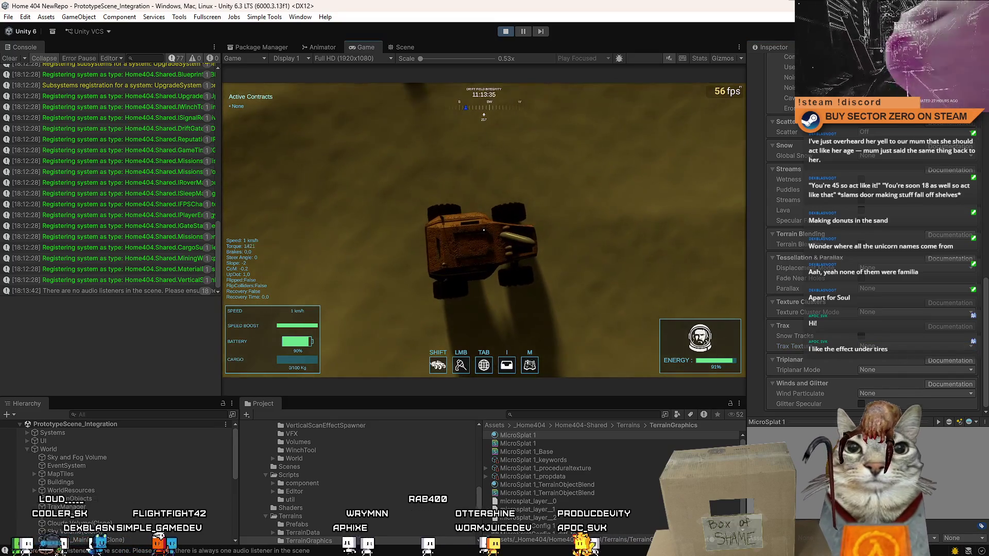
{"action": "key", "text": "Escape"}
{"action": "key", "text": "Escape"}
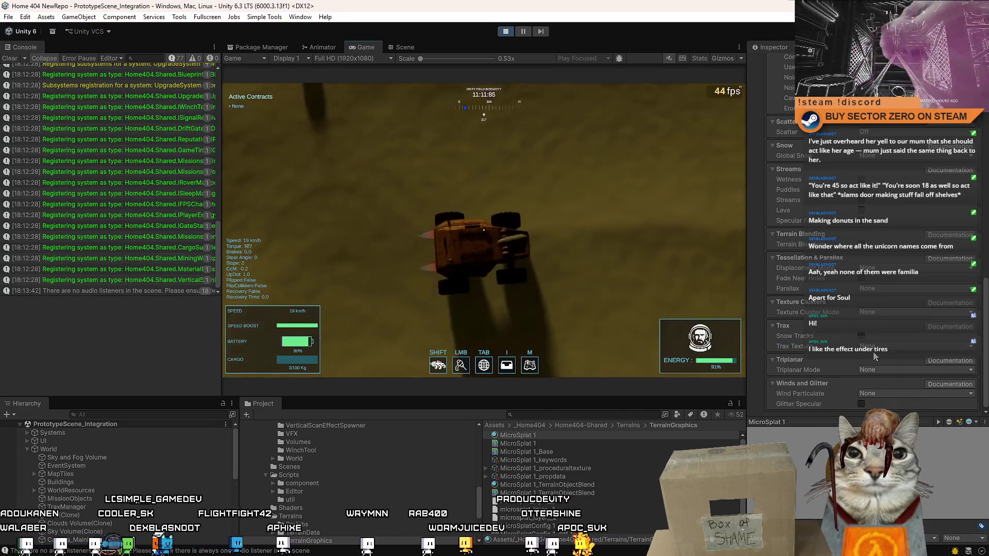
{"action": "left_click", "coordinate": [892, 346]}
{"action": "left_click", "coordinate": [897, 369]}
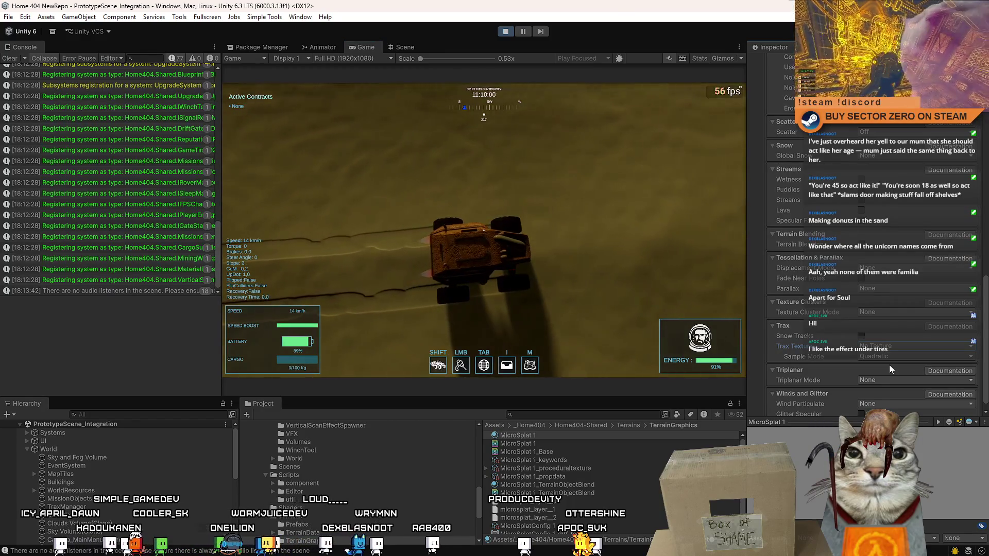
{"action": "left_click", "coordinate": [885, 358]}
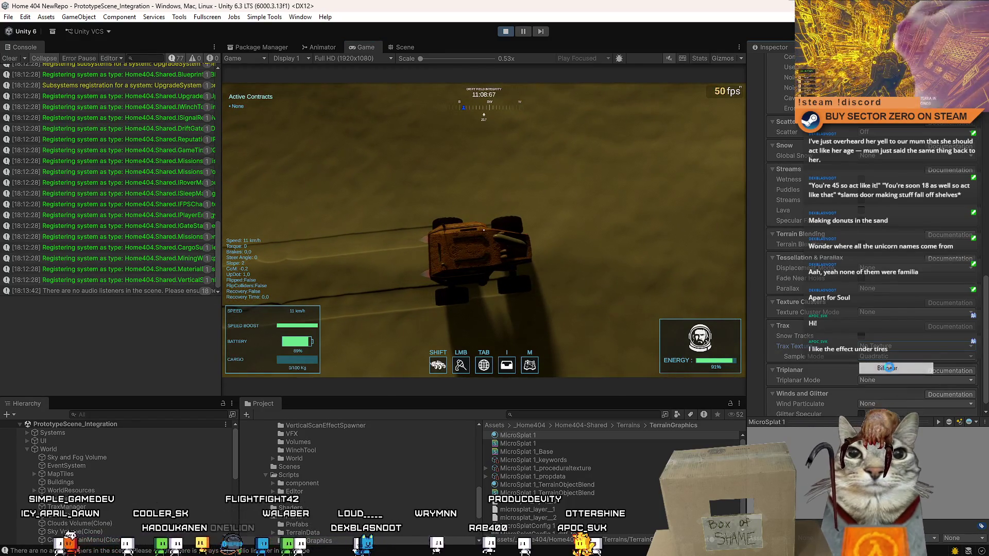
{"action": "left_click", "coordinate": [886, 368]}
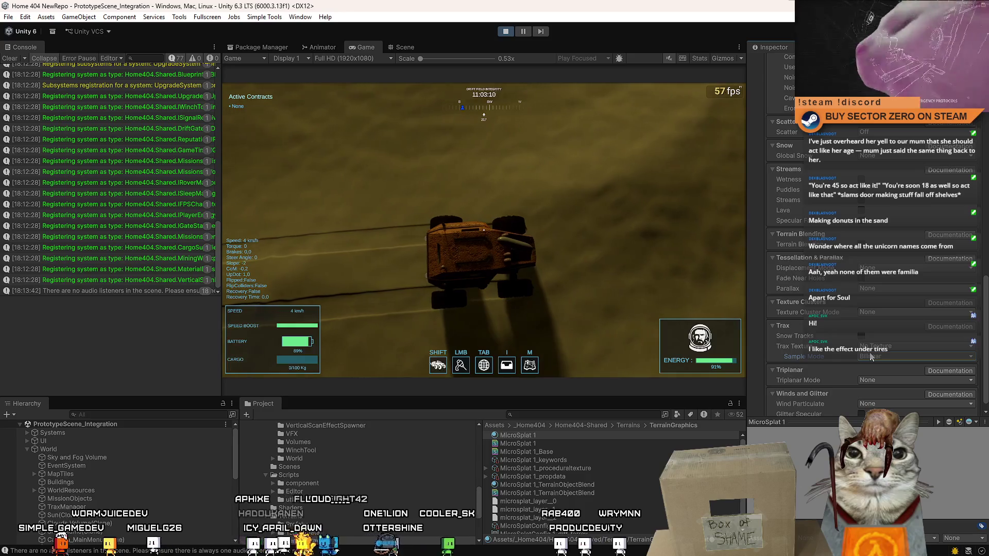
Try Trax Texture as Single and another option, finally settling on No Texture.
{"action": "scroll", "coordinate": [882, 363], "scroll_direction": "down", "scroll_amount": 1}
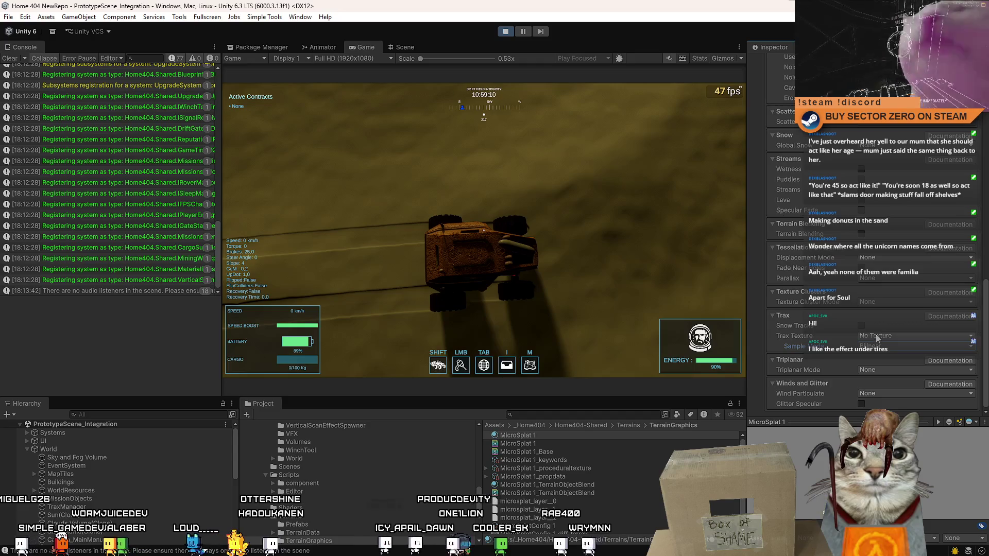
{"action": "left_click", "coordinate": [887, 336]}
{"action": "left_click", "coordinate": [905, 373]}
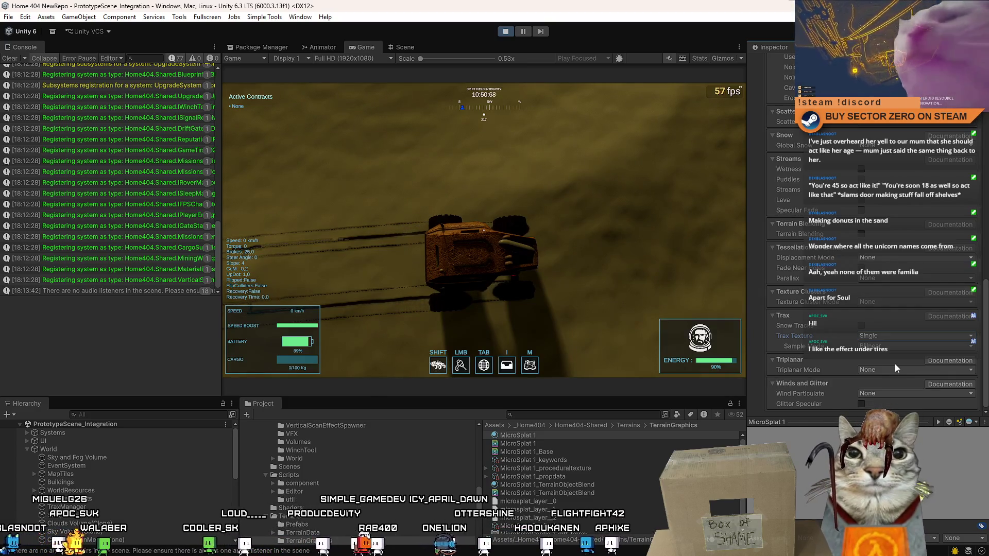
{"action": "left_click", "coordinate": [880, 335]}
{"action": "left_click", "coordinate": [878, 355]}
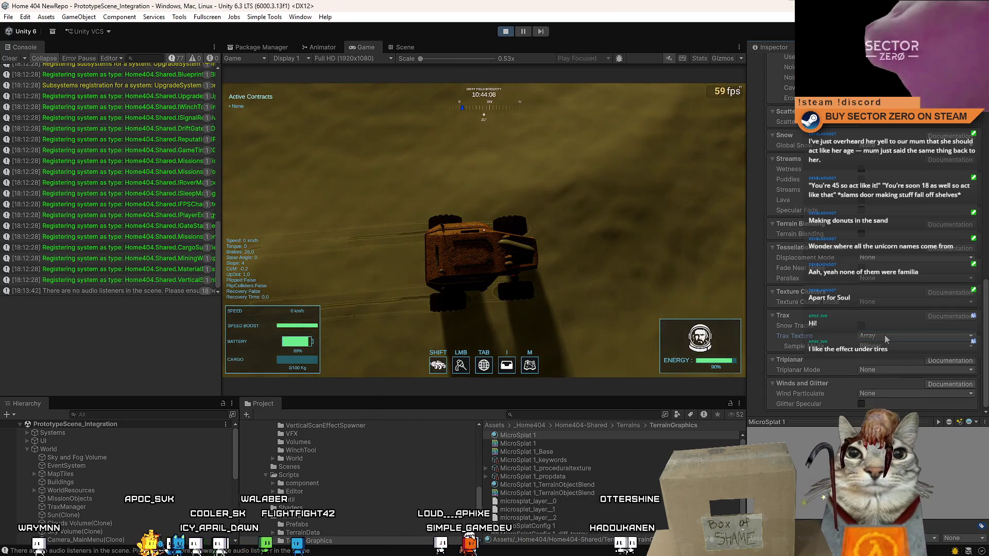
{"action": "left_click", "coordinate": [885, 336]}
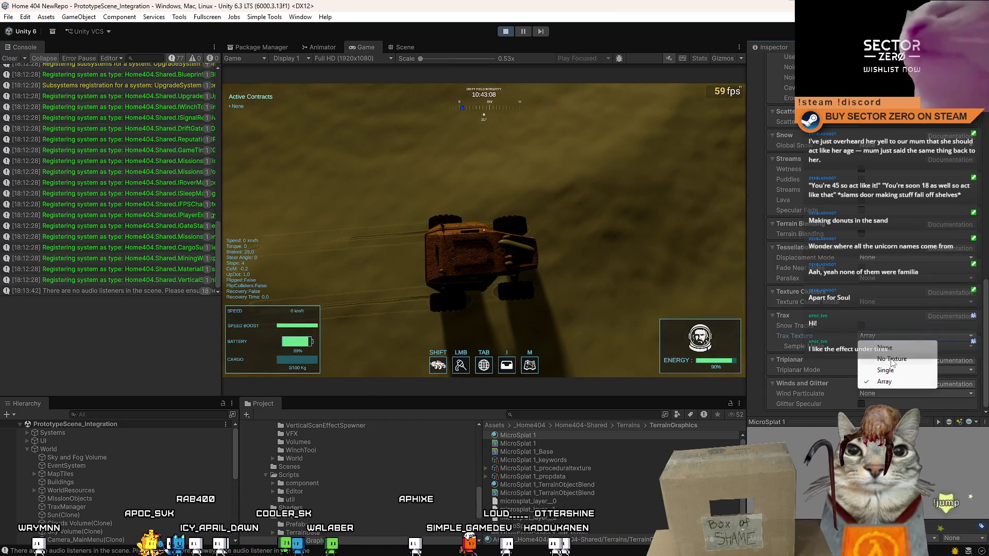
{"action": "left_click", "coordinate": [887, 362]}
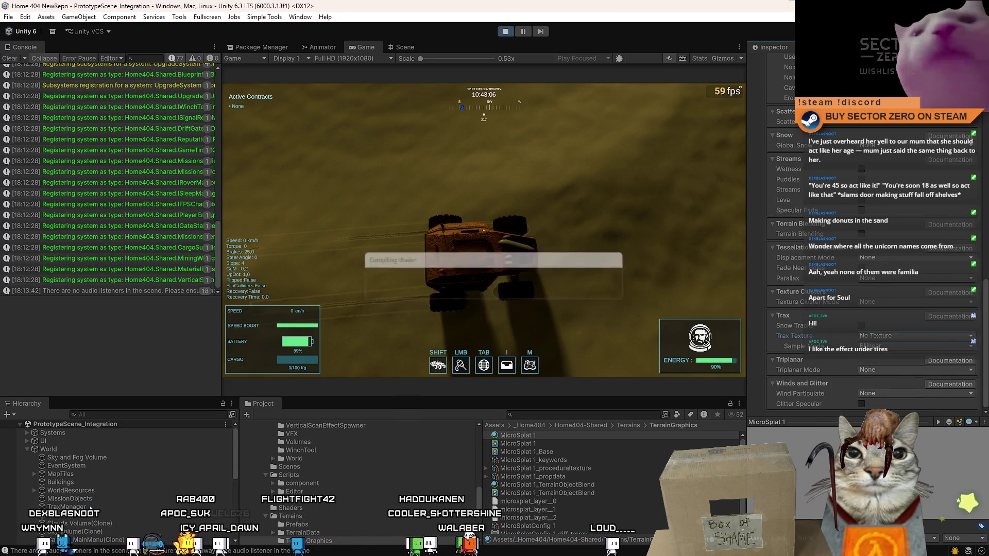
Drive through the sand, pause, and select TraxManager to inspect its Trax Manager component.
{"action": "key", "text": "w"}
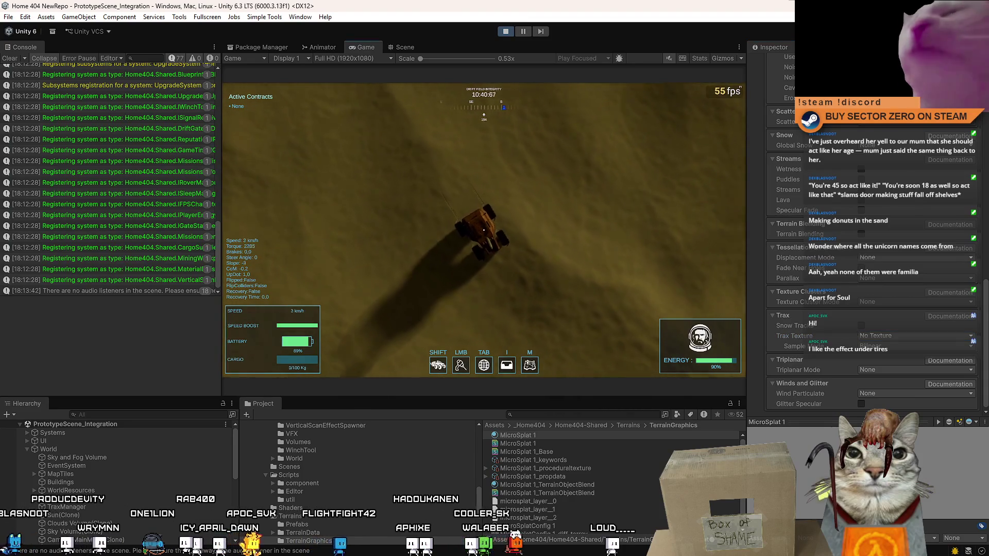
{"action": "key", "text": "d"}
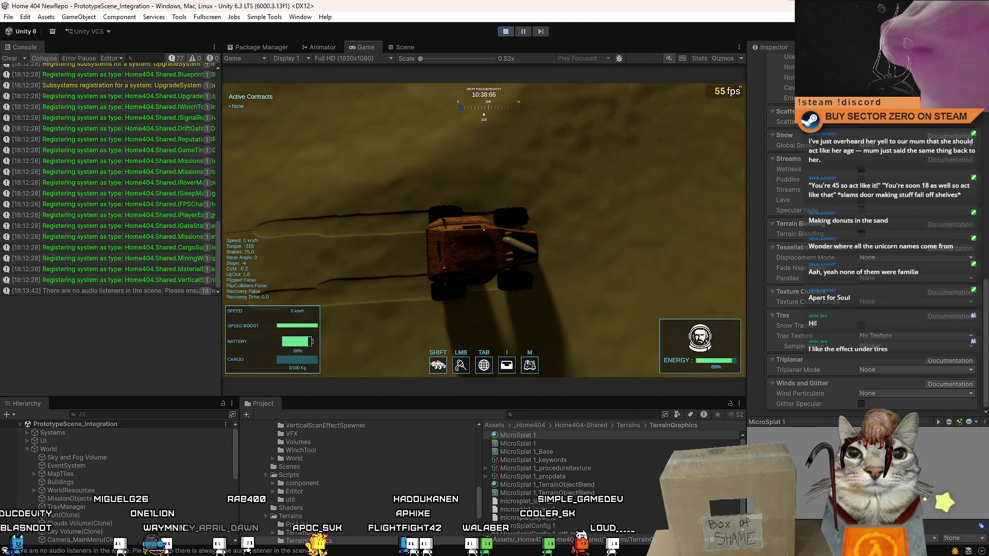
{"action": "key", "text": "Escape"}
{"action": "key", "text": "Escape"}
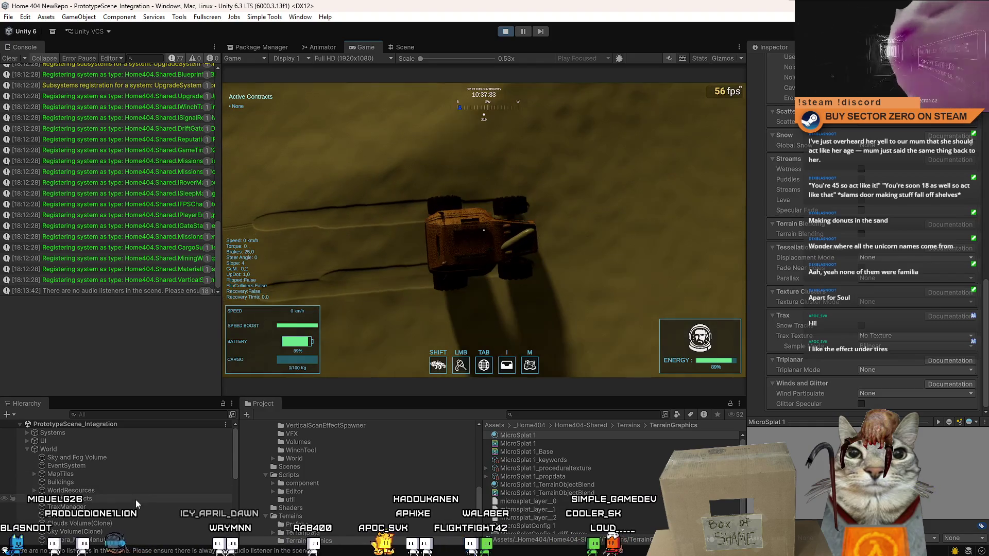
{"action": "left_click", "coordinate": [137, 504]}
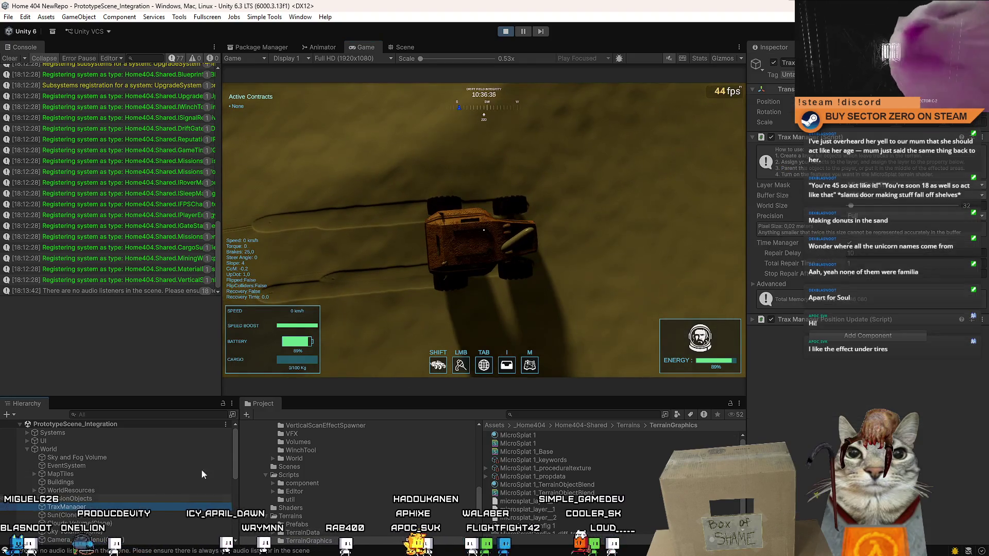
{"action": "right_click", "coordinate": [811, 138]}
{"action": "left_click", "coordinate": [768, 281]}
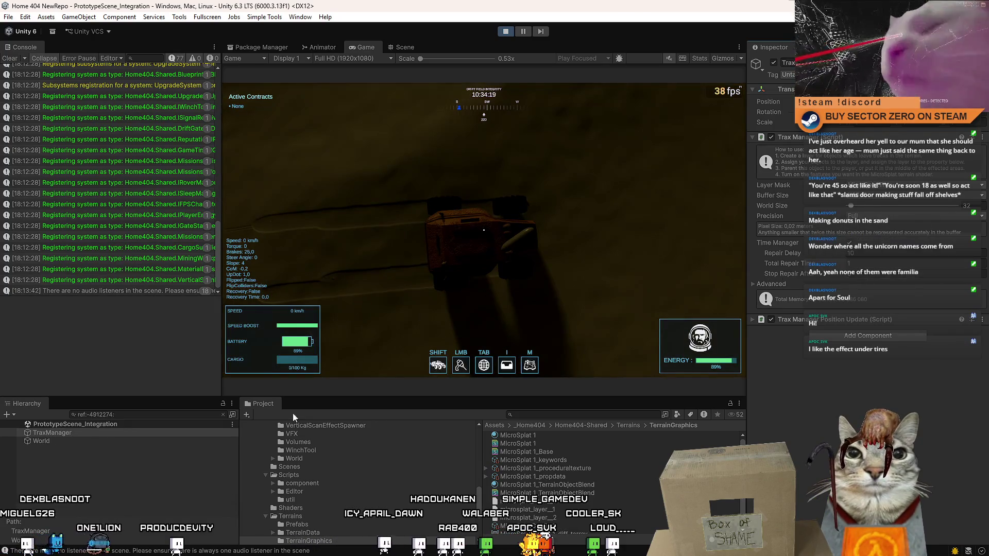
Clear the Hierarchy filter, disable Trax Manager Position Update, and enable the Trax Manager script.
{"action": "left_click", "coordinate": [145, 444]}
{"action": "left_click", "coordinate": [141, 430]}
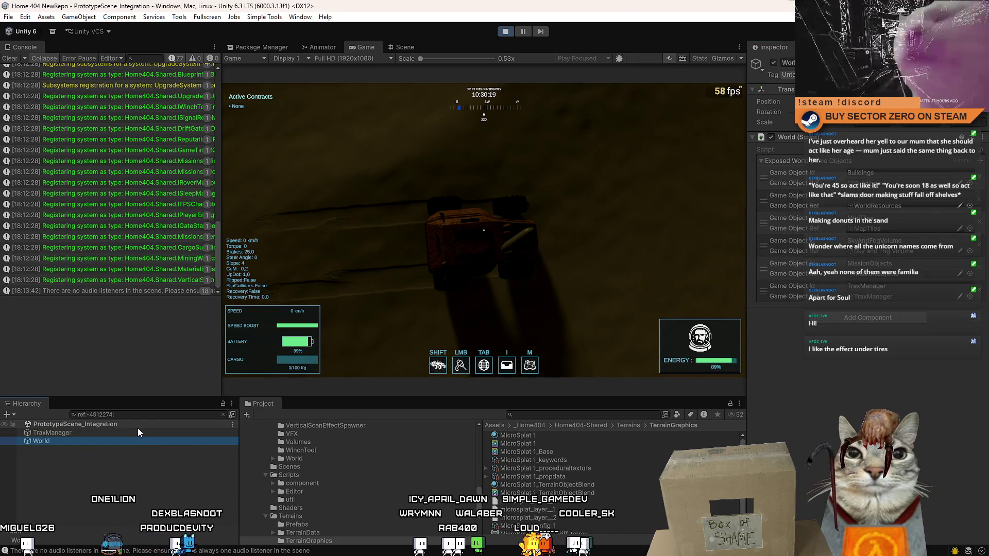
{"action": "left_click", "coordinate": [141, 415]}
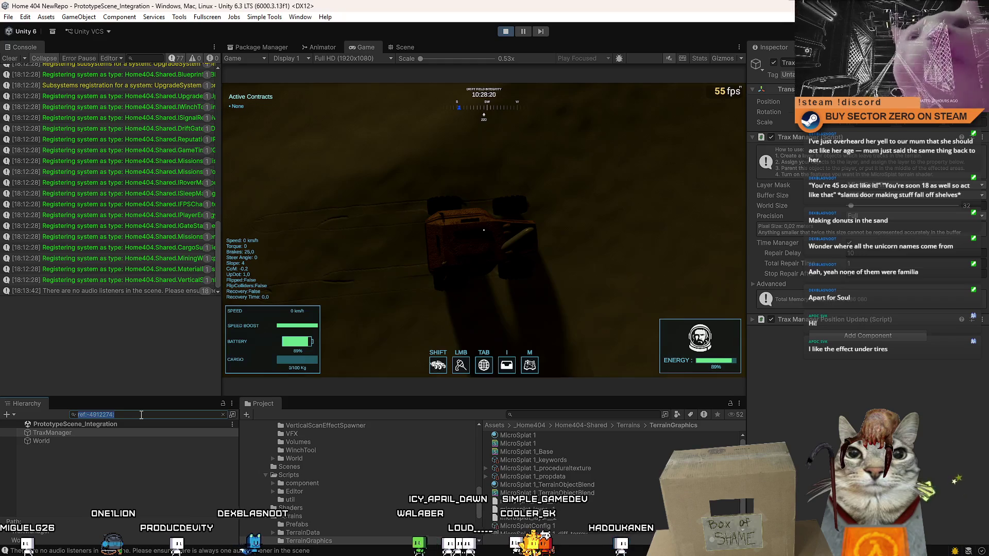
{"action": "key", "text": "BackSpace"}
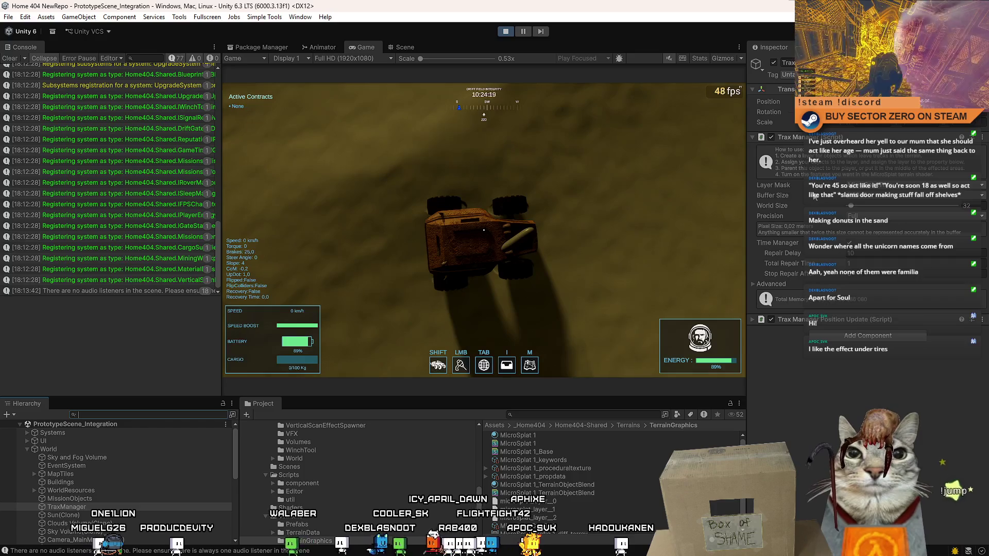
{"action": "left_click", "coordinate": [771, 319]}
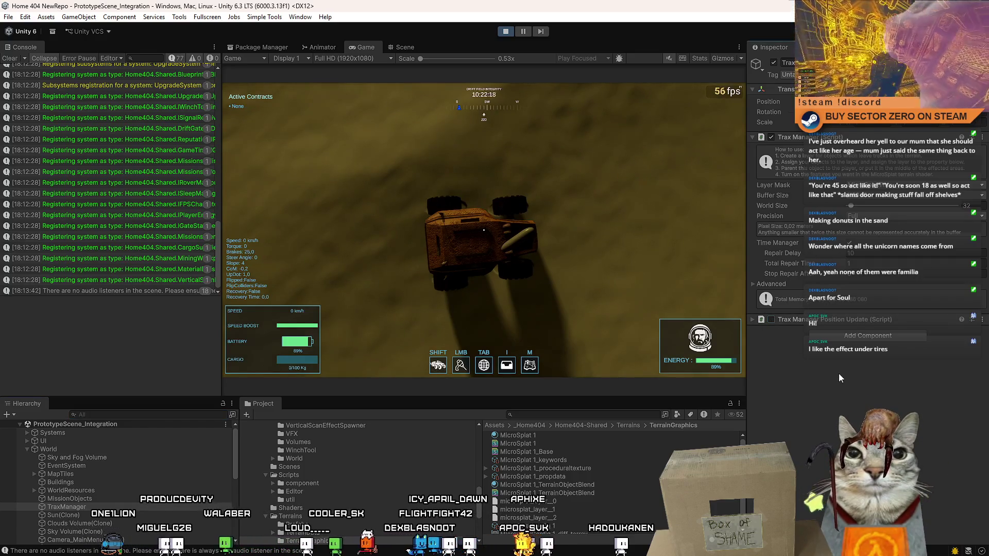
{"action": "left_click", "coordinate": [773, 63]}
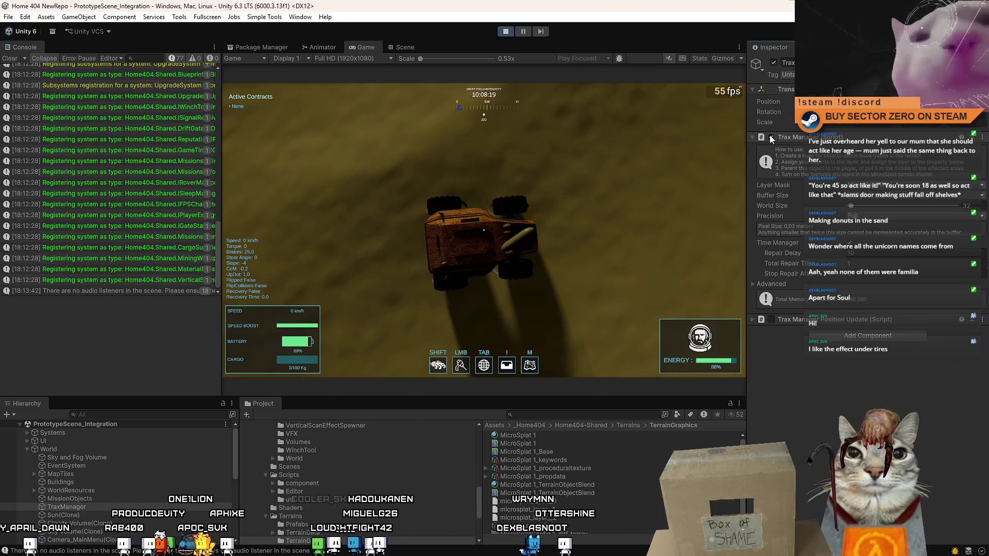
{"action": "left_click", "coordinate": [771, 137]}
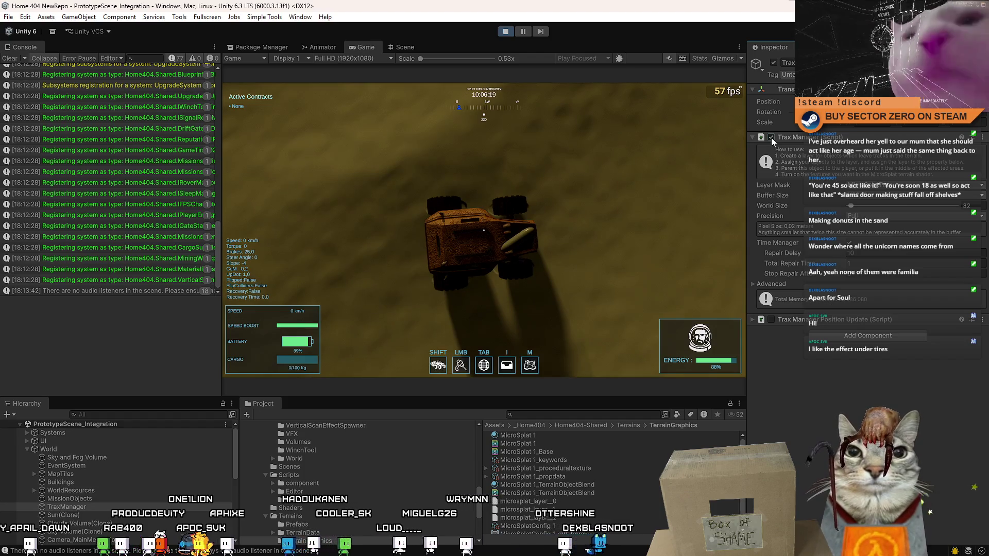
Drive the rover forward with sharp right turns to carve curved tracks, then pause and clear the console.
{"action": "left_click", "coordinate": [629, 165]}
{"action": "key", "text": "w"}
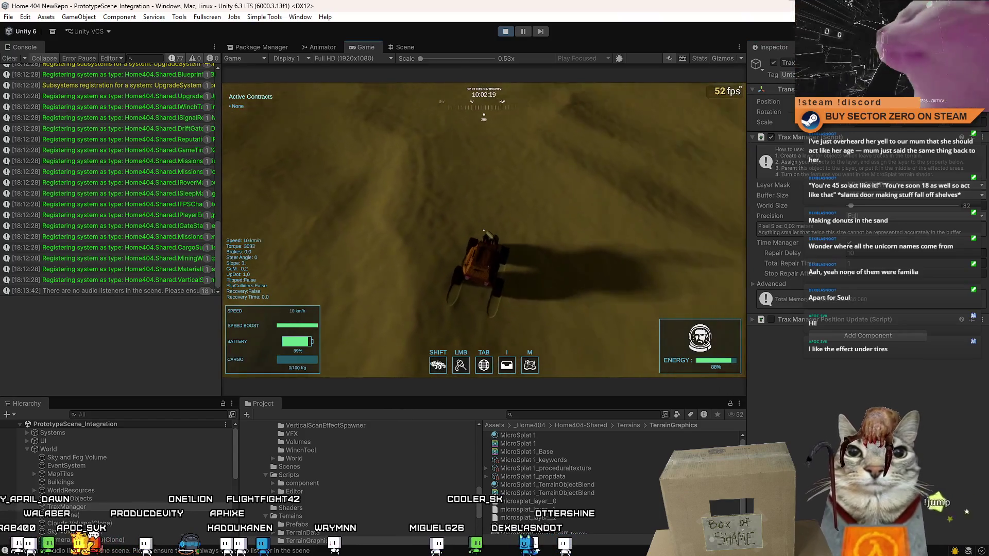
{"action": "key", "text": "d"}
{"action": "key", "text": "d"}
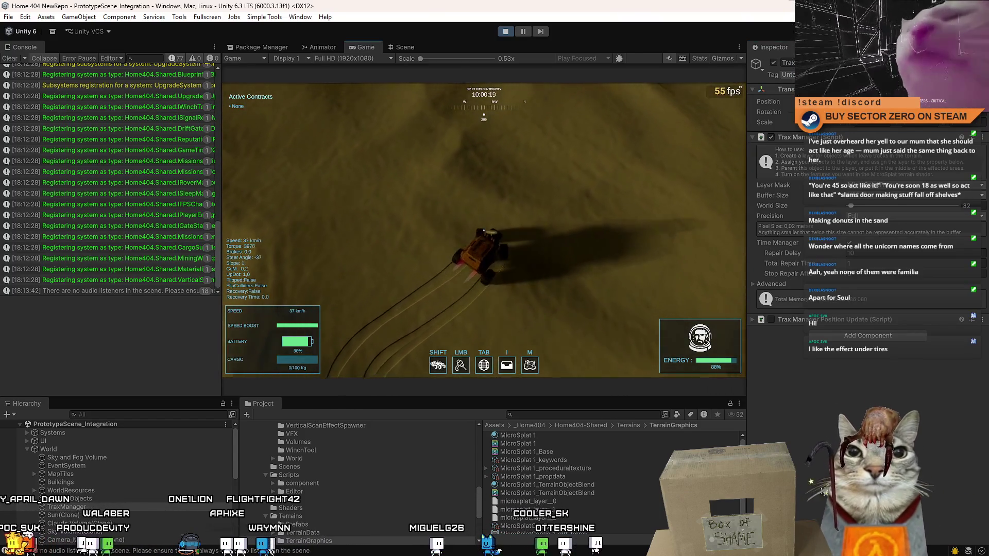
{"action": "key", "text": "d"}
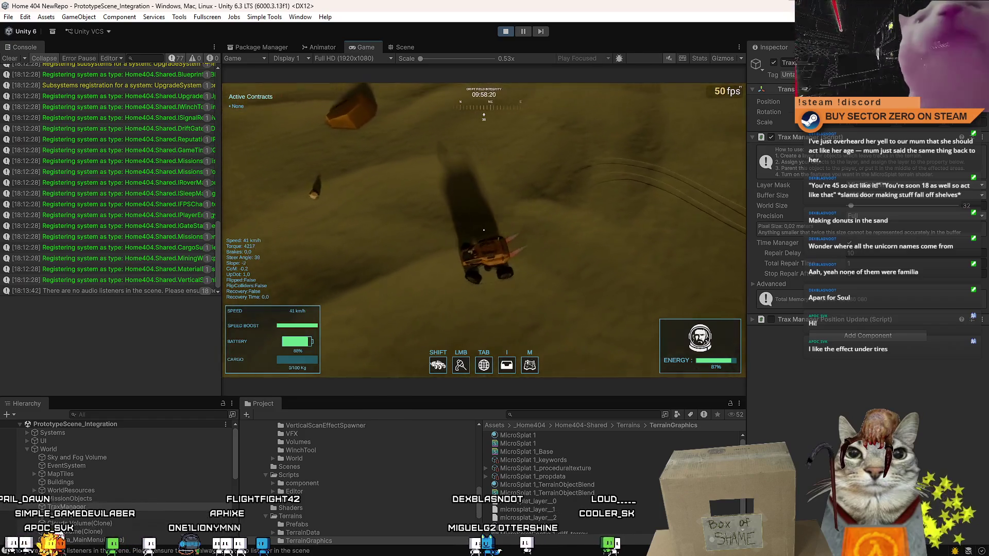
{"action": "key", "text": "d"}
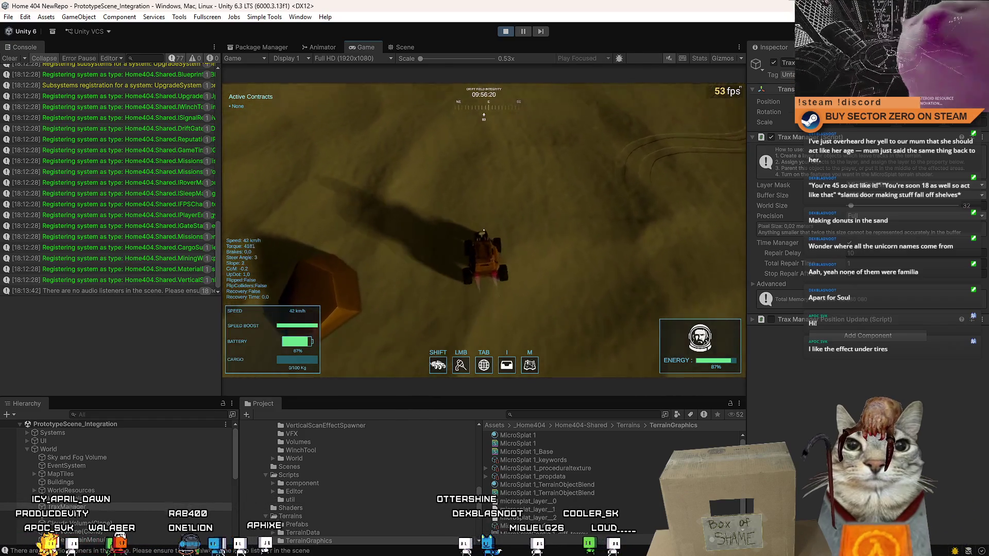
{"action": "key", "text": "d"}
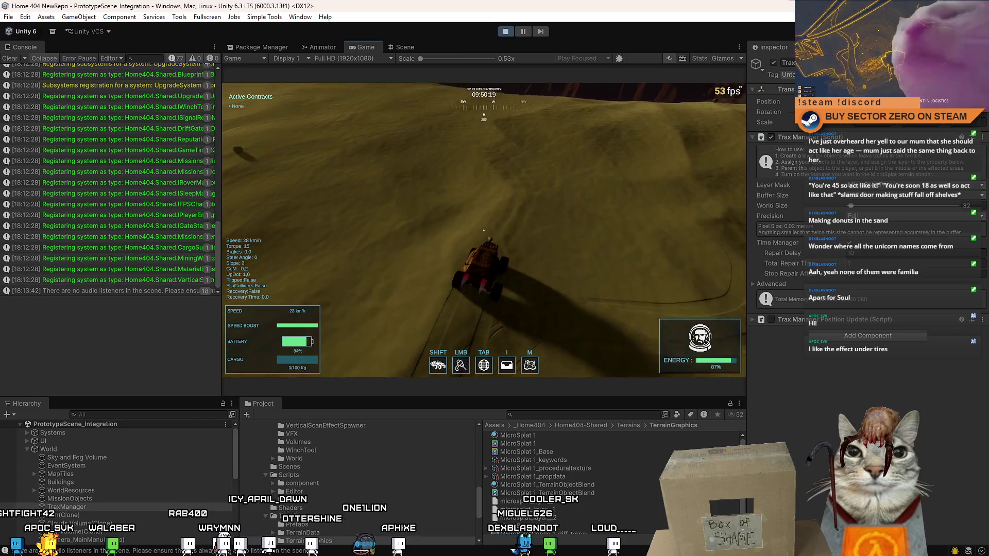
{"action": "key", "text": "Escape"}
{"action": "key", "text": "Escape"}
{"action": "left_click", "coordinate": [10, 63]}
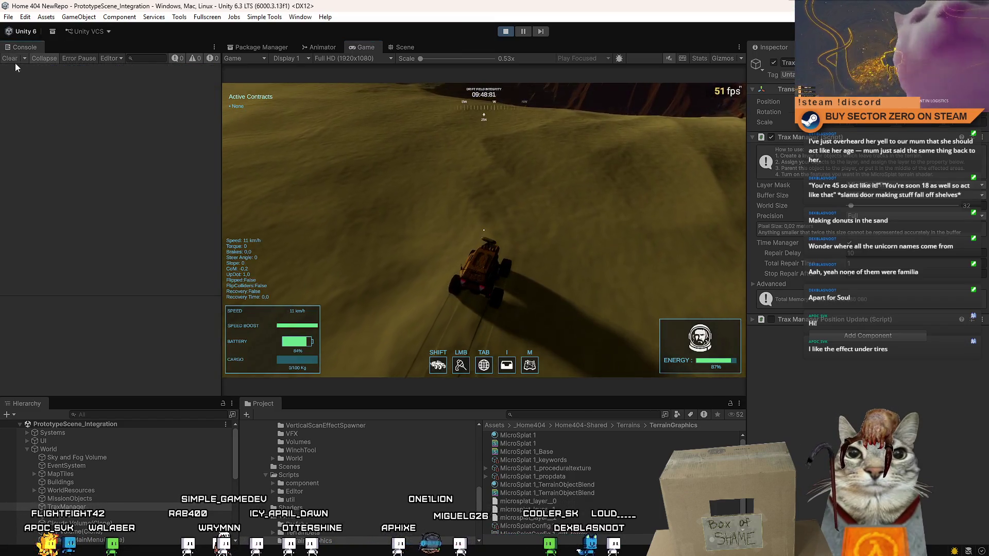
Resume the game and spin the rover left in tight donuts on the sand.
{"action": "left_click", "coordinate": [522, 32]}
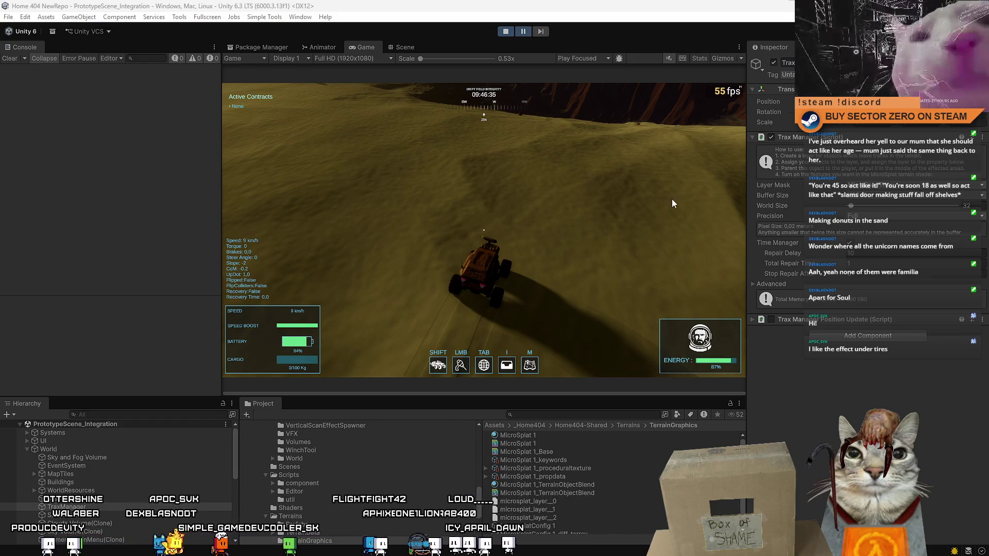
{"action": "key", "text": "w"}
{"action": "key", "text": "a"}
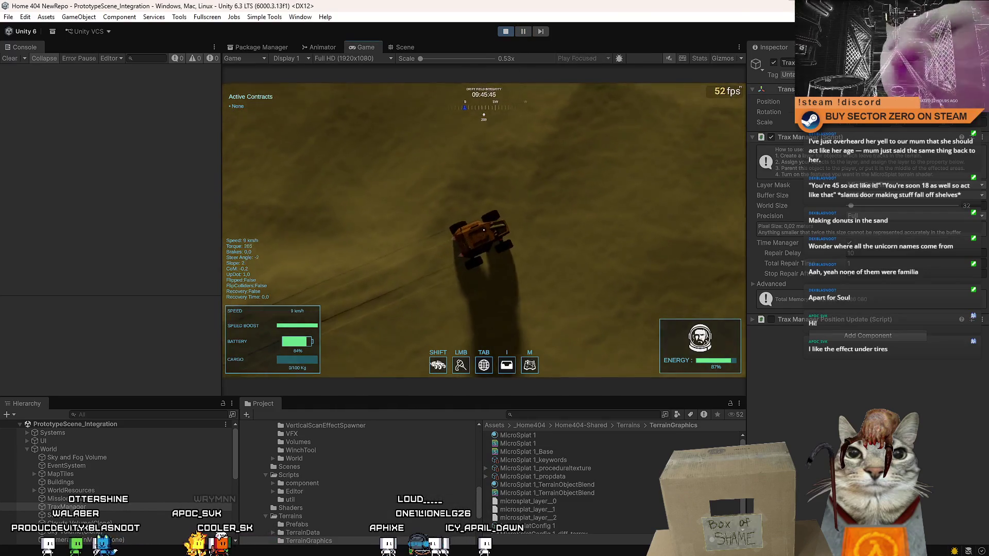
{"action": "key", "text": "w"}
{"action": "key", "text": "a"}
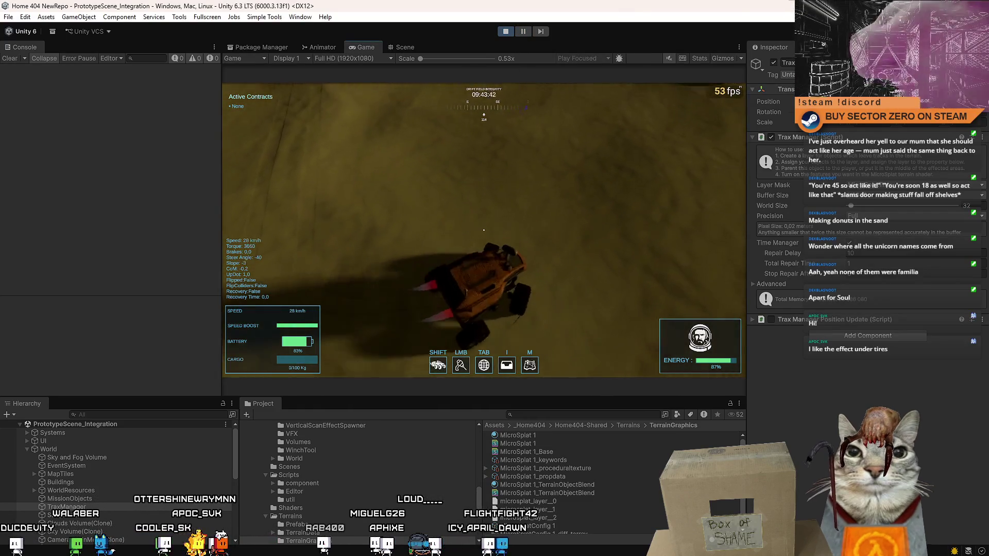
Reverse the spin and keep circling right to deepen the ring tracks.
{"action": "key", "text": "w"}
{"action": "key", "text": "d"}
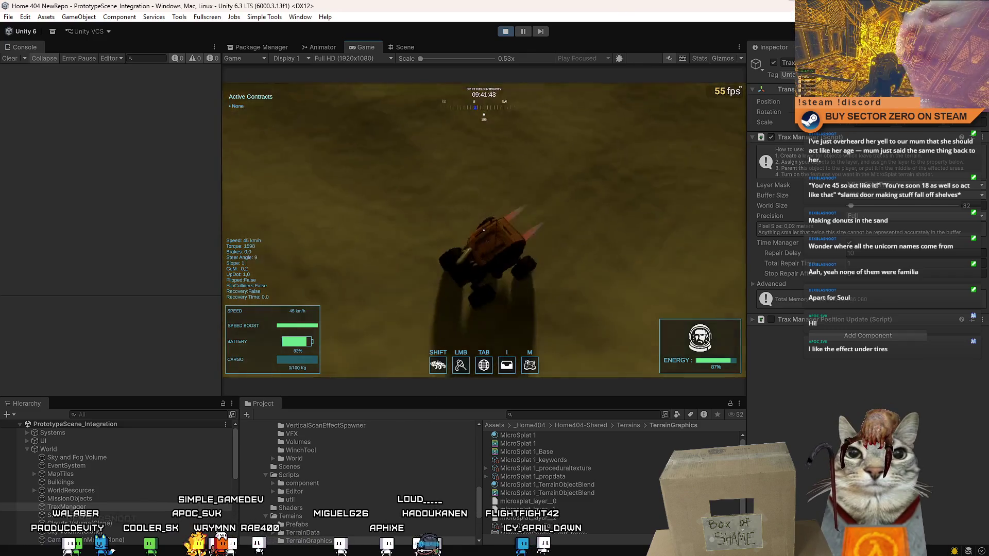
{"action": "key", "text": "w"}
{"action": "key", "text": "d"}
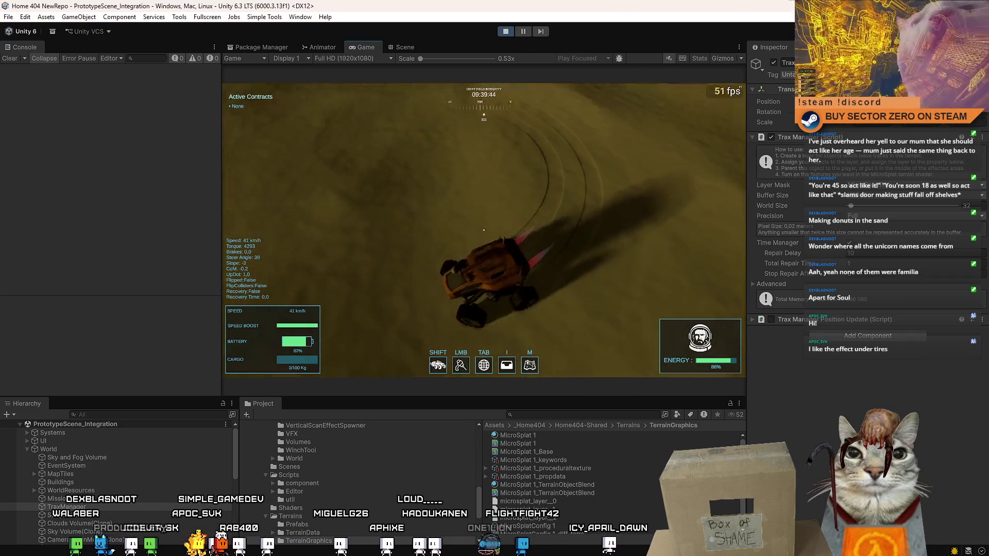
{"action": "key", "text": "w"}
{"action": "key", "text": "d"}
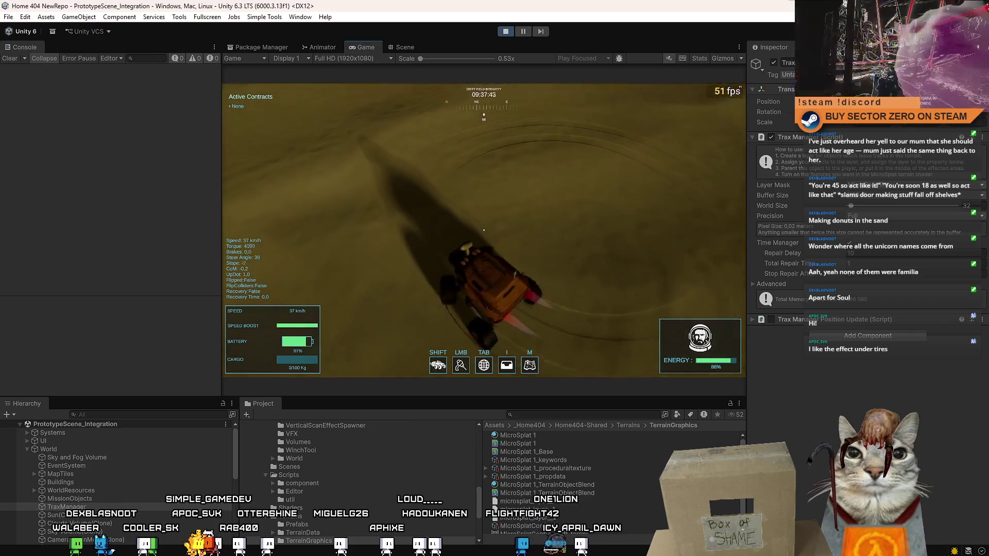
Straighten out, drive straight ahead at speed, then pause with Escape.
{"action": "key", "text": "w"}
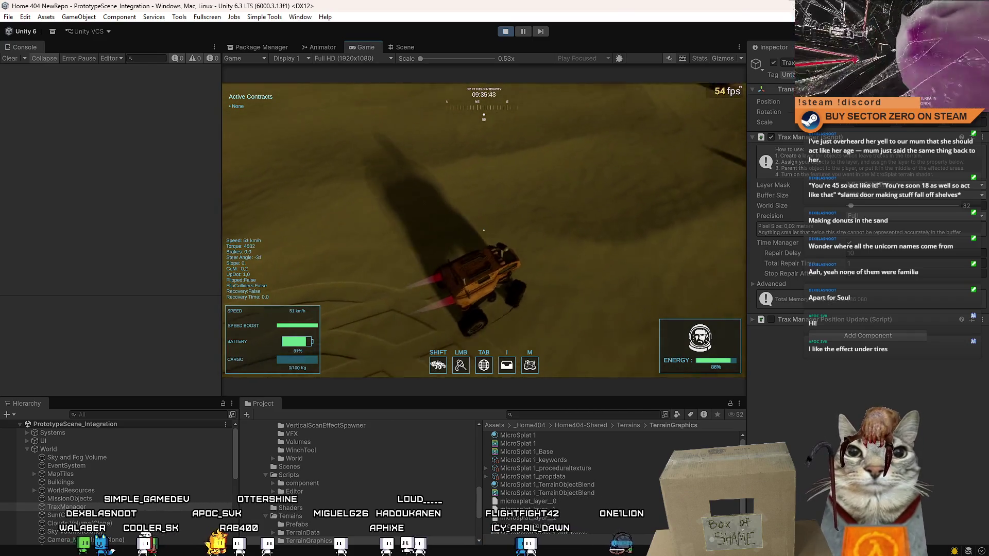
{"action": "key", "text": "w"}
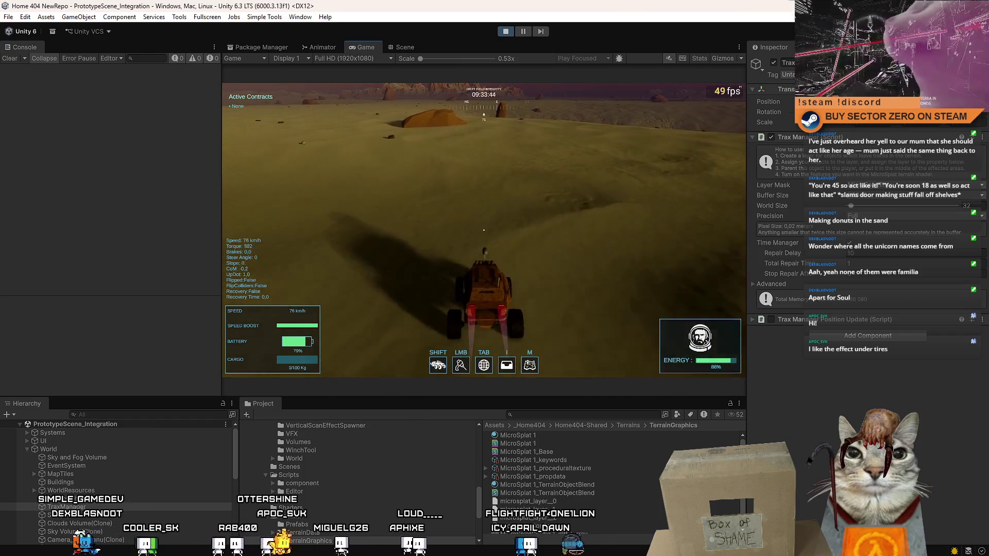
{"action": "key", "text": "w"}
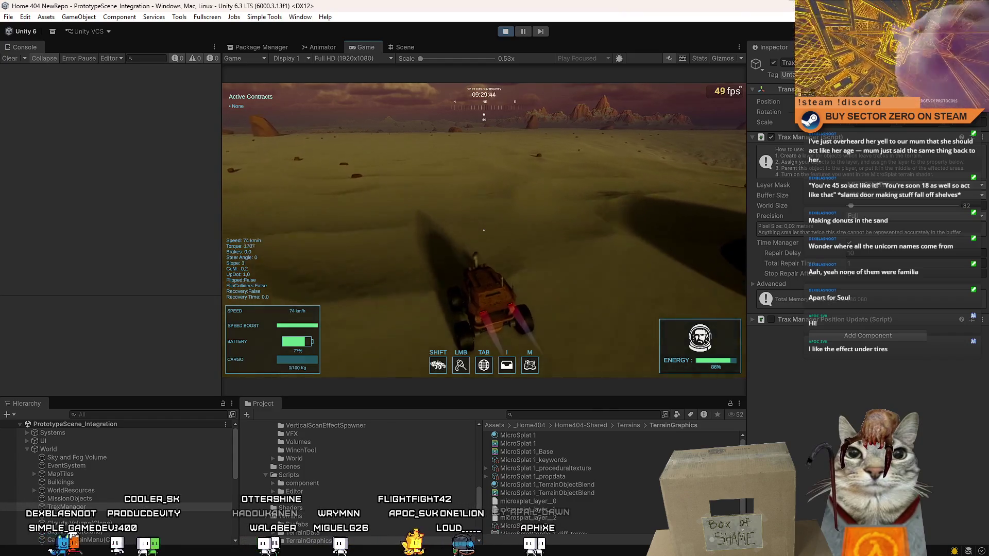
{"action": "key", "text": "Escape"}
{"action": "key", "text": "Escape"}
Tick the MicroSplatTrax layer in the Trax Manager's Layer Mask.
{"action": "left_click", "coordinate": [922, 185]}
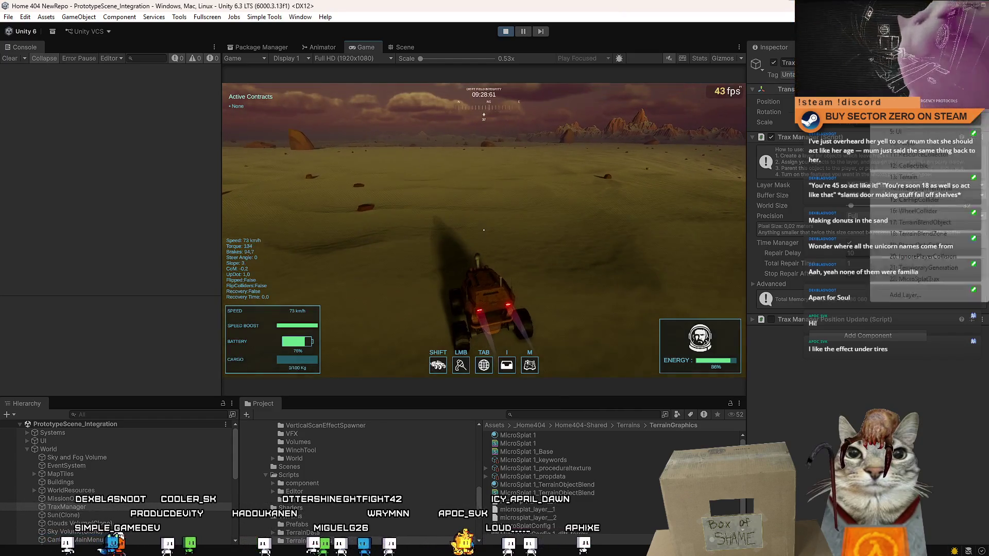
{"action": "left_click", "coordinate": [919, 283]}
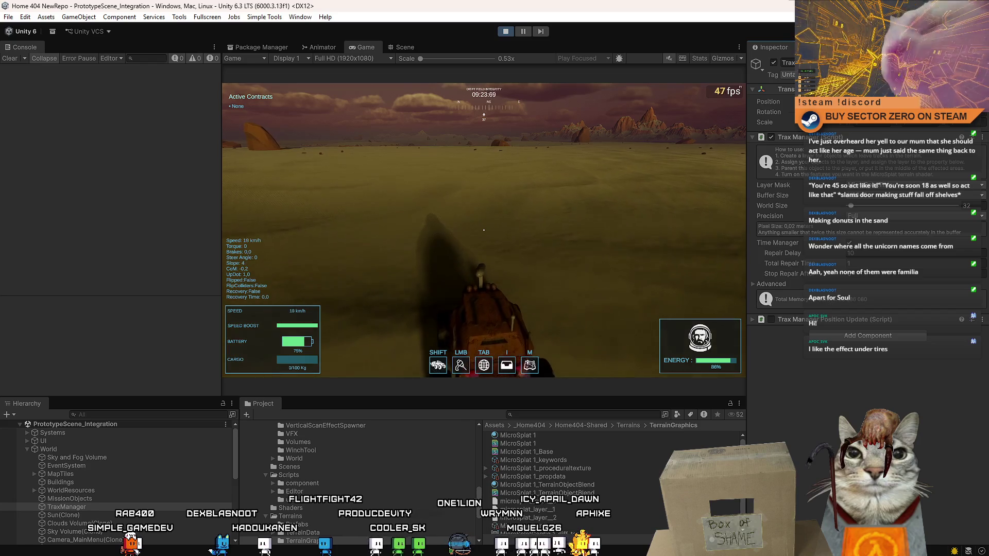
{"action": "left_click", "coordinate": [922, 184]}
{"action": "key", "text": "Escape"}
{"action": "left_click", "coordinate": [922, 185]}
{"action": "left_click", "coordinate": [915, 279]}
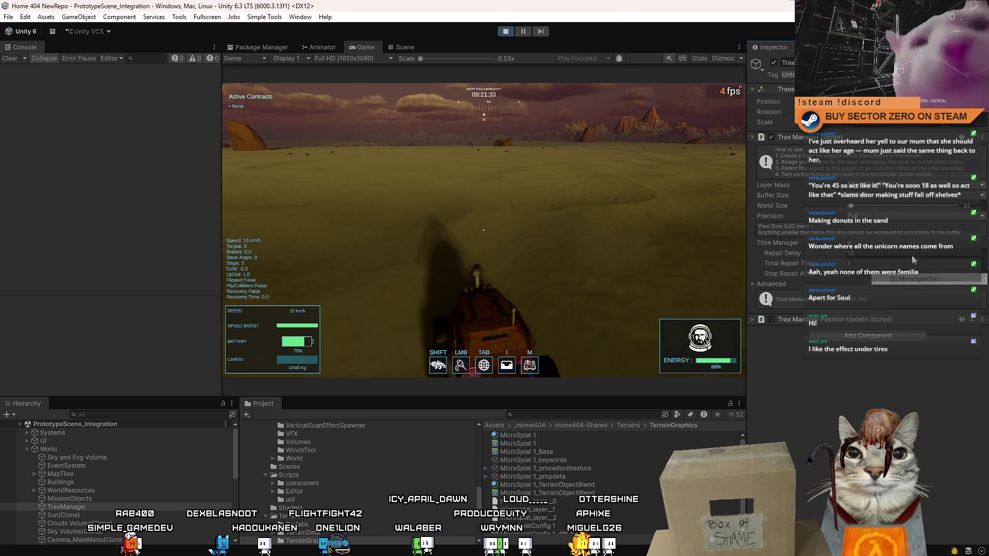
{"action": "left_click", "coordinate": [922, 184]}
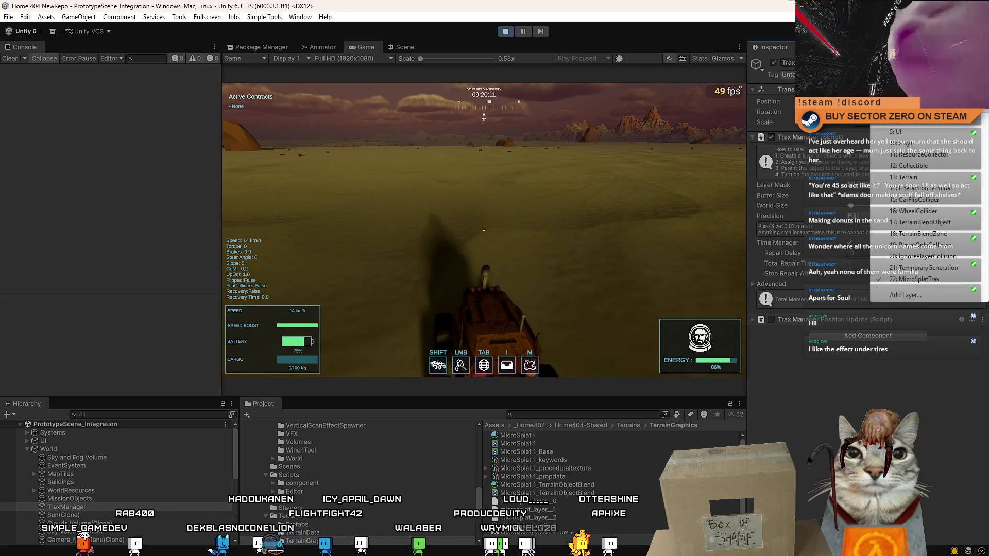
Change the object's tag to EditorOnly, then undo it back to Untagged.
{"action": "left_click", "coordinate": [788, 74]}
{"action": "left_click", "coordinate": [788, 74]}
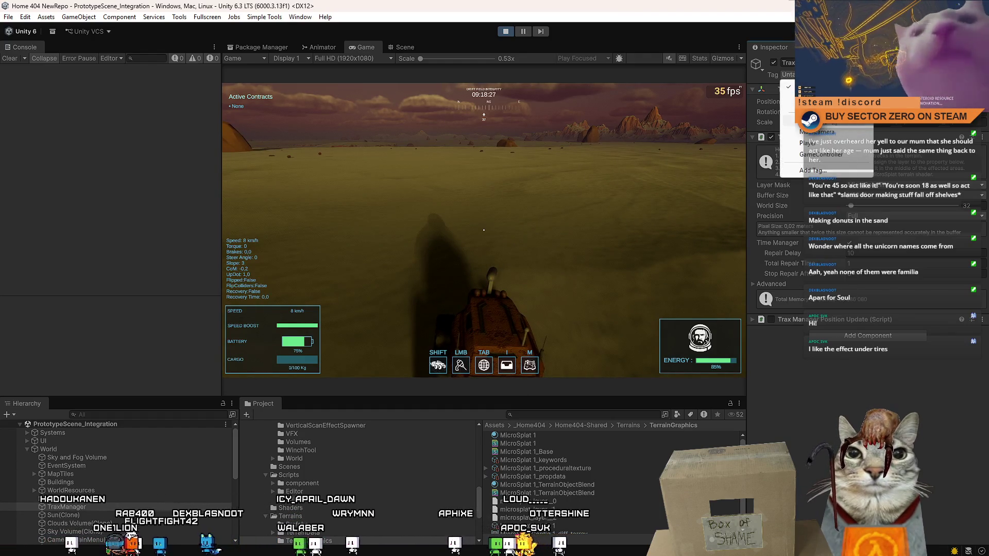
{"action": "left_click", "coordinate": [845, 123]}
{"action": "key", "text": "ctrl+z"}
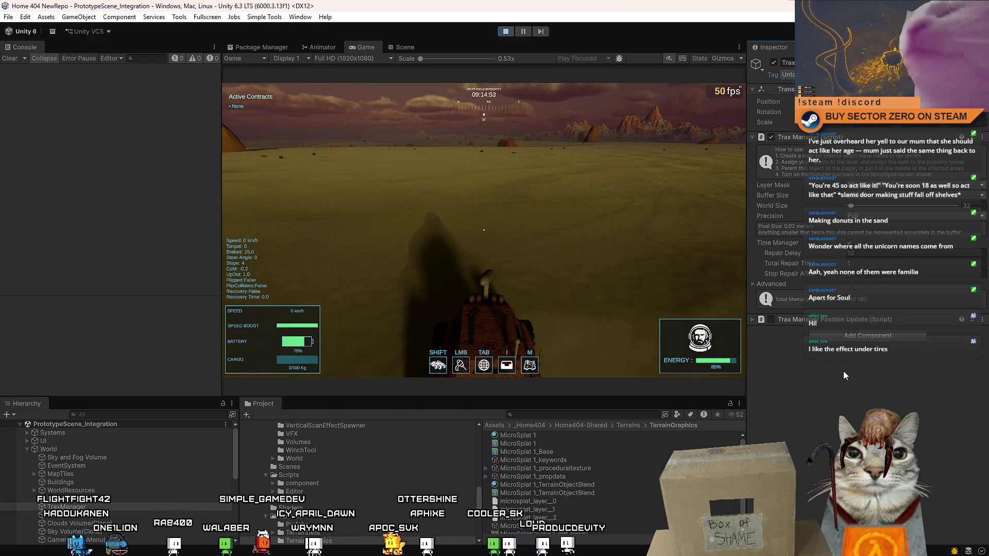
Recheck the Layer Mask list a few times, leaving it unchanged.
{"action": "left_click", "coordinate": [896, 186]}
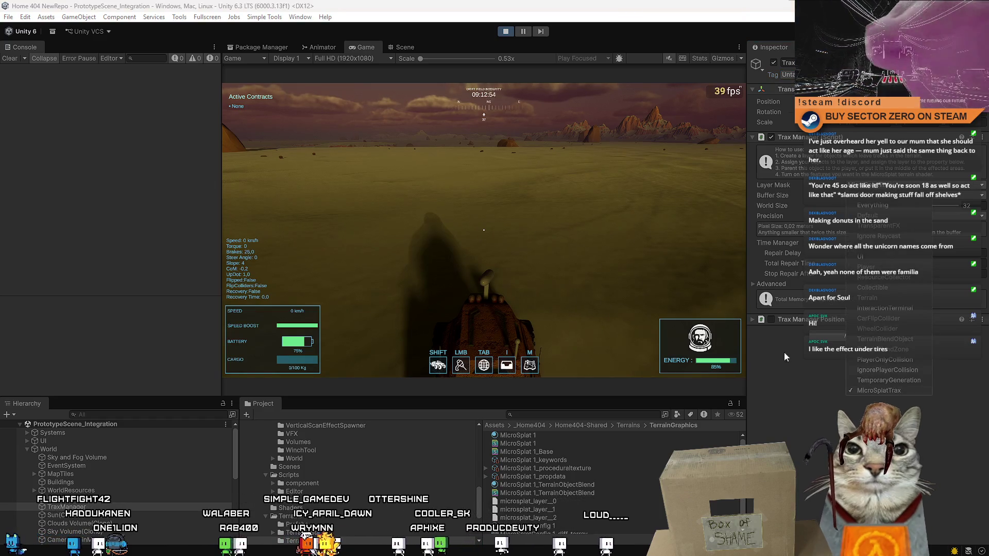
{"action": "left_click", "coordinate": [810, 376]}
{"action": "left_click", "coordinate": [874, 186]}
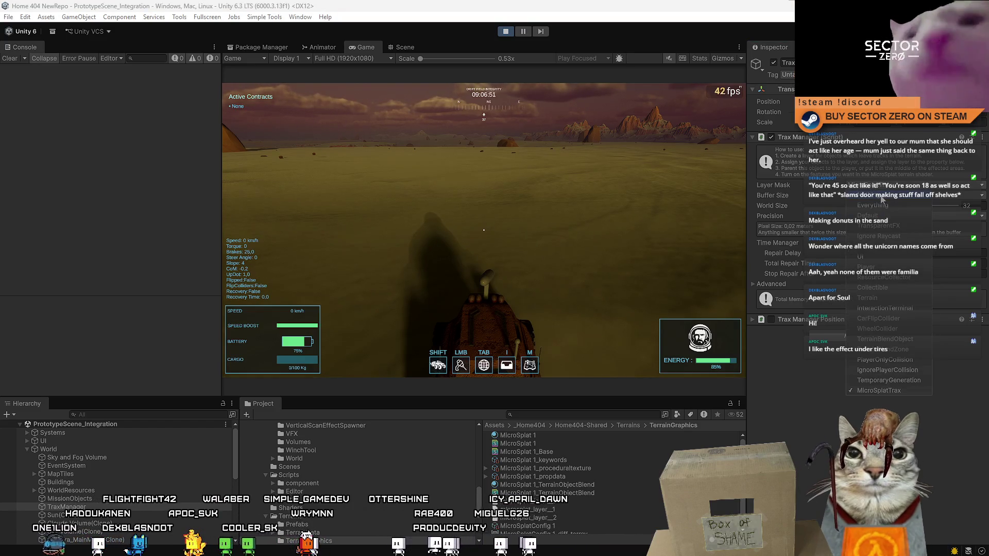
{"action": "left_click", "coordinate": [819, 390]}
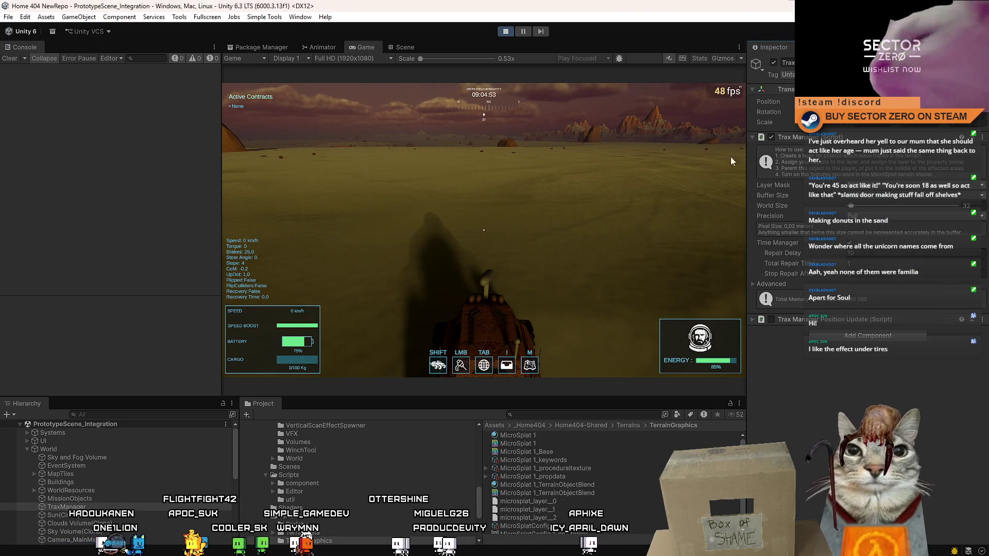
{"action": "left_click", "coordinate": [891, 185]}
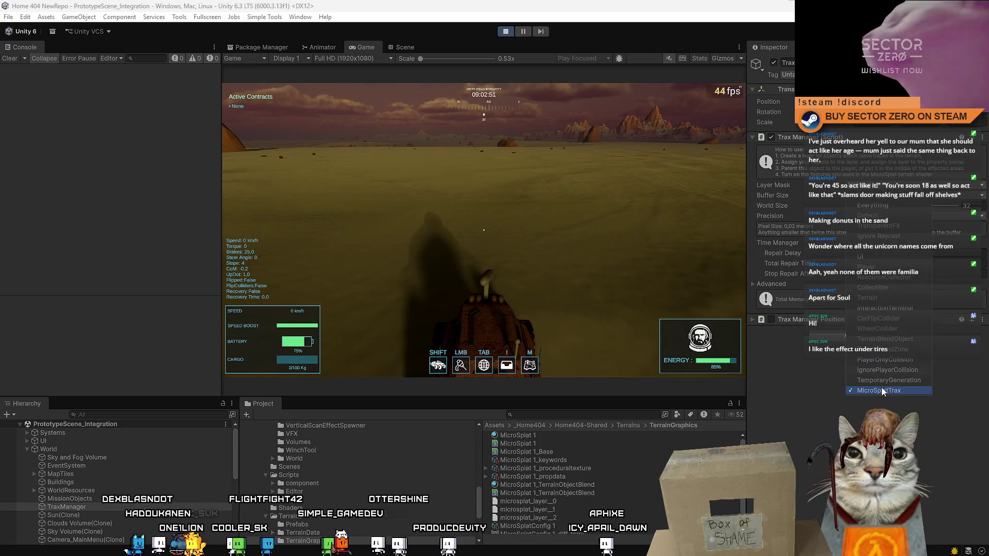
{"action": "left_click", "coordinate": [839, 396]}
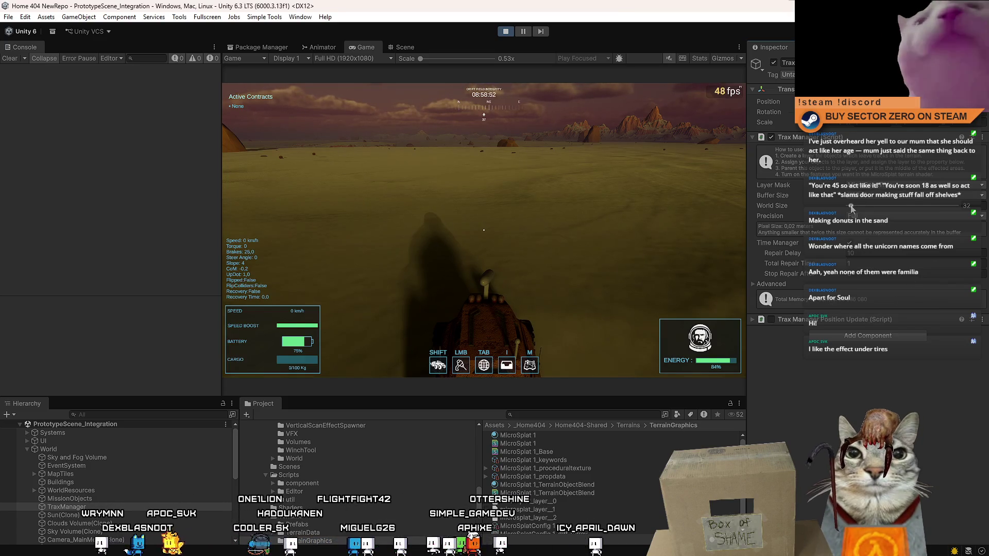
Set the Trax World Size from 32 to 16 and check the Precision options.
{"action": "left_click_drag", "start_coordinate": [853, 205], "coordinate": [849, 206]}
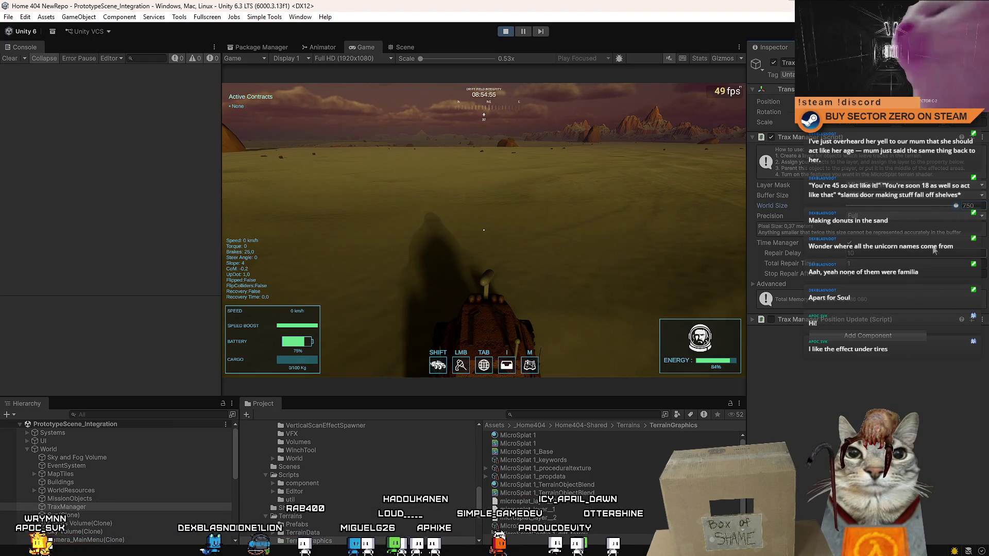
{"action": "left_click", "coordinate": [985, 205]}
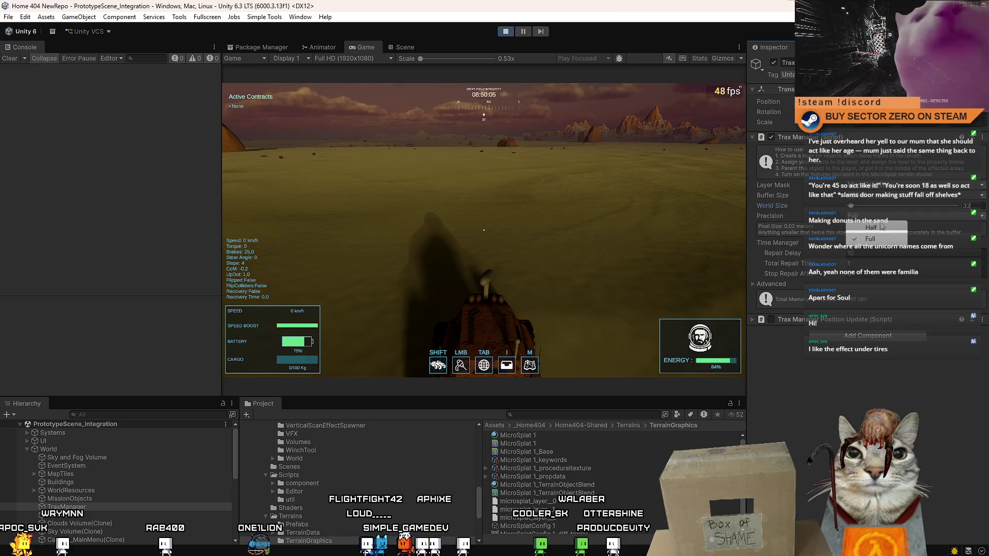
{"action": "left_click", "coordinate": [939, 217]}
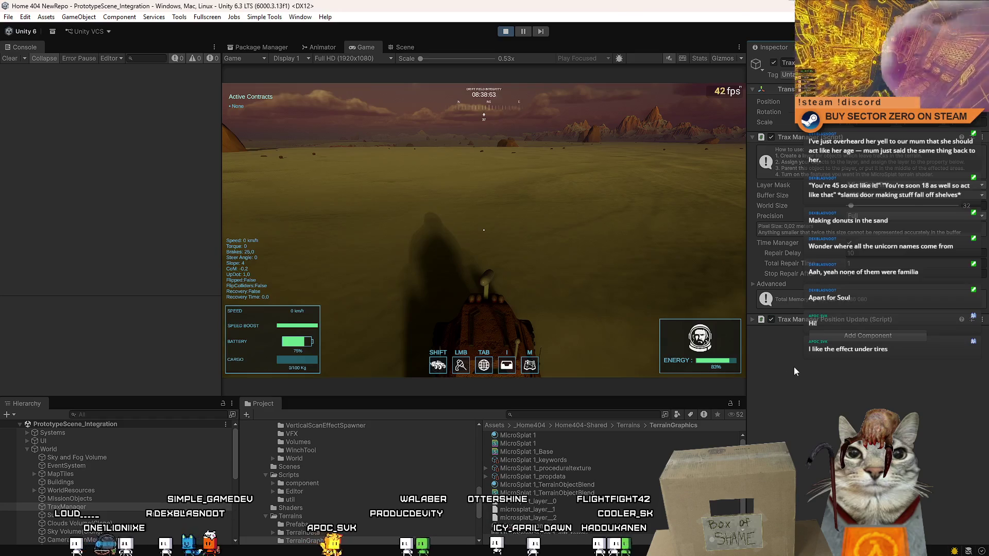
Drive the car in swerving left-right curves to carve curved tire tracks, pausing briefly on the tips menu.
{"action": "left_click", "coordinate": [669, 309]}
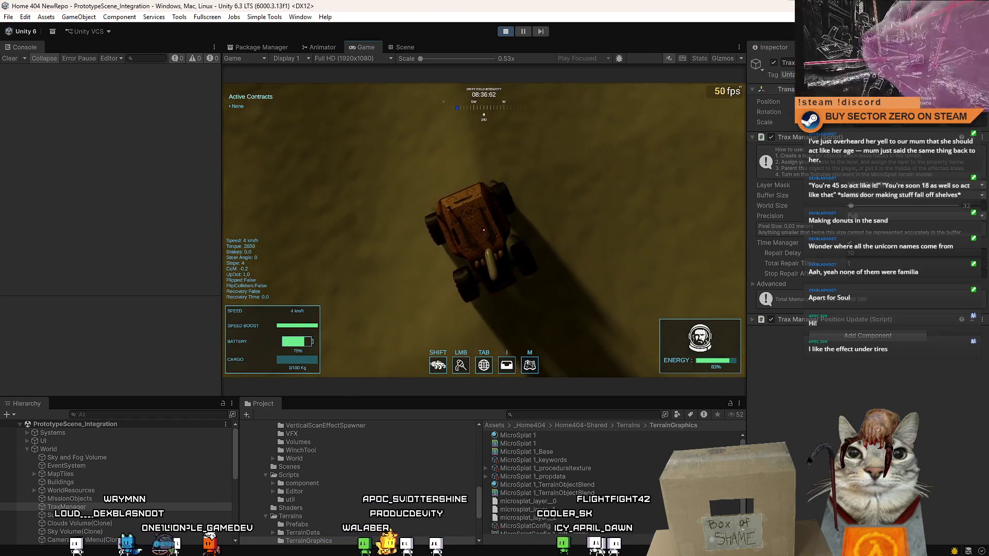
{"action": "key", "text": "w"}
{"action": "key", "text": "a"}
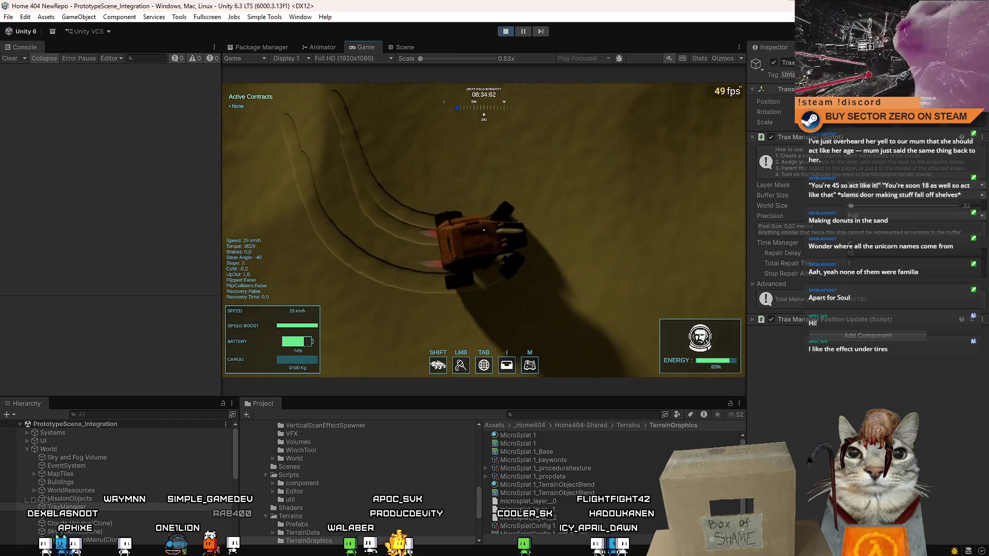
{"action": "key", "text": "d"}
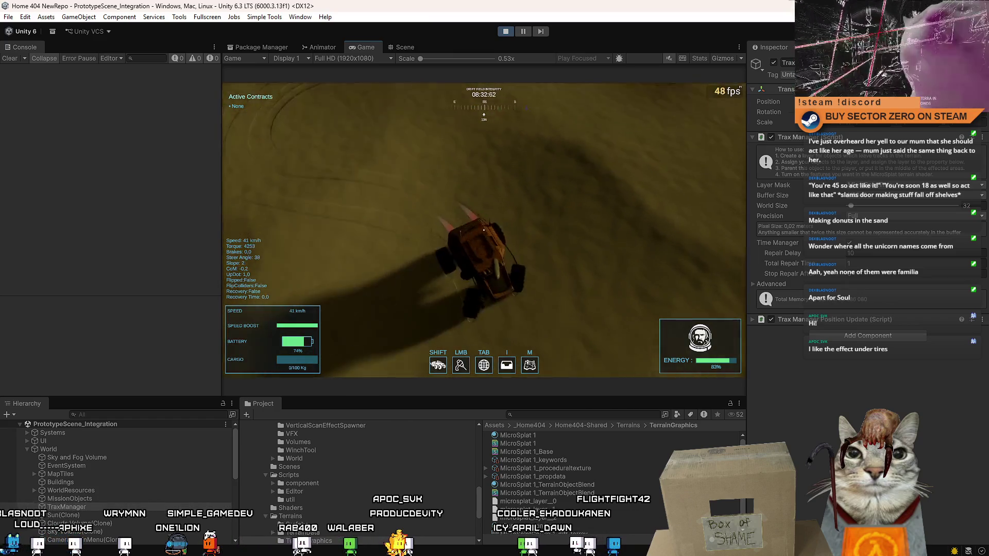
{"action": "key", "text": "a"}
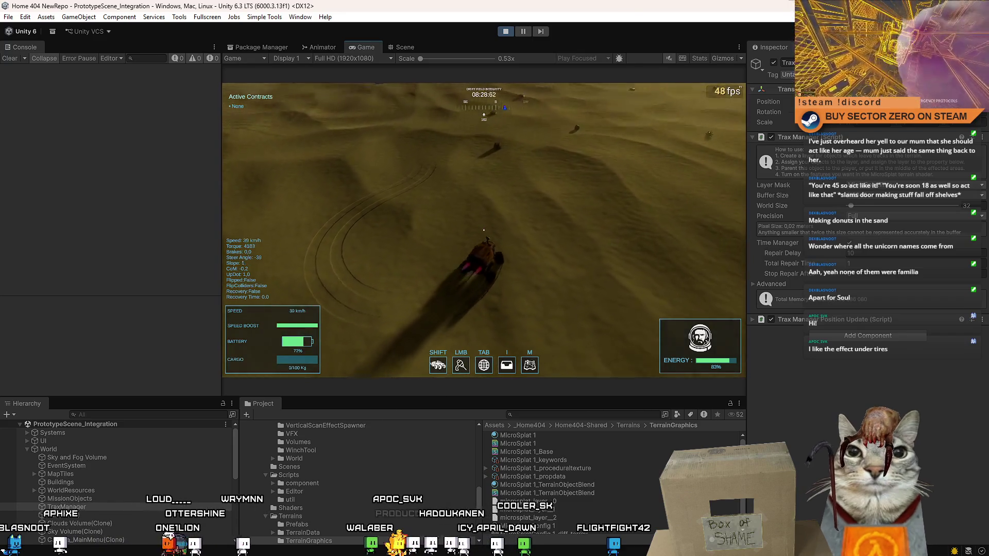
{"action": "key", "text": "d"}
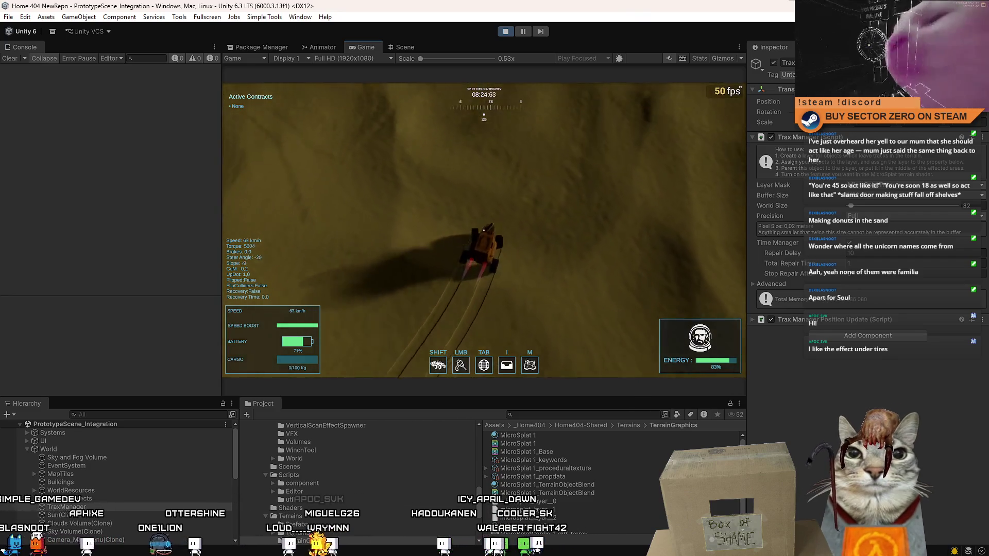
{"action": "key", "text": "a"}
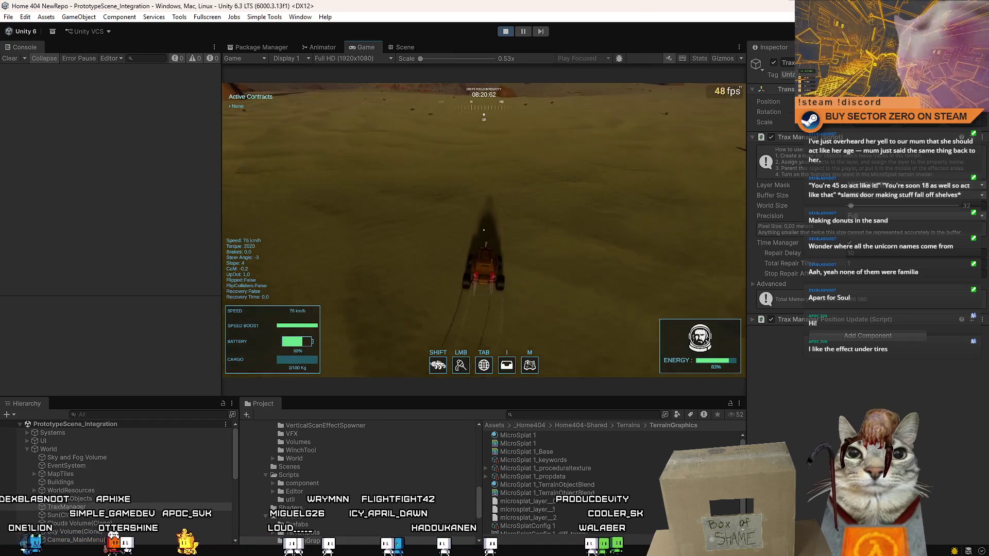
{"action": "key", "text": "Escape"}
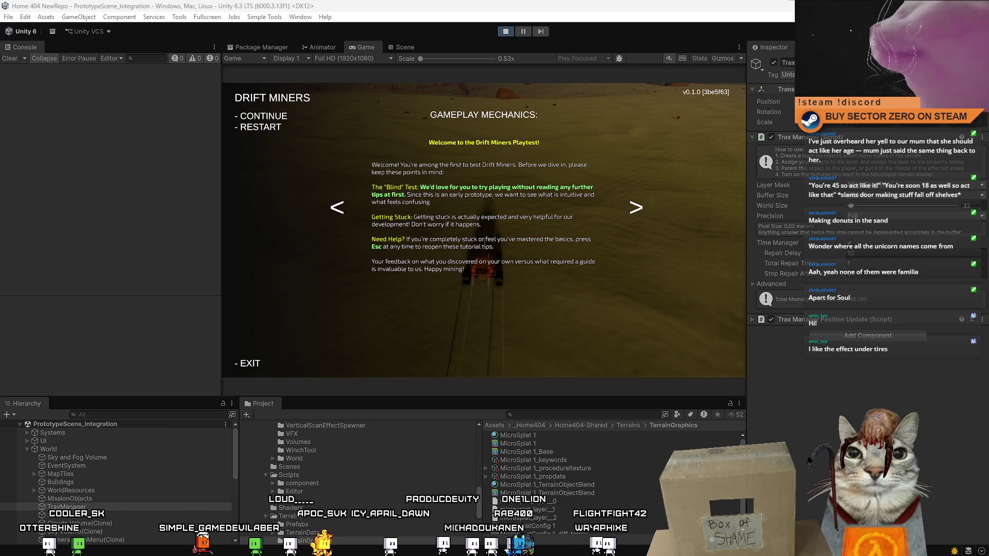
{"action": "key", "text": "Escape"}
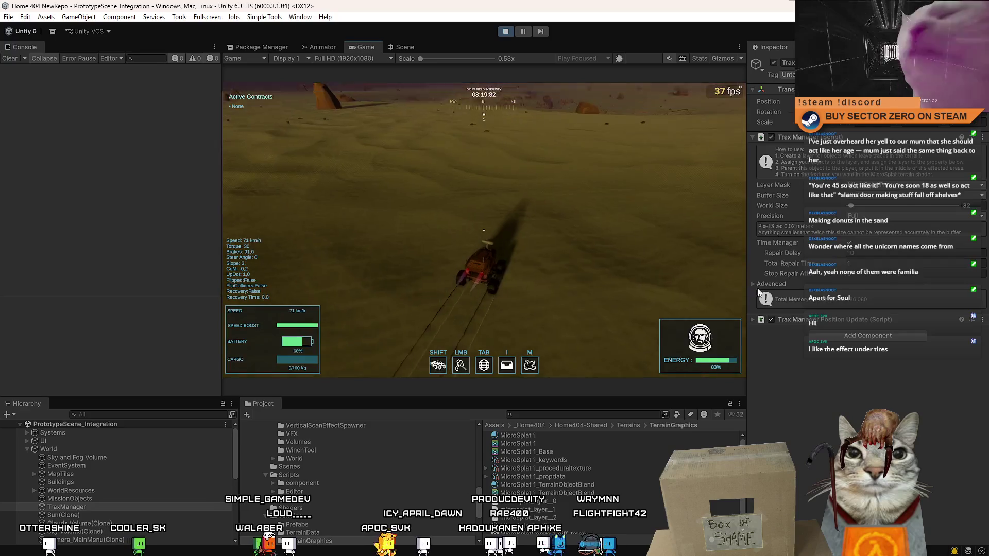
Toggle the Trax Manager's Advanced settings open and closed, then pause to the Drift Miners tips page.
{"action": "left_click", "coordinate": [752, 283]}
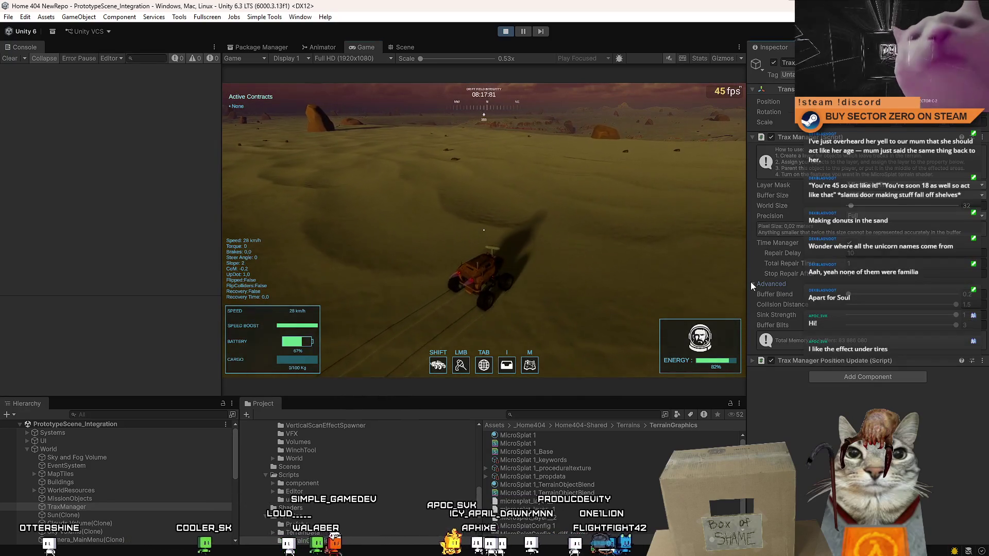
{"action": "left_click", "coordinate": [751, 283]}
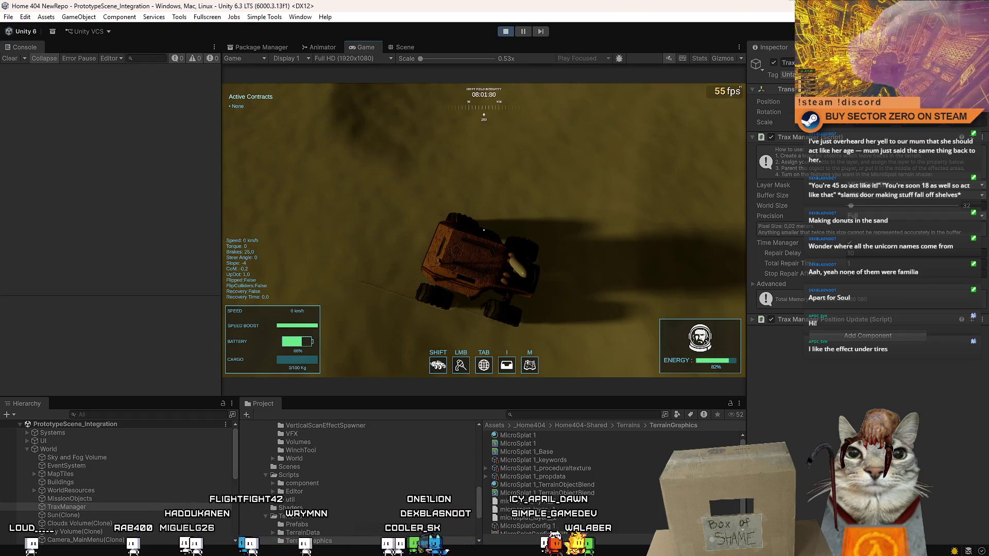
{"action": "key", "text": "Escape"}
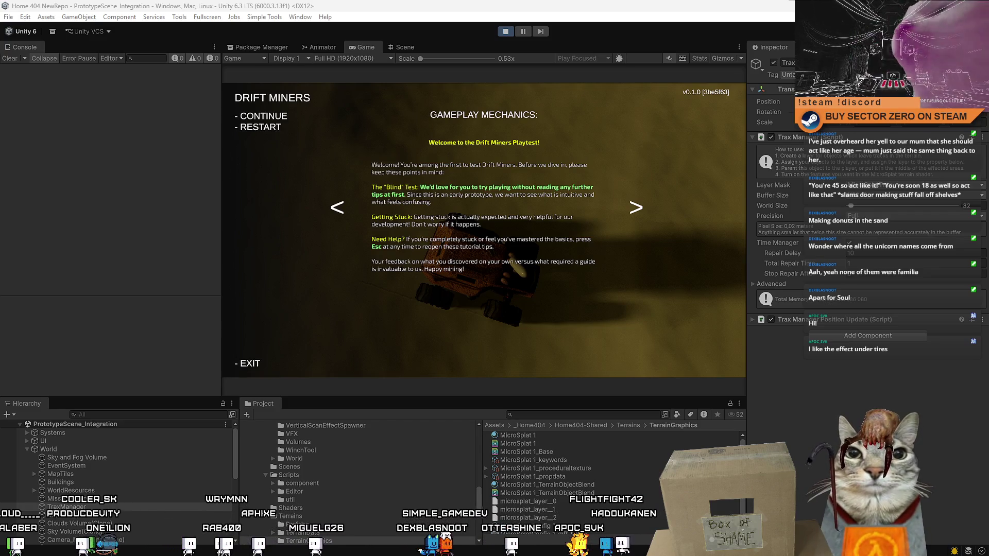
Find and select SimplePrototypeCar(Clone) through a Hierarchy search for the car.
{"action": "key", "text": "Escape"}
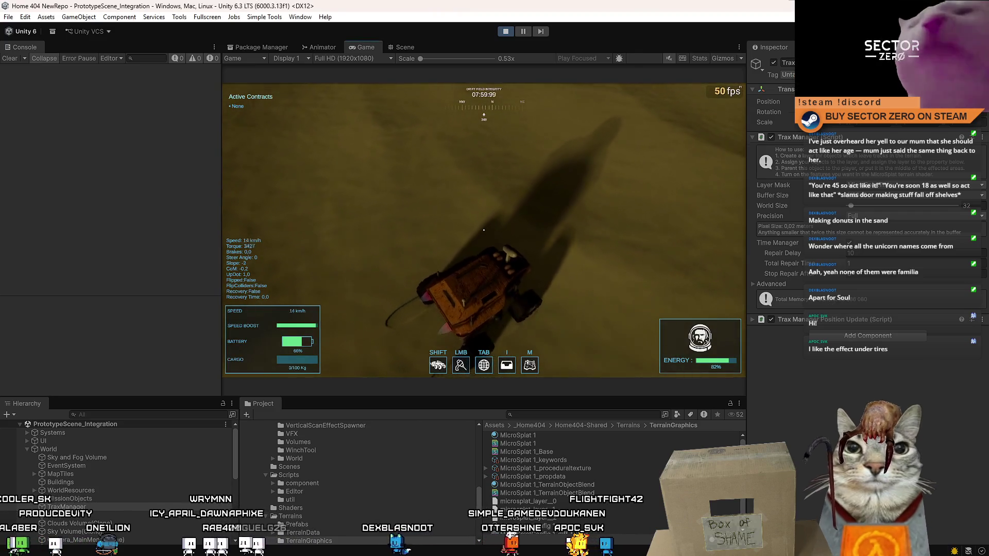
{"action": "key", "text": "Escape"}
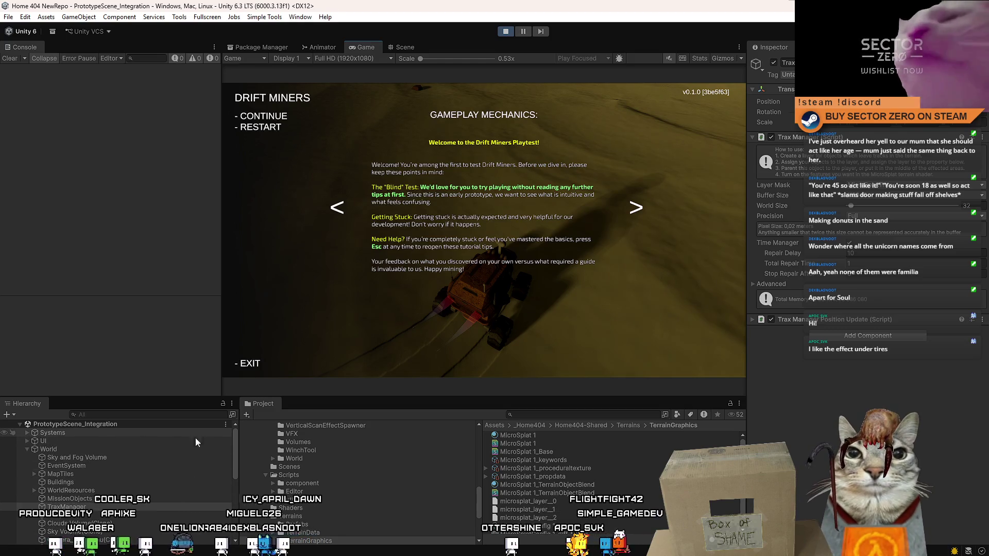
{"action": "left_click", "coordinate": [120, 416]}
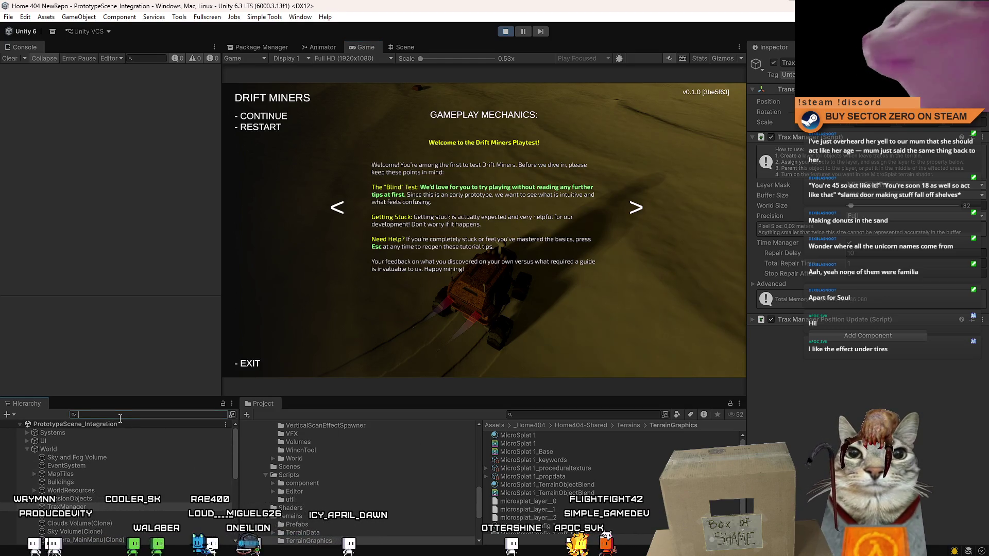
{"action": "type", "text": "prototype car"}
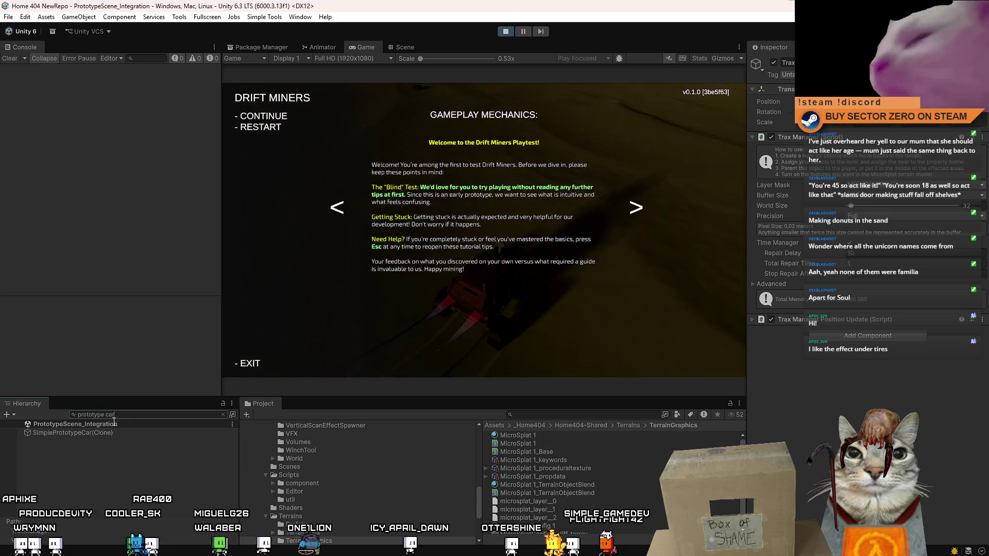
{"action": "left_click", "coordinate": [100, 432]}
{"action": "left_click", "coordinate": [222, 414]}
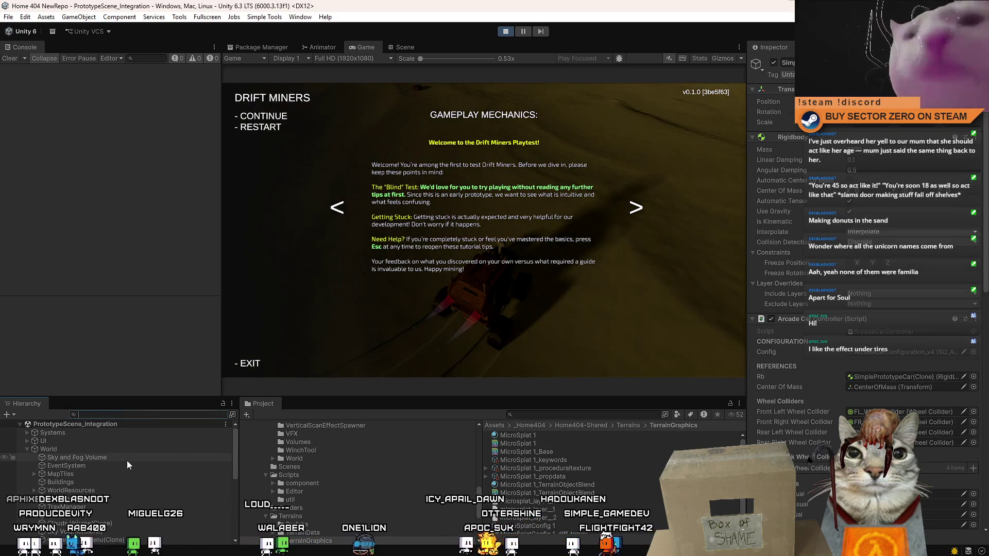
Clear the Hierarchy search filter to show the full scene.
{"action": "scroll", "coordinate": [110, 475], "scroll_direction": "down", "scroll_amount": 5}
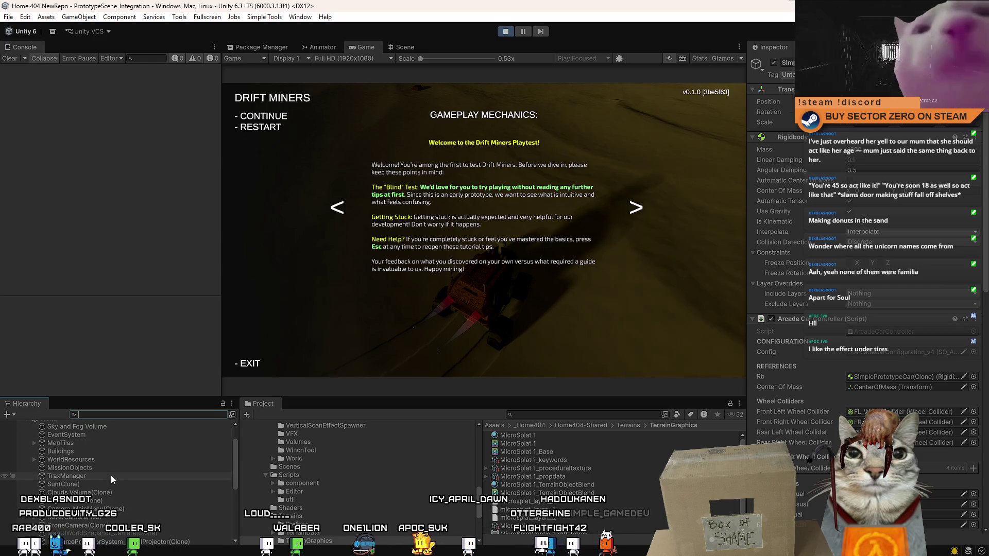
{"action": "scroll", "coordinate": [110, 474], "scroll_direction": "up", "scroll_amount": 5}
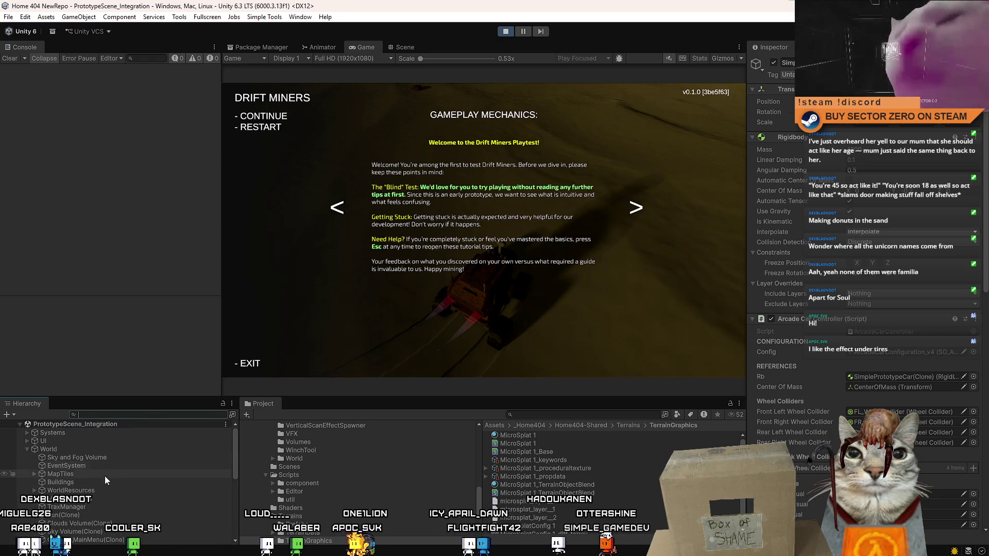
{"action": "type", "text": "p"}
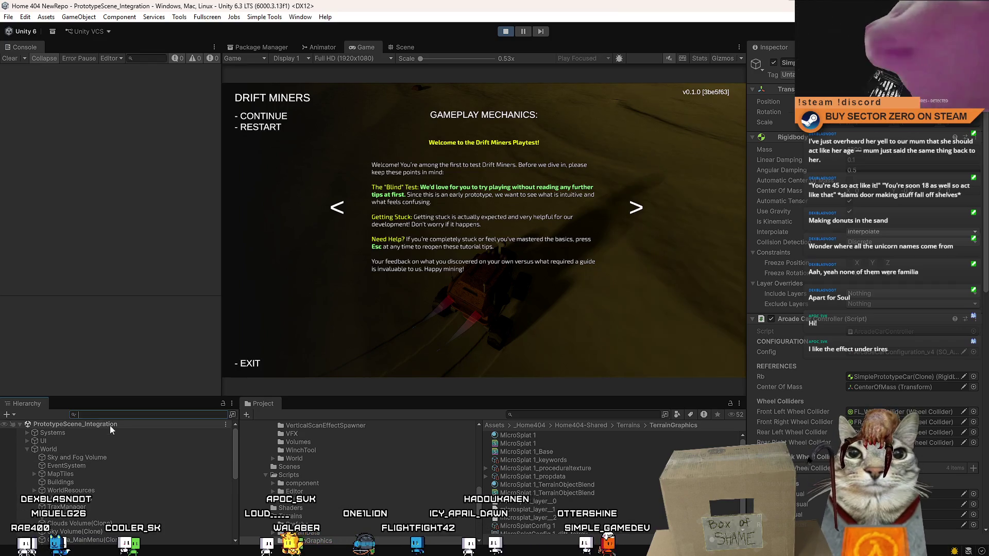
{"action": "type", "text": "r"}
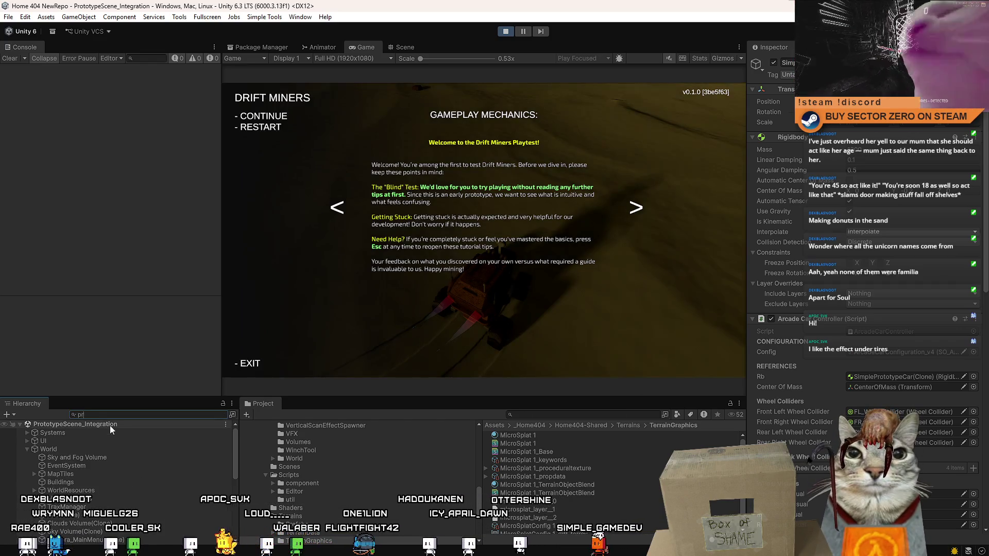
{"action": "type", "text": "ototype car"}
{"action": "left_click", "coordinate": [124, 415]}
{"action": "key", "text": "BackSpace"}
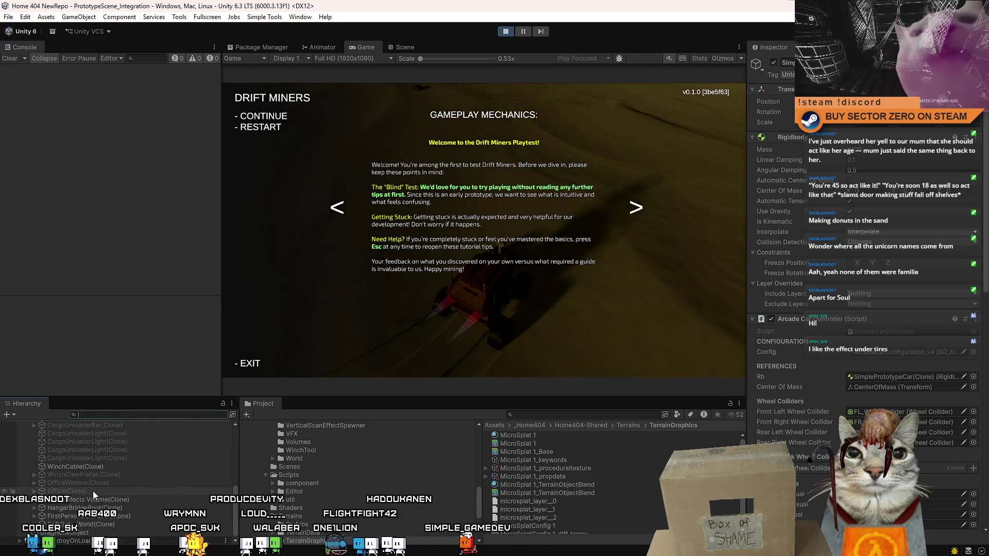
Expand SimplePrototypeCar(Clone) and select both LightTrail objects.
{"action": "left_click", "coordinate": [34, 509]}
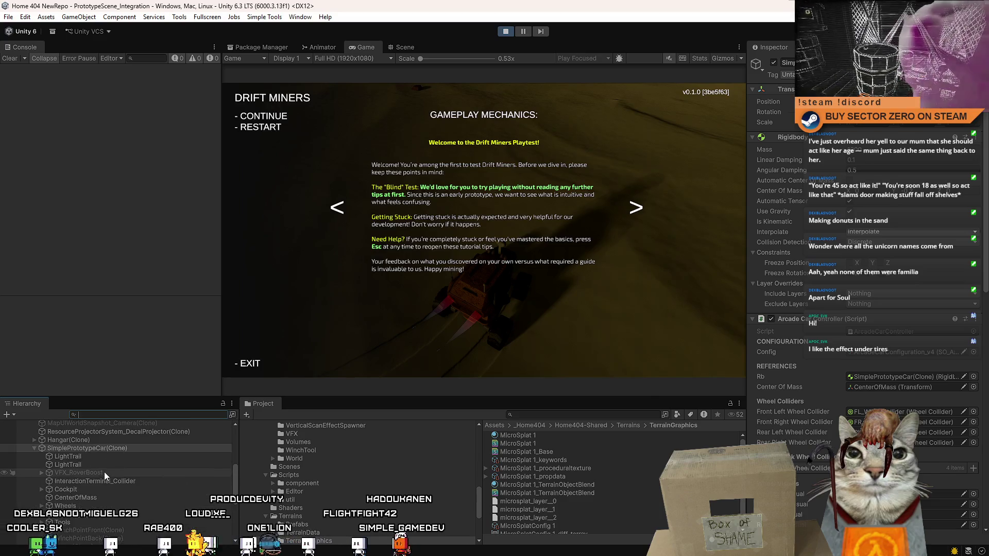
{"action": "left_click", "coordinate": [94, 457]}
{"action": "left_click", "coordinate": [105, 465], "text": "shift"}
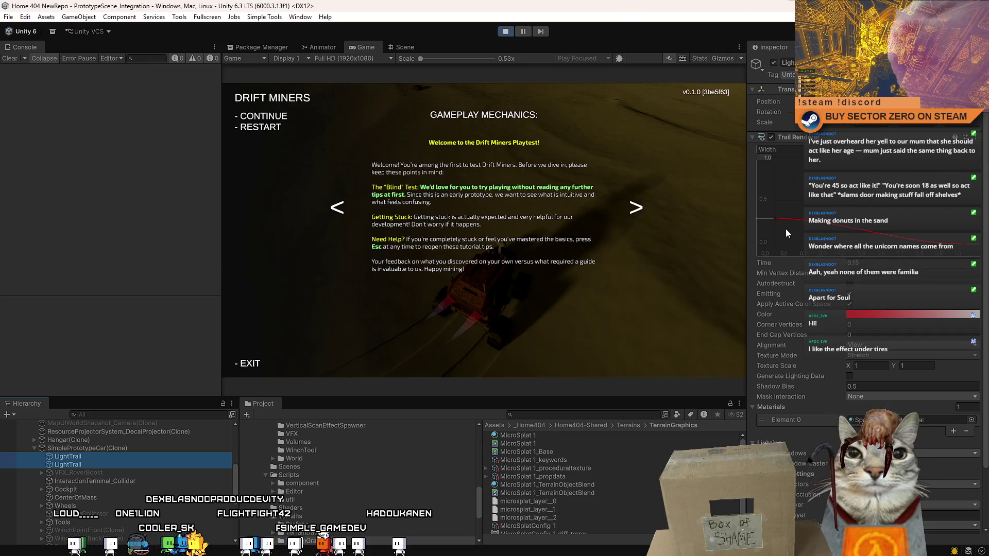
Lower the first key of the Trail Renderer Width curve and test-drive the rover to judge the trails.
{"action": "left_click_drag", "start_coordinate": [775, 219], "coordinate": [774, 234]}
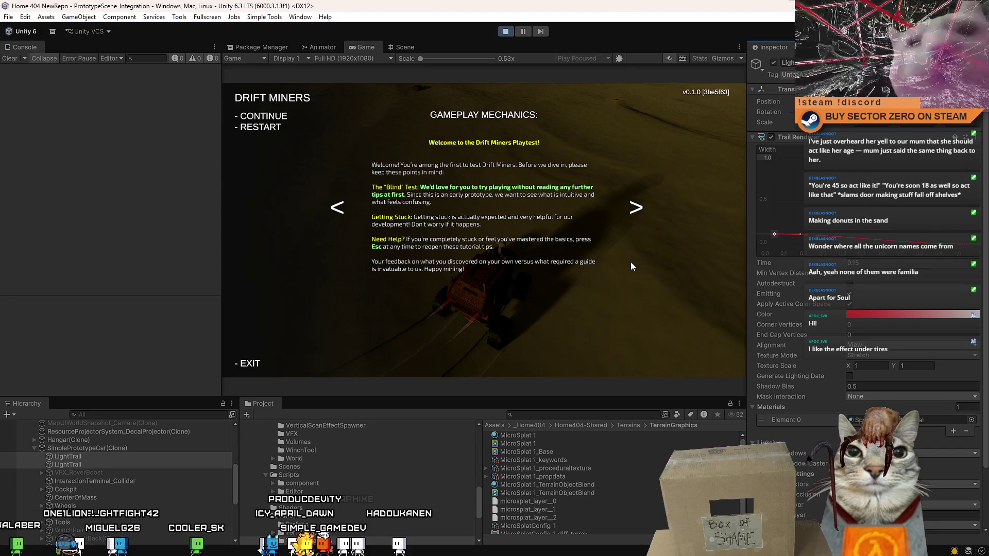
{"action": "left_click", "coordinate": [630, 262]}
{"action": "key", "text": "w"}
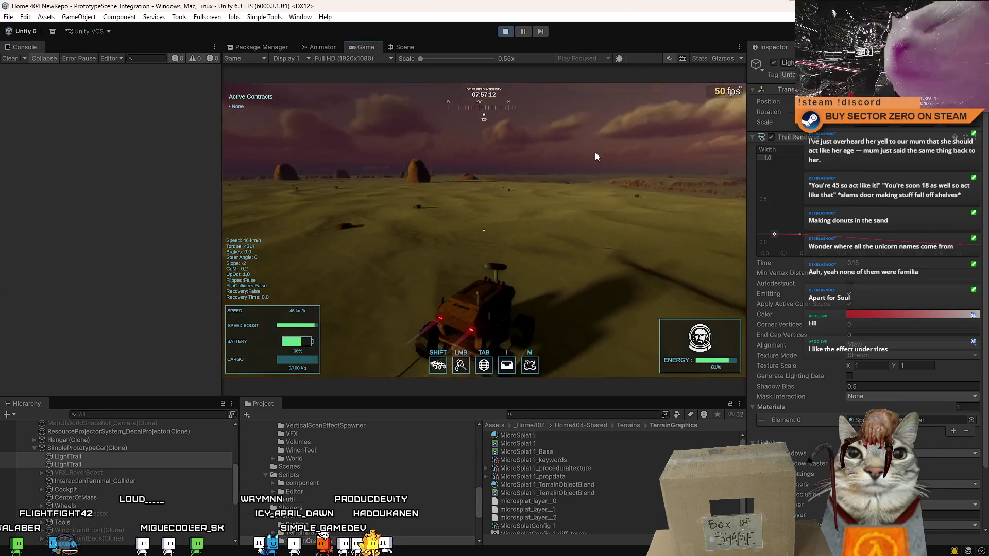
{"action": "key", "text": "a"}
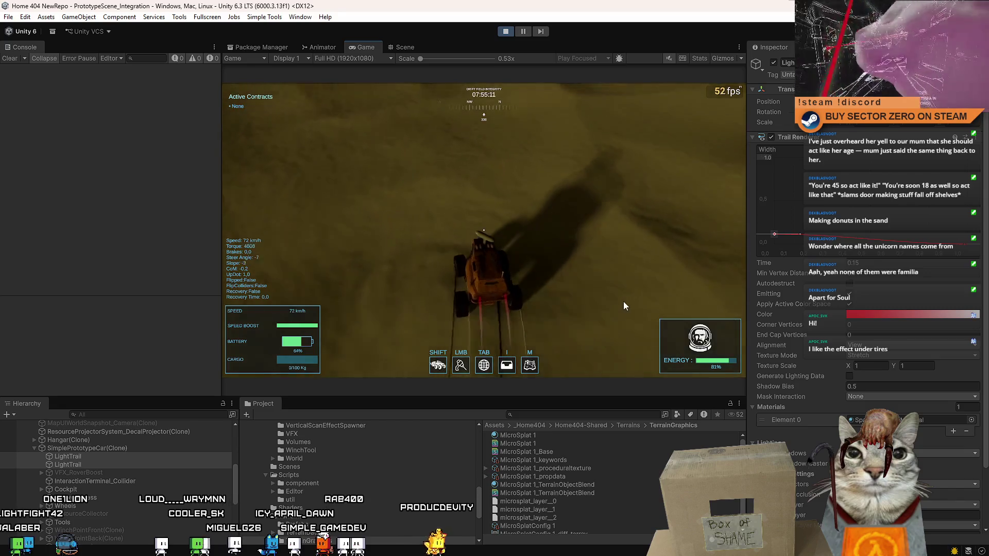
{"action": "key", "text": "d"}
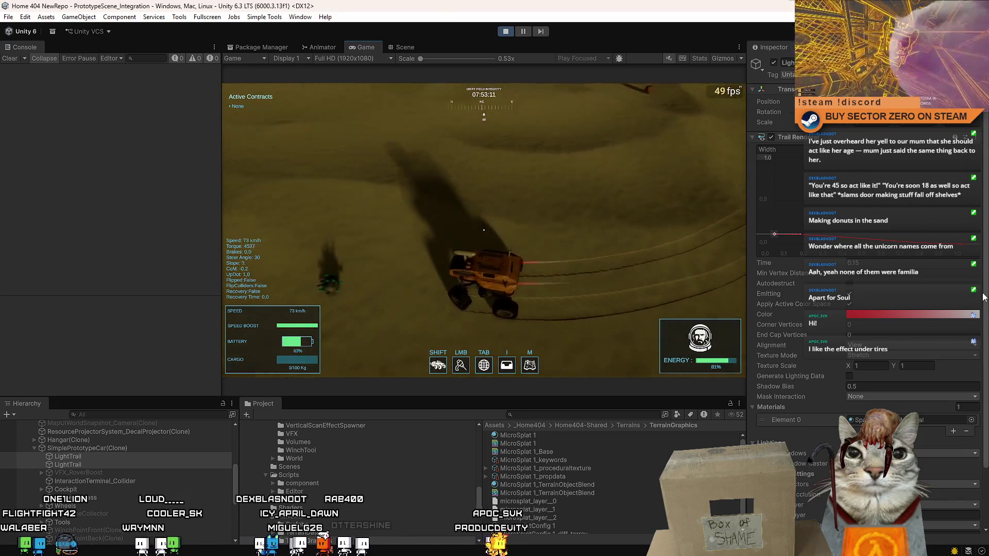
{"action": "key", "text": "w"}
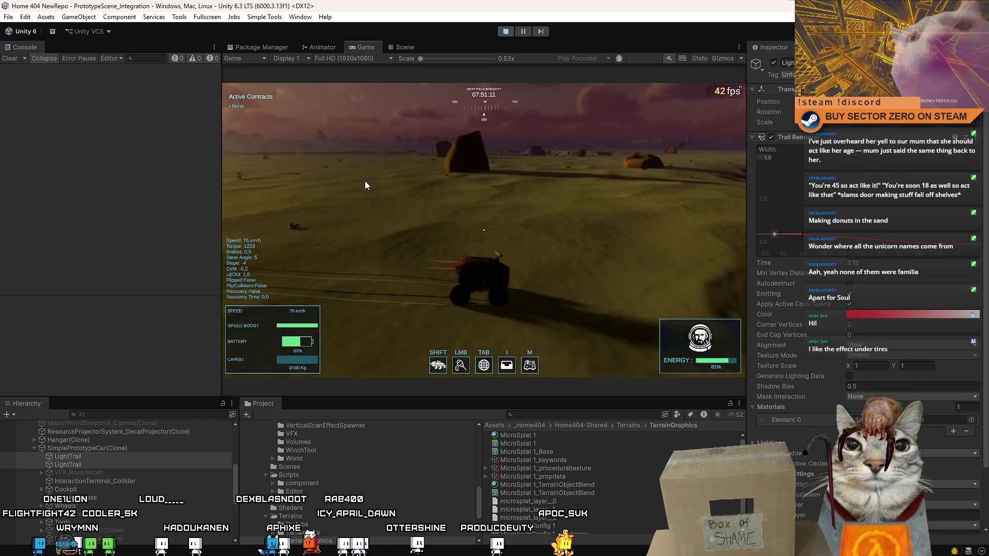
{"action": "key", "text": "s"}
{"action": "key", "text": "a"}
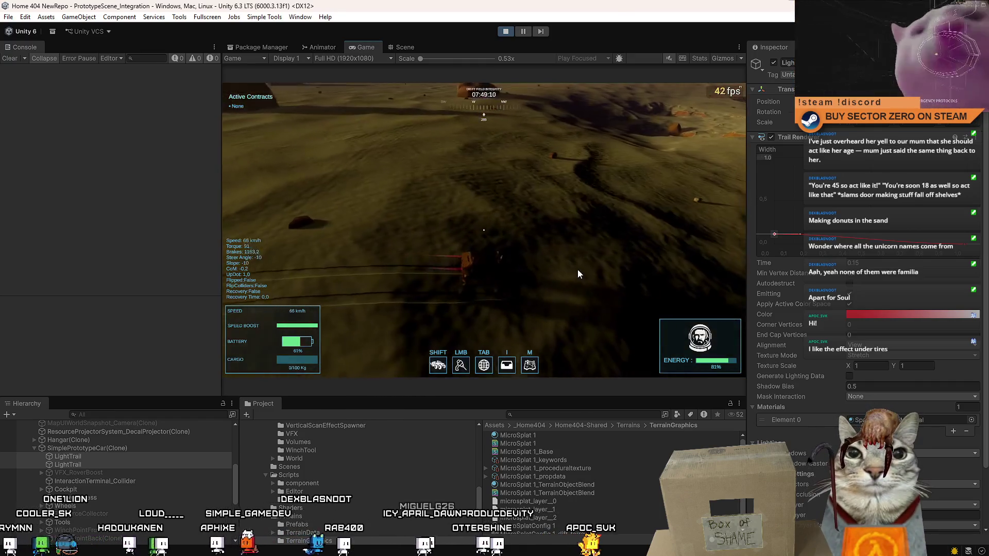
{"action": "key", "text": "Escape"}
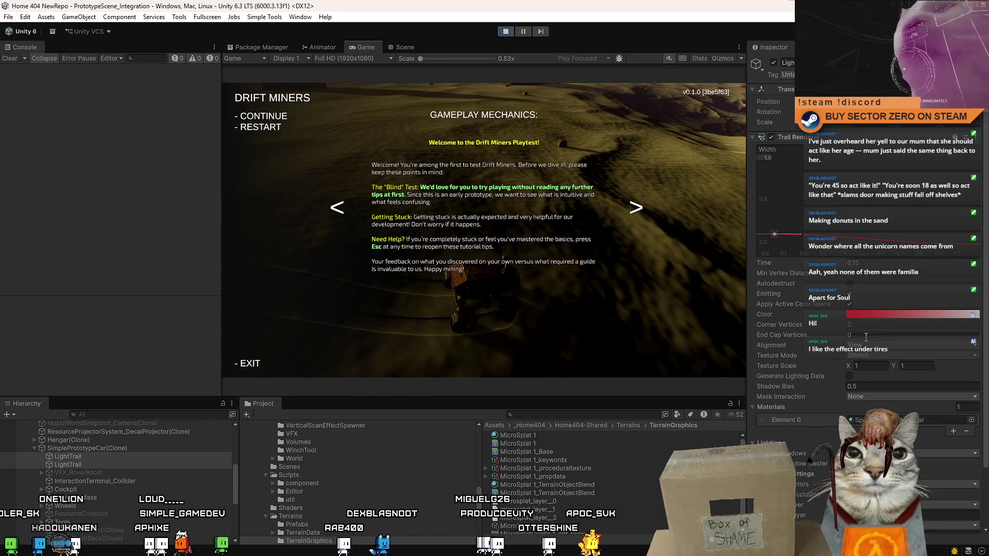
{"action": "key", "text": "Escape"}
Set the trail Time to 0.1 and drive the rover again to check the trails.
{"action": "left_click", "coordinate": [872, 264]}
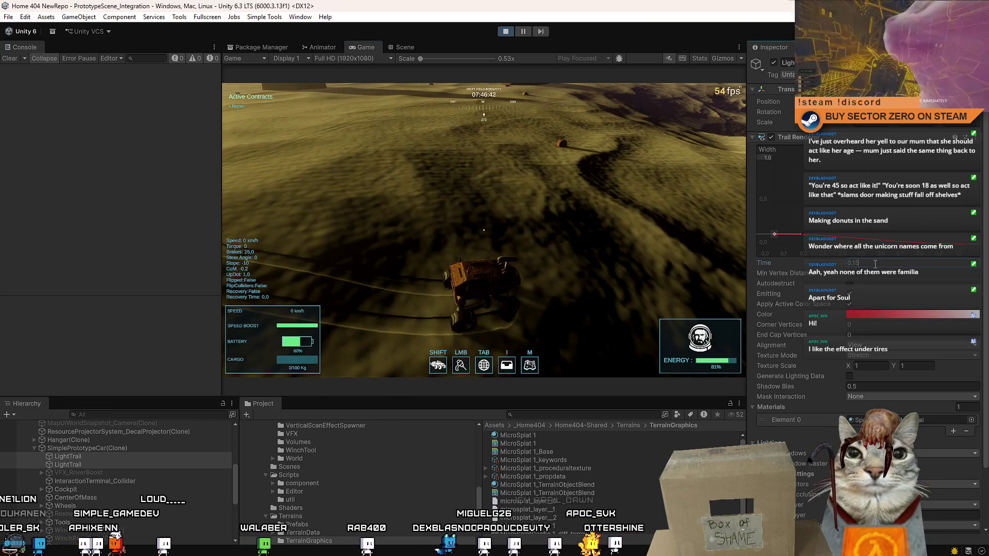
{"action": "left_click", "coordinate": [690, 345]}
{"action": "key", "text": "w"}
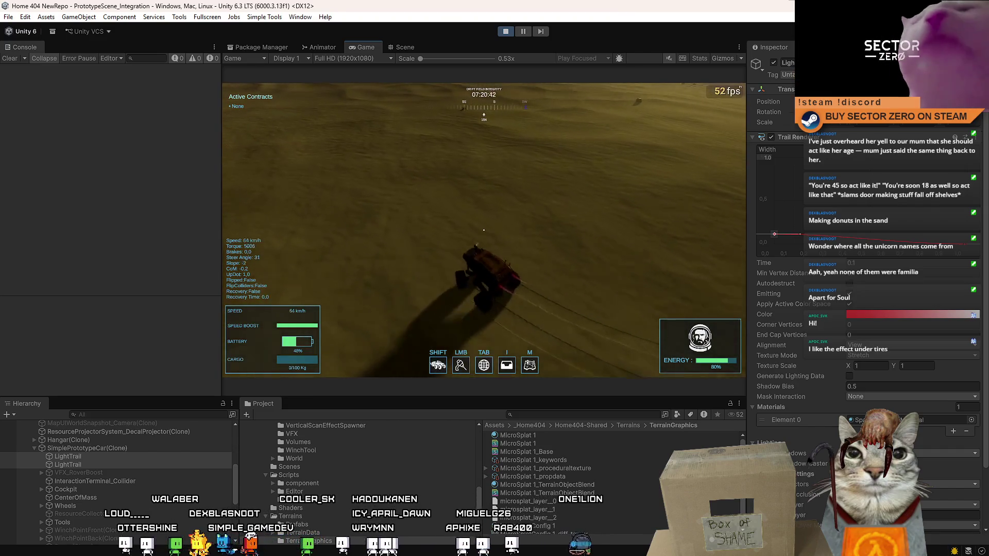
{"action": "left_click", "coordinate": [863, 264]}
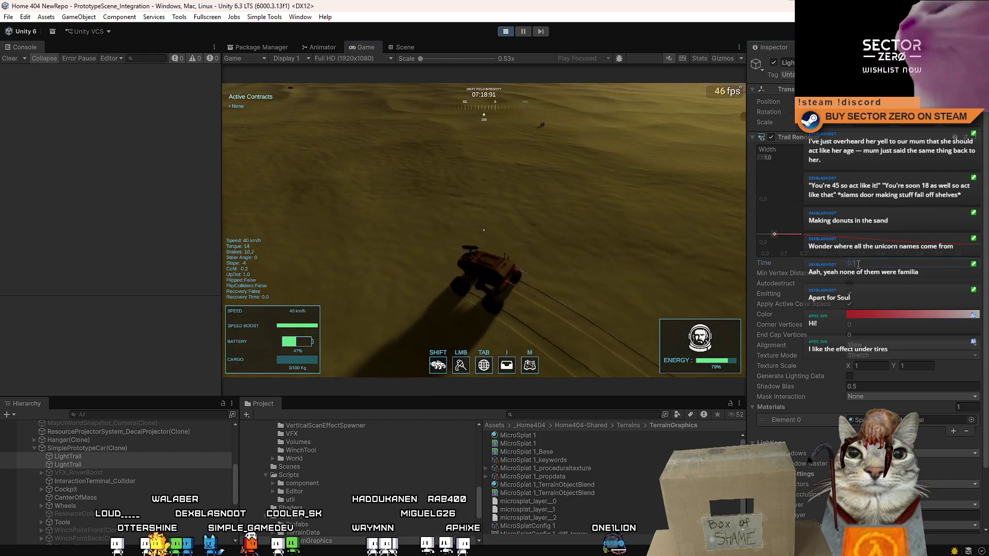
{"action": "left_click", "coordinate": [419, 242]}
{"action": "key", "text": "w"}
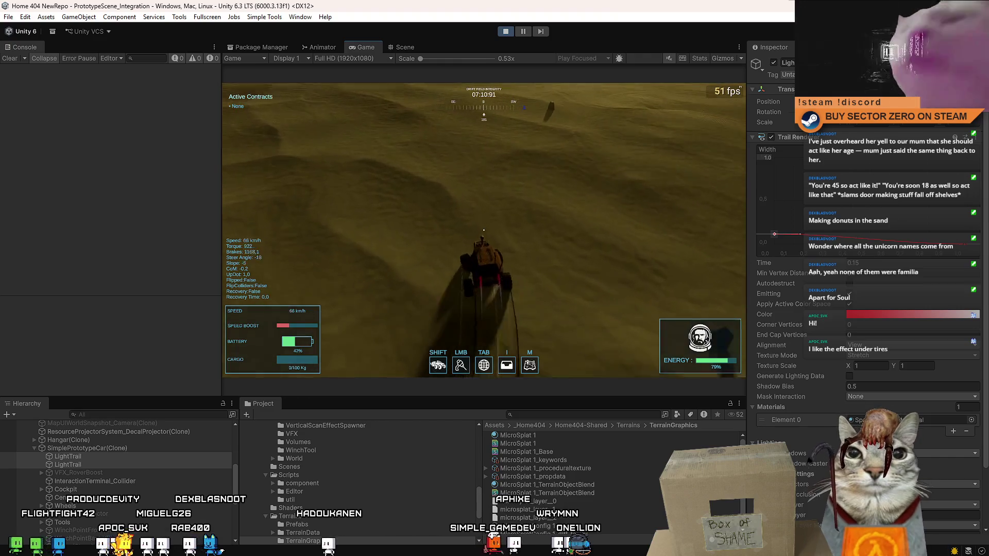
{"action": "key", "text": "Escape"}
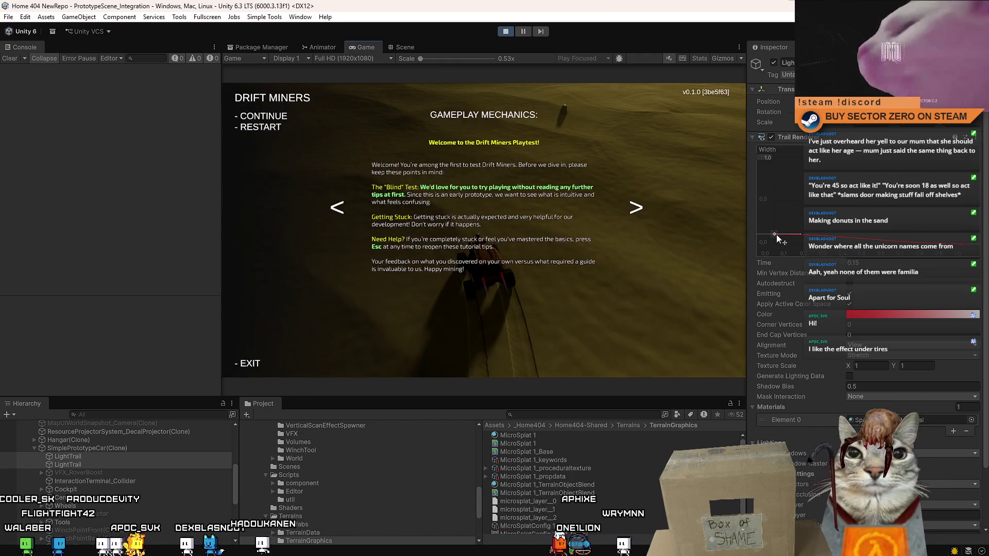
{"action": "key", "text": "Escape"}
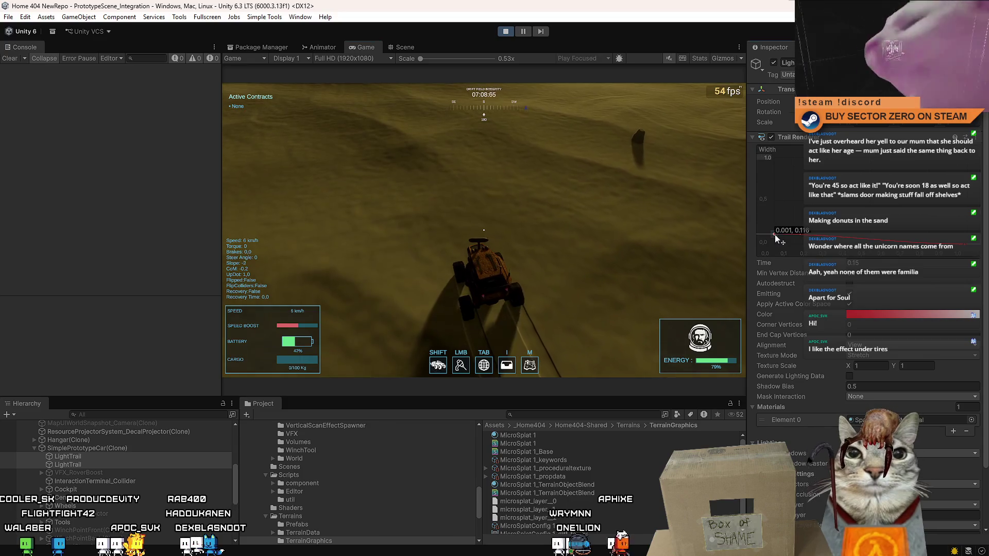
Nudge the trails' starting width down to 0.110 and stop play mode.
{"action": "mouse_move", "coordinate": [774, 235]}
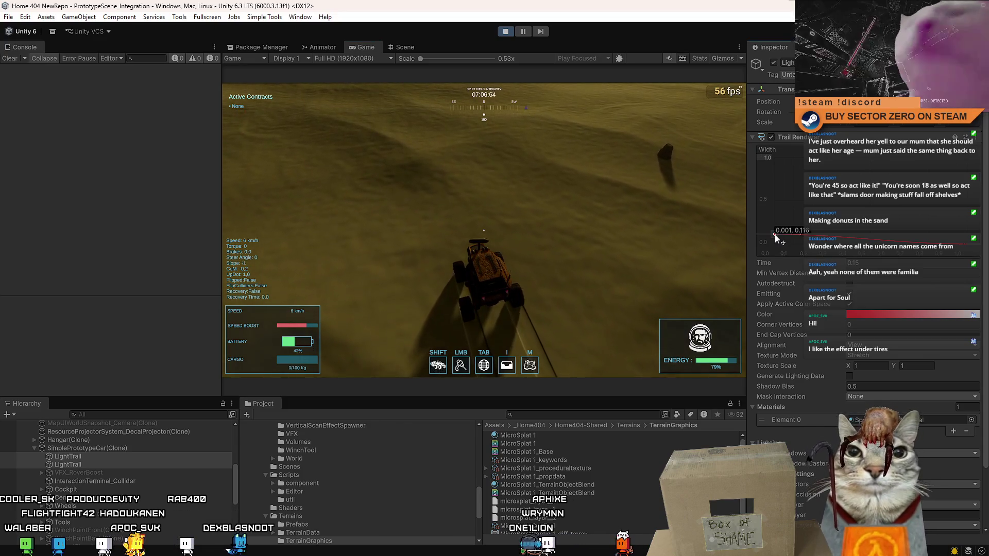
{"action": "left_click_drag", "start_coordinate": [774, 234], "coordinate": [774, 234]}
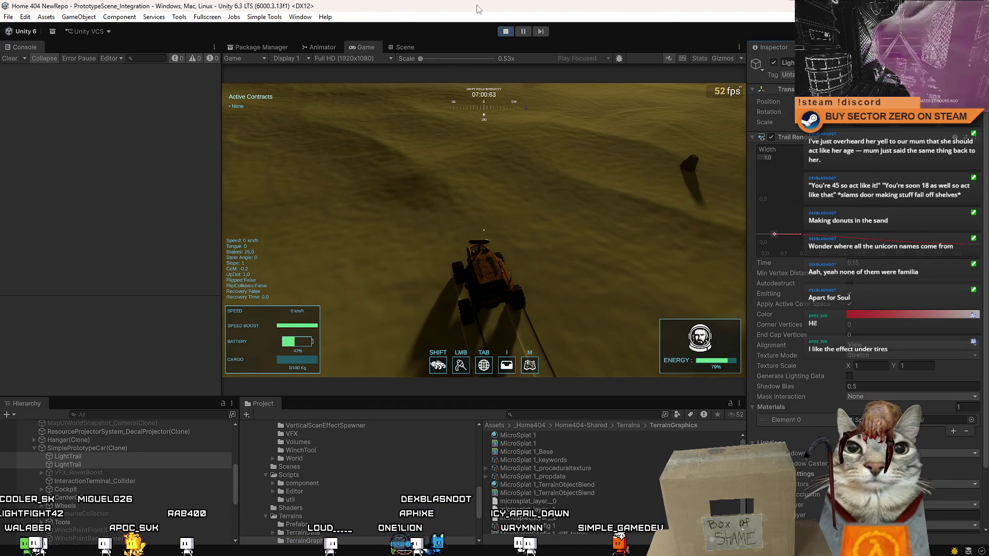
{"action": "left_click", "coordinate": [510, 33]}
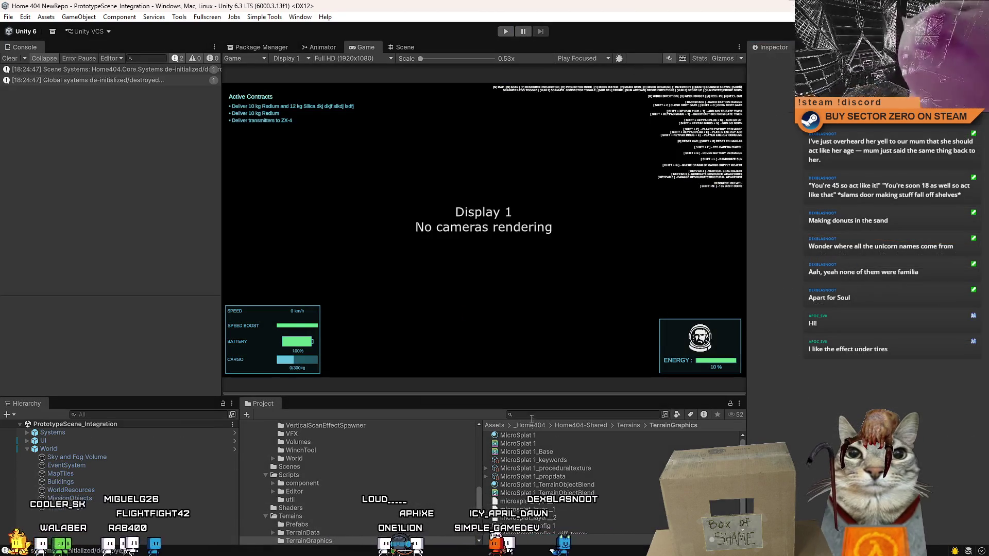
Search the Project for 'prototype' and open the SimplePrototypeCar prefab.
{"action": "left_click", "coordinate": [522, 415]}
{"action": "type", "text": "prototype"}
{"action": "scroll", "coordinate": [601, 458], "scroll_direction": "down", "scroll_amount": 3}
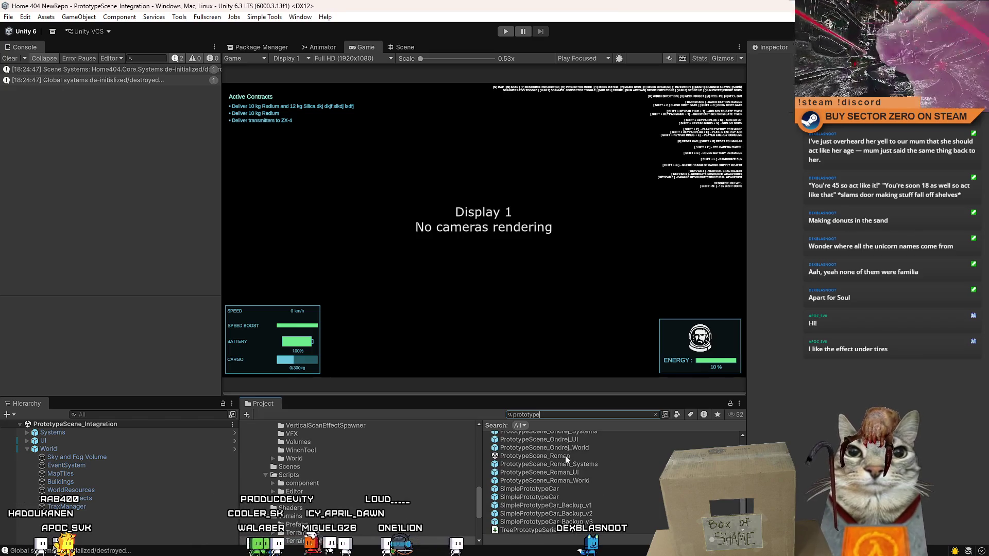
{"action": "scroll", "coordinate": [580, 495], "scroll_direction": "up", "scroll_amount": 3}
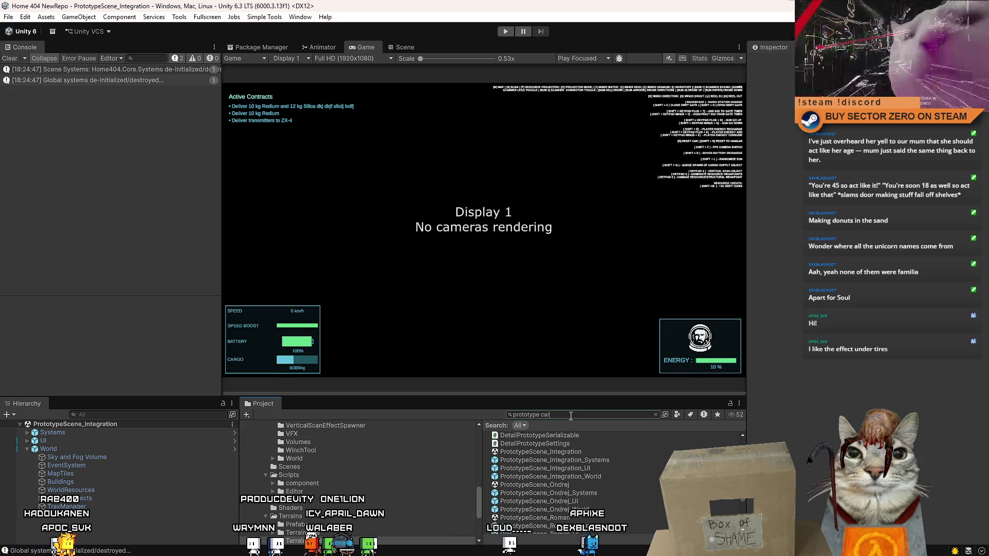
{"action": "left_click", "coordinate": [585, 434]}
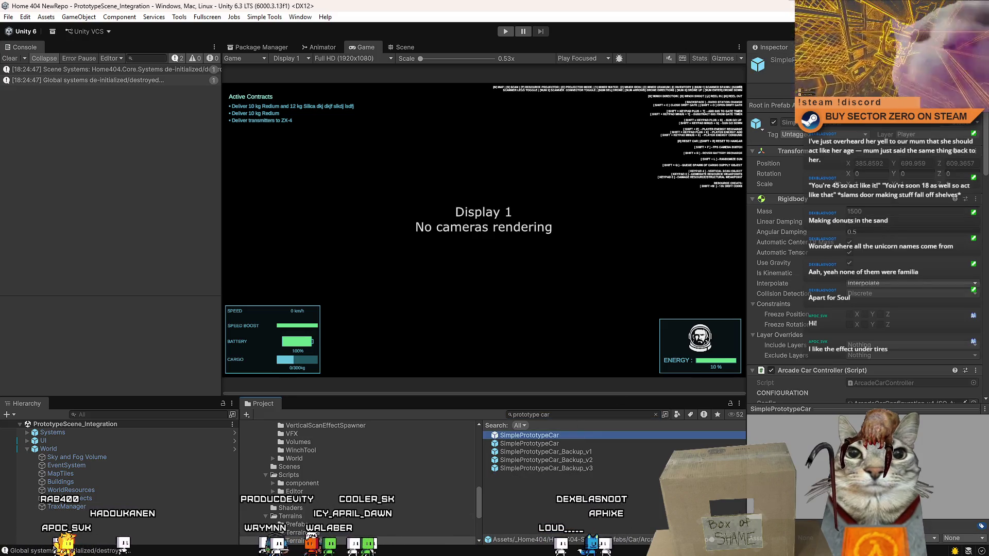
{"action": "double_click", "coordinate": [585, 435]}
Select both prefab LightTrails and lower the Width curve's start to about 0.12.
{"action": "left_click", "coordinate": [140, 461]}
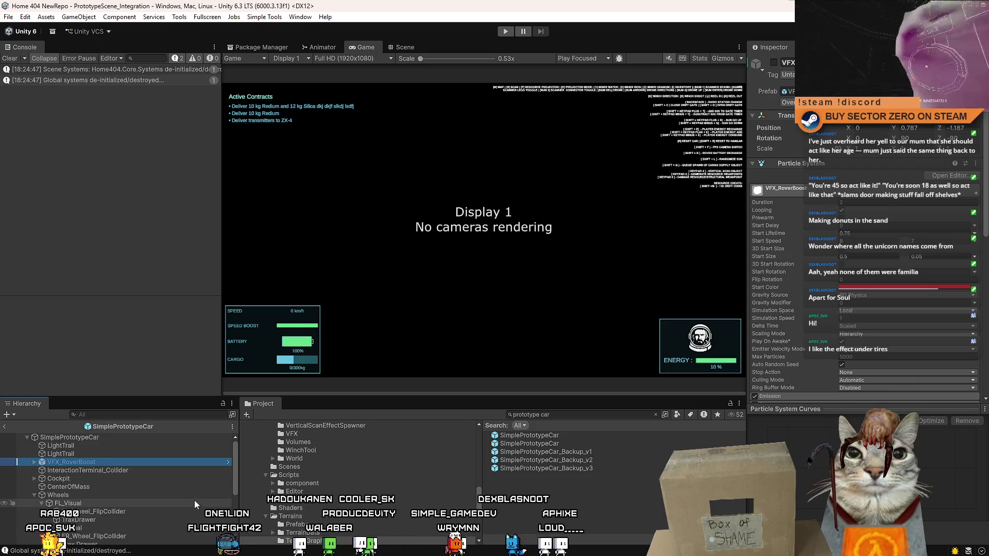
{"action": "left_click", "coordinate": [145, 444]}
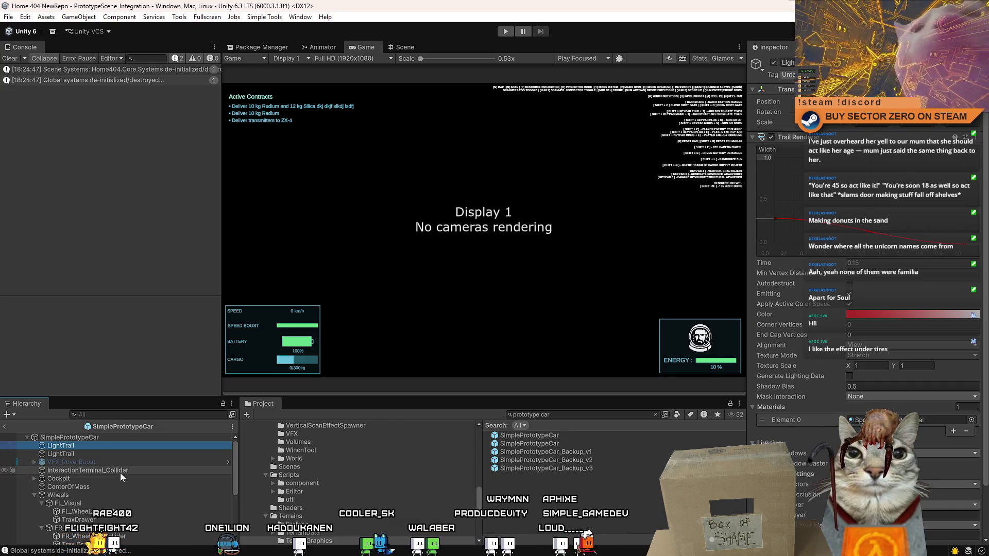
{"action": "left_click", "coordinate": [120, 471]}
{"action": "left_click", "coordinate": [131, 446]}
{"action": "left_click", "coordinate": [114, 454], "text": "shift"}
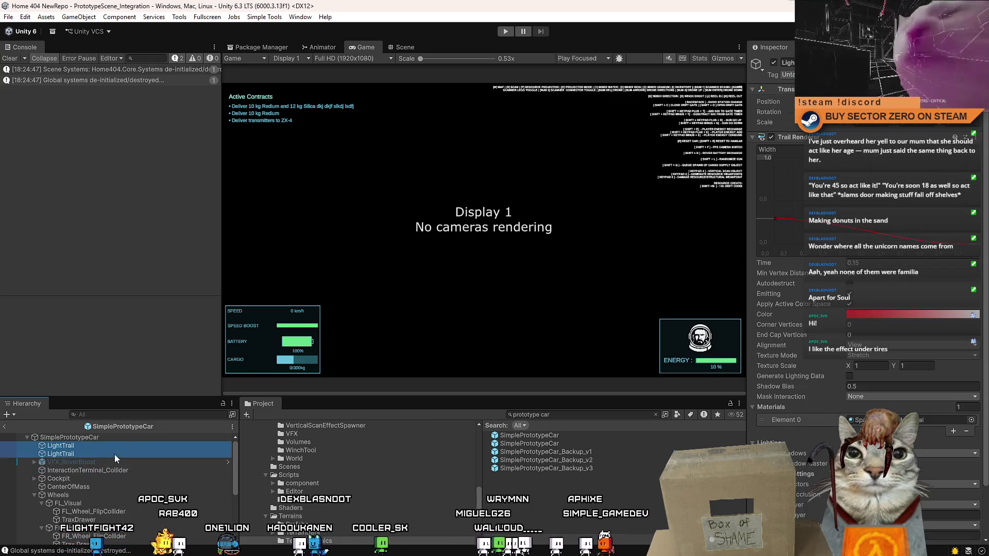
{"action": "left_click_drag", "start_coordinate": [776, 218], "coordinate": [765, 234]}
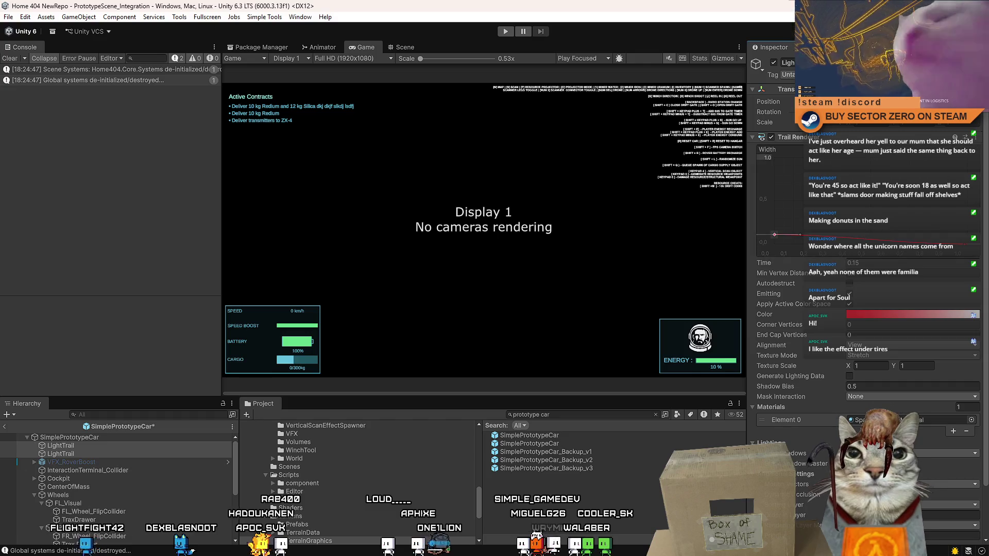
{"action": "left_click", "coordinate": [613, 495]}
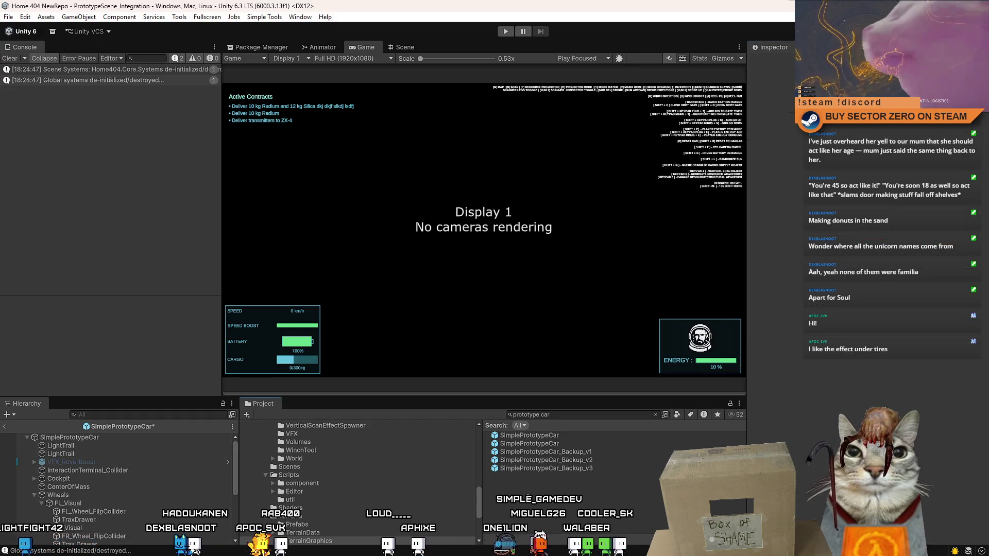
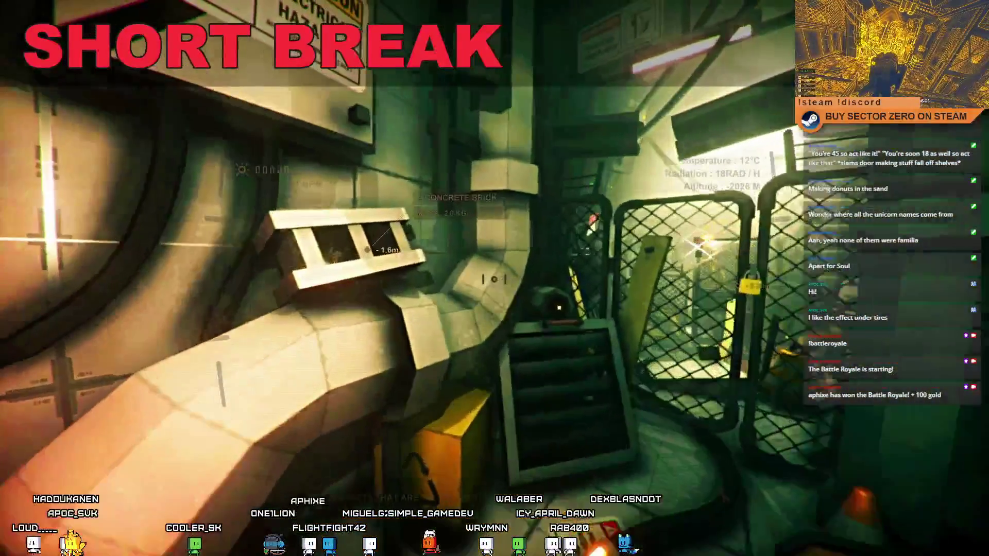
Pick up a concrete brick in the game before ending the play-test.
{"action": "key", "text": "e"}
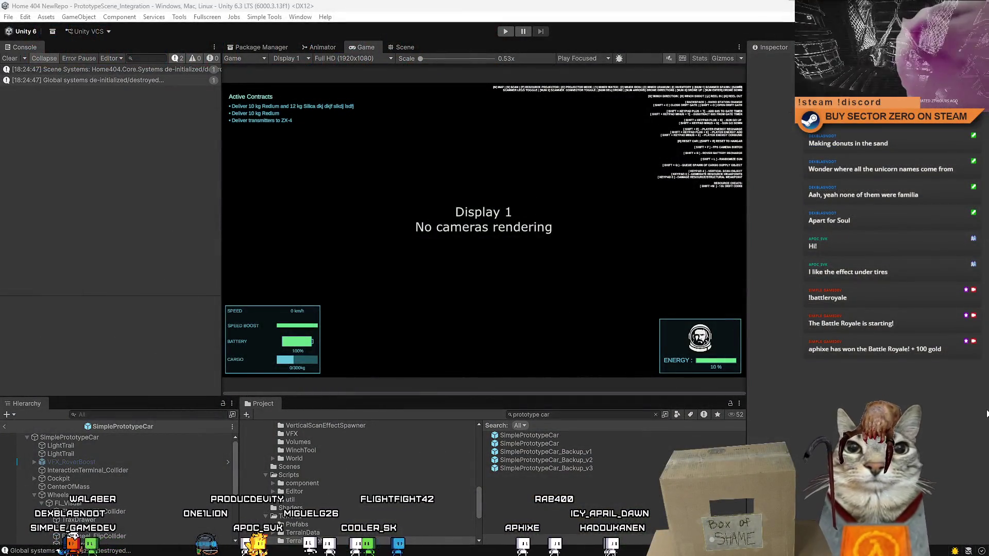
Clear the prototype car search and pick the DEBUG CONTROLS prefab from the debug control results.
{"action": "key", "text": "BackSpace"}
{"action": "type", "text": "debug control"}
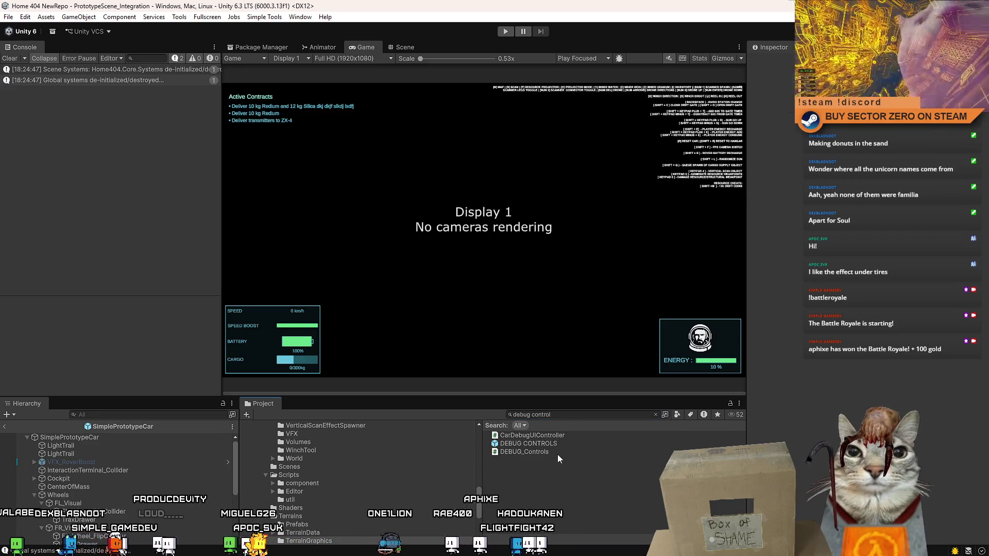
{"action": "left_click", "coordinate": [557, 452]}
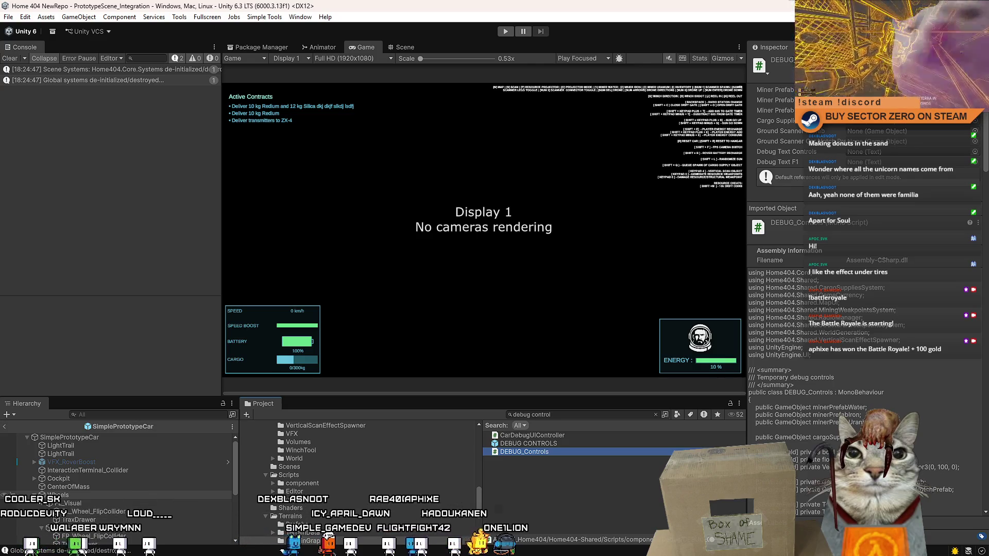
{"action": "left_click", "coordinate": [594, 495]}
{"action": "left_click", "coordinate": [571, 444]}
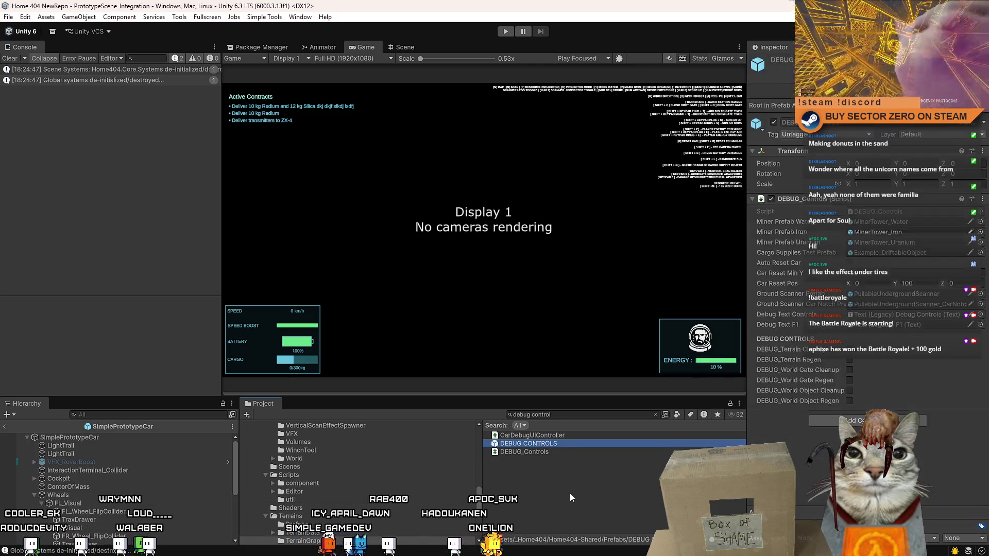
{"action": "left_click", "coordinate": [569, 490]}
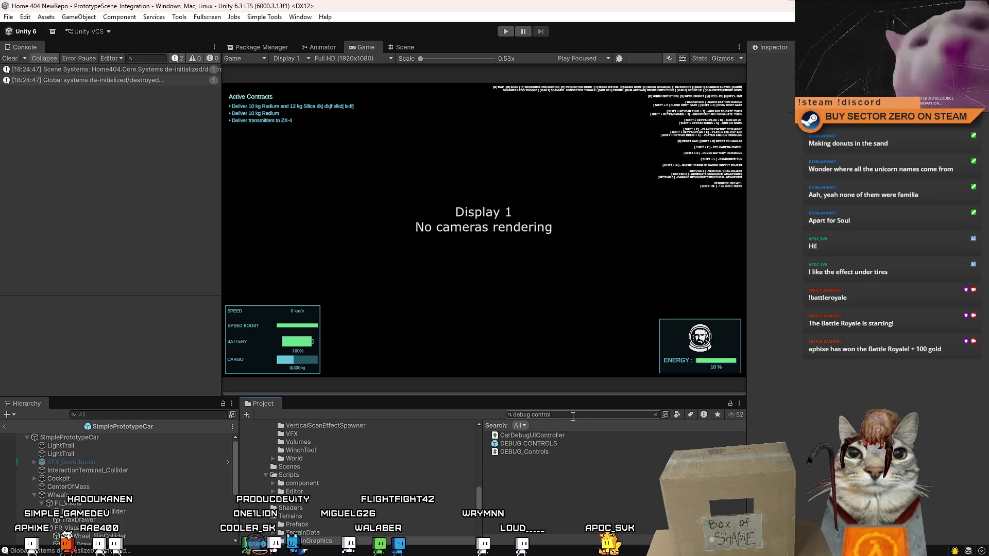
Open the DEBUG CONTROLS prefab for editing, then its DEBUG_Controls script in the code editor.
{"action": "left_click", "coordinate": [565, 444]}
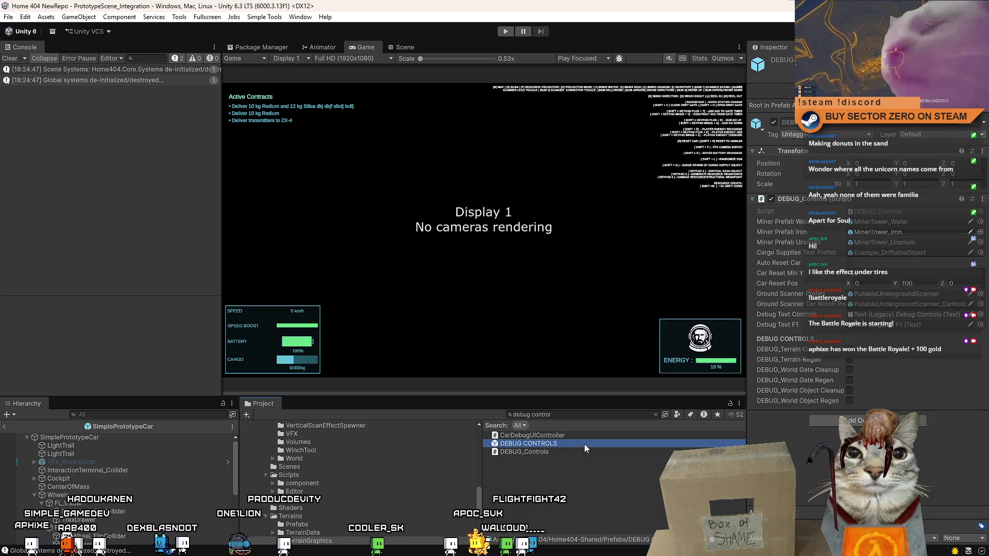
{"action": "key", "text": "Return"}
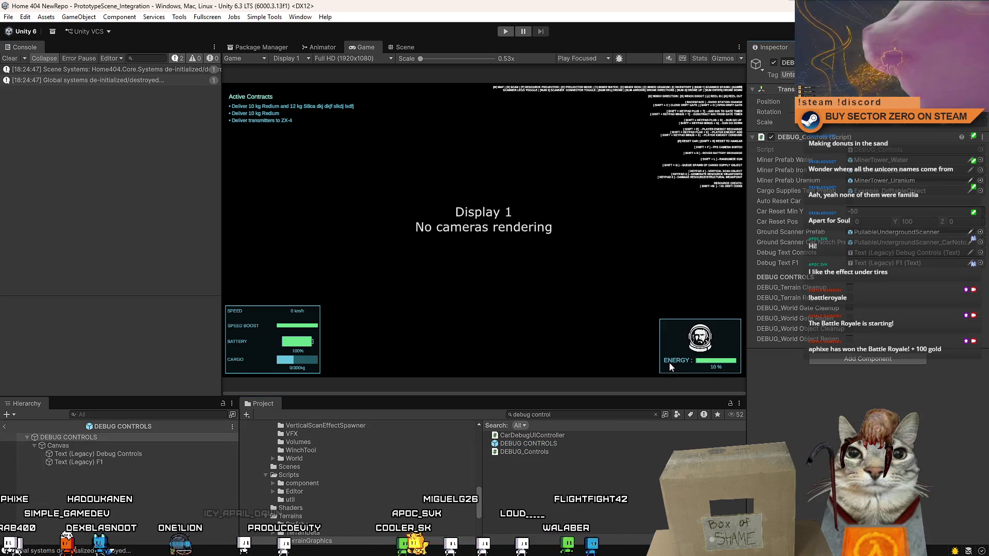
{"action": "double_click", "coordinate": [532, 452]}
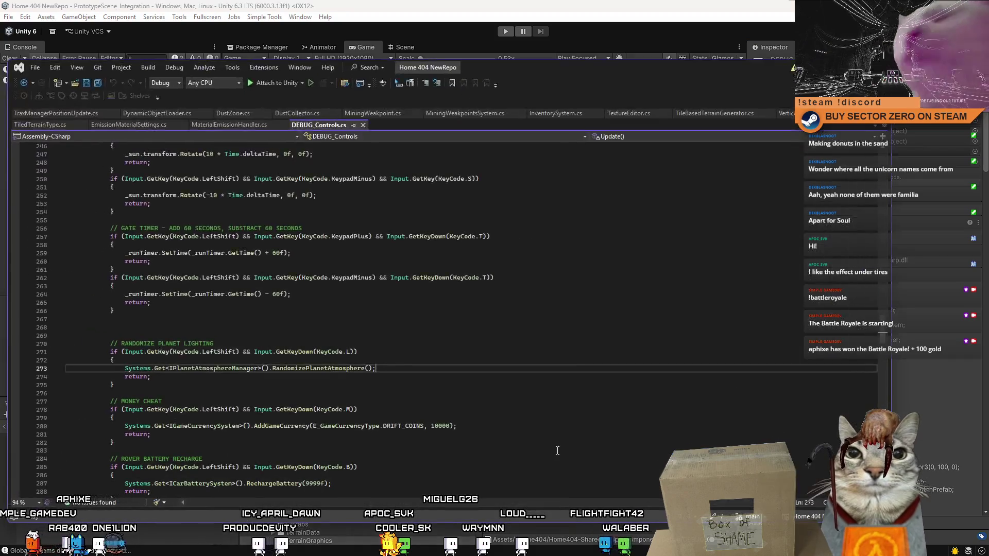
Scroll through DEBUG_Controls.cs Update() past the projector, world tiles cleanup and world gate regen blocks.
{"action": "scroll", "coordinate": [875, 332], "scroll_direction": "up", "scroll_amount": 4}
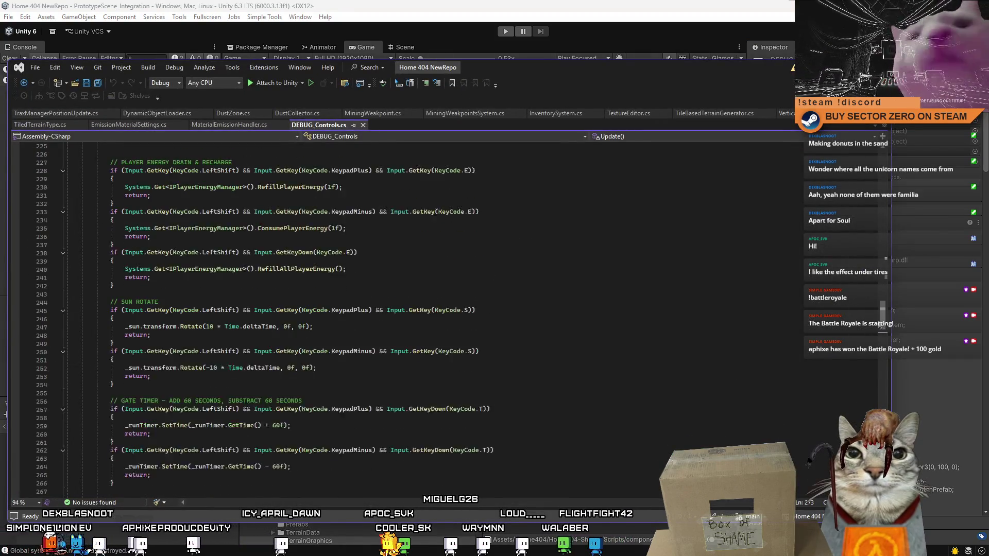
{"action": "scroll", "coordinate": [876, 331], "scroll_direction": "up", "scroll_amount": 8}
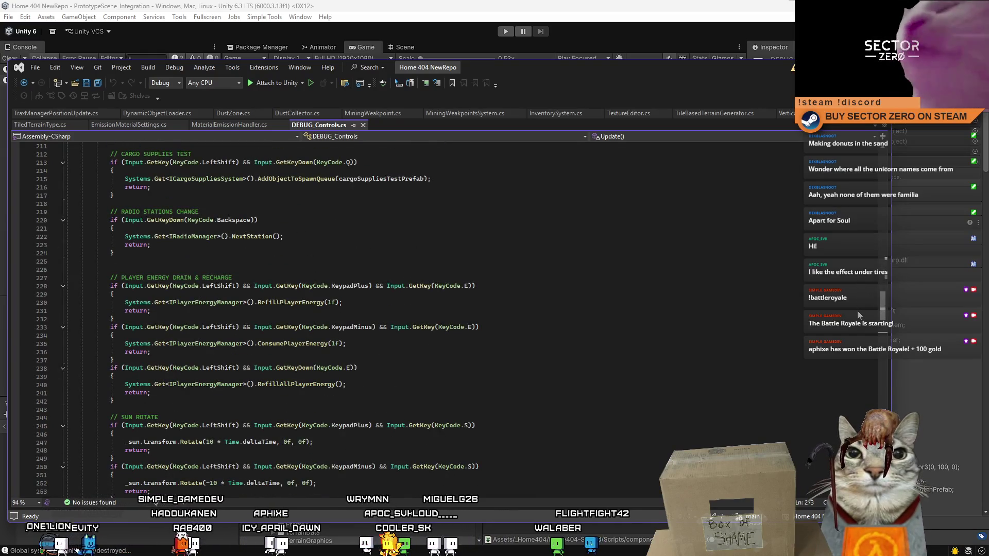
{"action": "scroll", "coordinate": [858, 315], "scroll_direction": "up", "scroll_amount": 4}
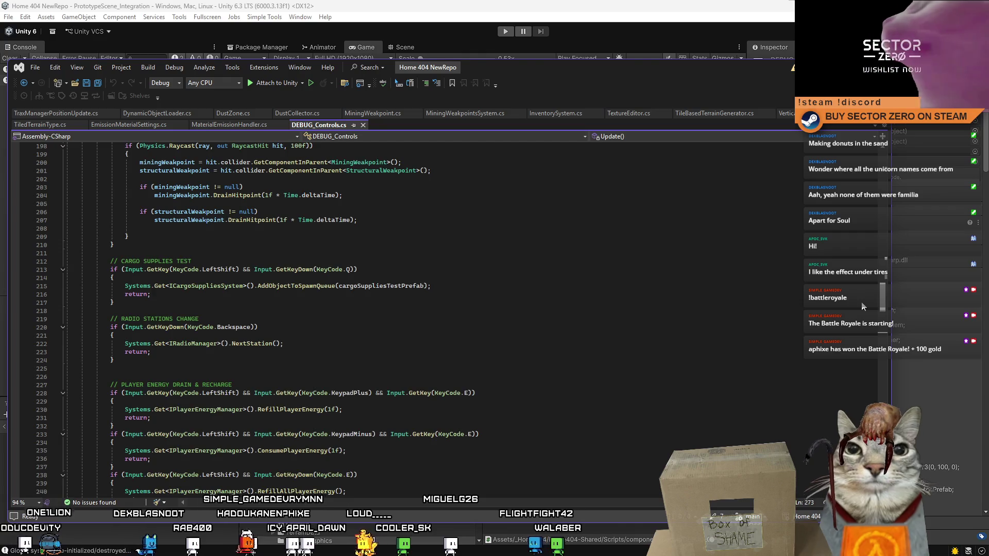
{"action": "scroll", "coordinate": [864, 306], "scroll_direction": "up", "scroll_amount": 20}
{"action": "left_click_drag", "start_coordinate": [863, 254], "coordinate": [864, 311]}
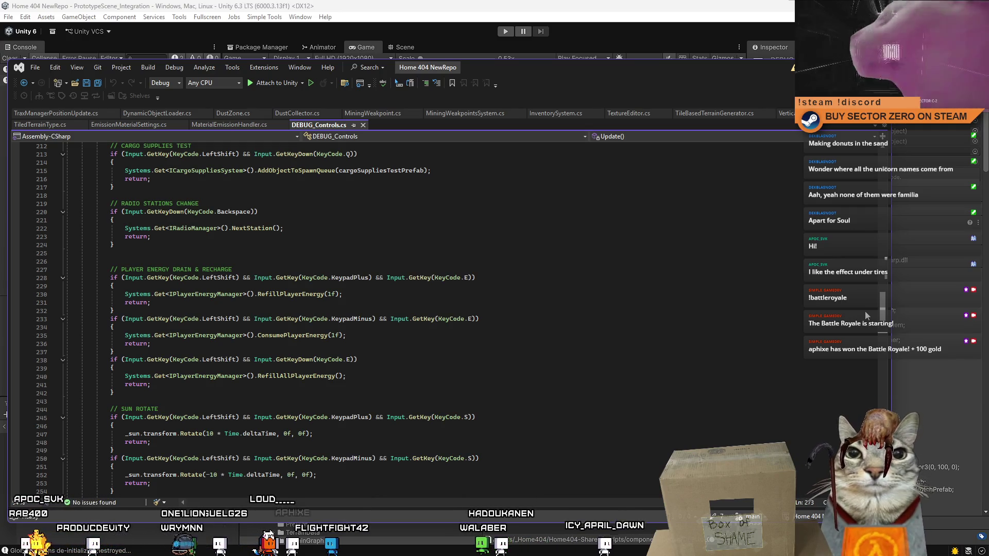
{"action": "scroll", "coordinate": [864, 311], "scroll_direction": "up", "scroll_amount": 3}
{"action": "scroll", "coordinate": [865, 306], "scroll_direction": "down", "scroll_amount": 3}
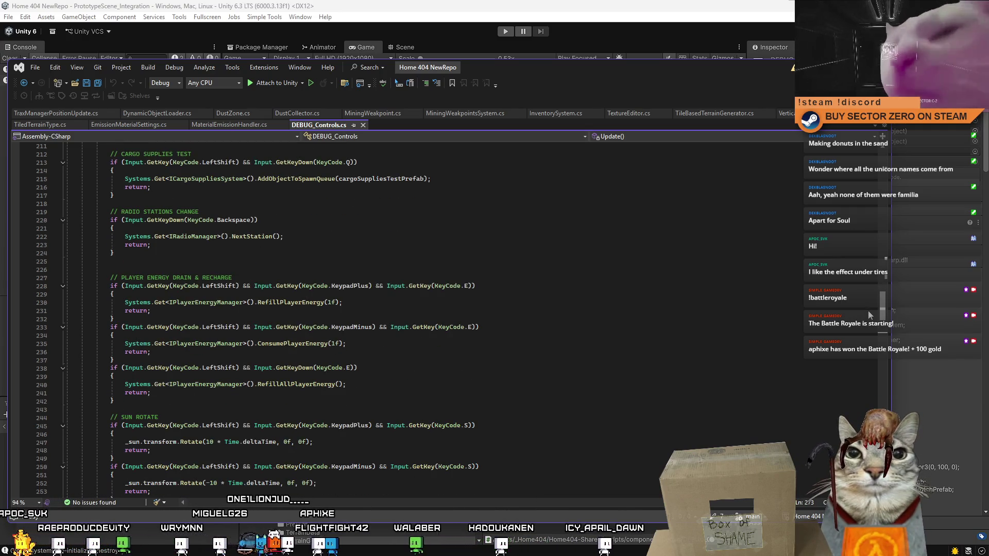
{"action": "scroll", "coordinate": [868, 312], "scroll_direction": "up", "scroll_amount": 20}
{"action": "mouse_move", "coordinate": [879, 251]}
{"action": "left_mouse_down"}
{"action": "mouse_move", "coordinate": [877, 341]}
{"action": "mouse_move", "coordinate": [873, 316]}
{"action": "left_mouse_up"}
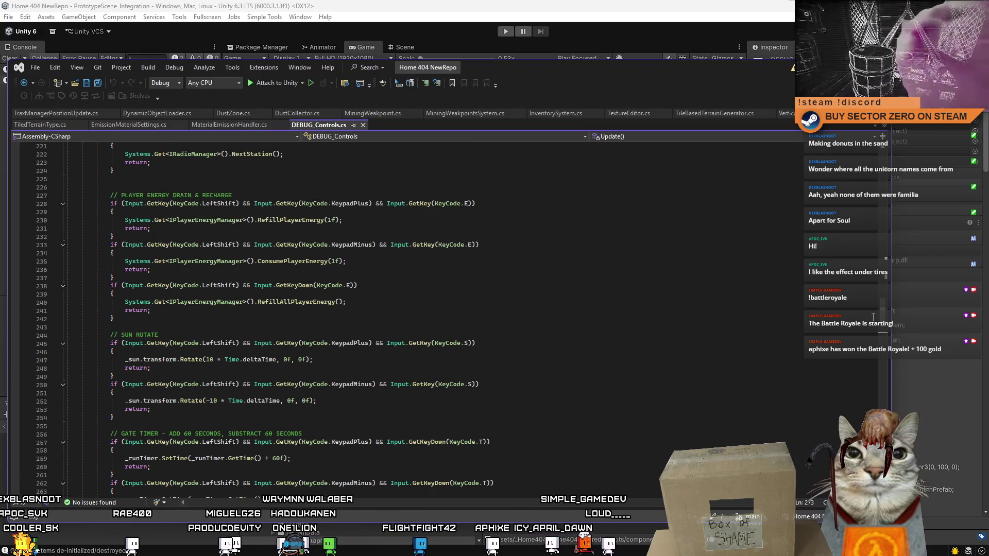
{"action": "left_click_drag", "start_coordinate": [881, 322], "coordinate": [882, 320]}
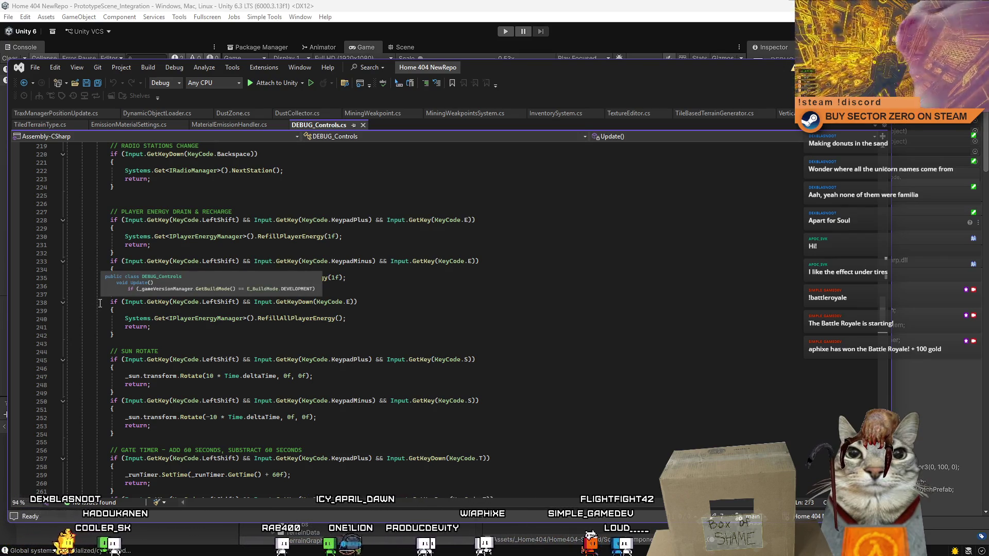
{"action": "scroll", "coordinate": [487, 323], "scroll_direction": "up", "scroll_amount": 8}
{"action": "scroll", "coordinate": [488, 323], "scroll_direction": "up", "scroll_amount": 10}
{"action": "scroll", "coordinate": [488, 327], "scroll_direction": "up", "scroll_amount": 4}
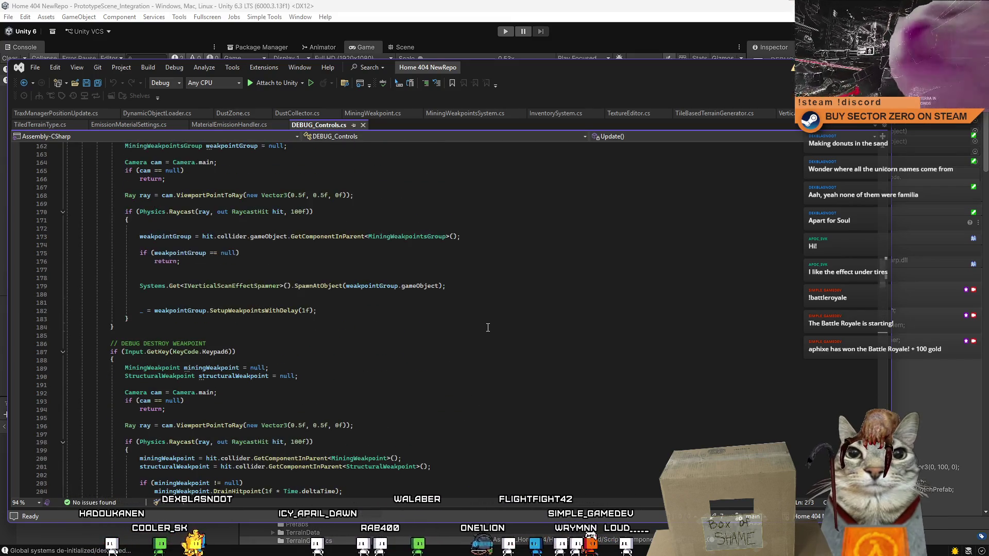
{"action": "mouse_move", "coordinate": [884, 266]}
{"action": "left_mouse_down"}
{"action": "mouse_move", "coordinate": [879, 409]}
{"action": "mouse_move", "coordinate": [879, 378]}
{"action": "left_mouse_up"}
Look over the F1 toggle code and the Keypad4 handler in DEBUG_Controls.cs.
{"action": "left_click", "coordinate": [705, 304]}
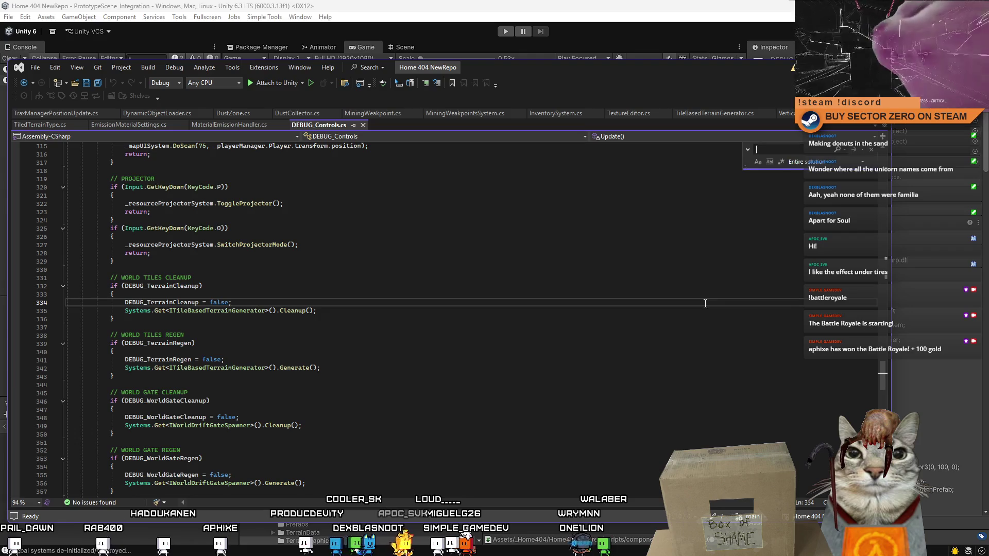
{"action": "type", "text": "Keypad4"}
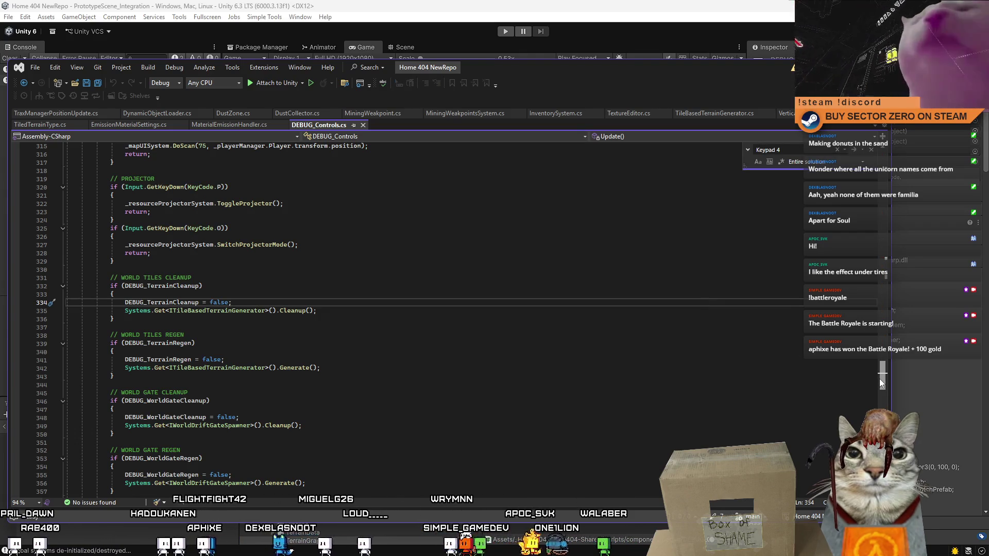
{"action": "left_click_drag", "start_coordinate": [886, 367], "coordinate": [883, 242]}
{"action": "left_click", "coordinate": [515, 244]}
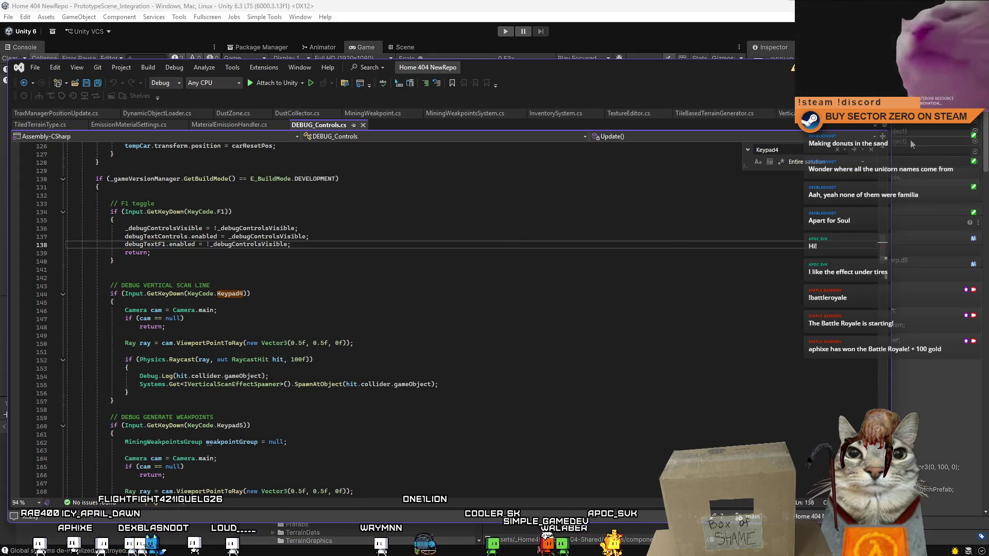
{"action": "key", "text": "Escape"}
{"action": "key", "text": "Down"}
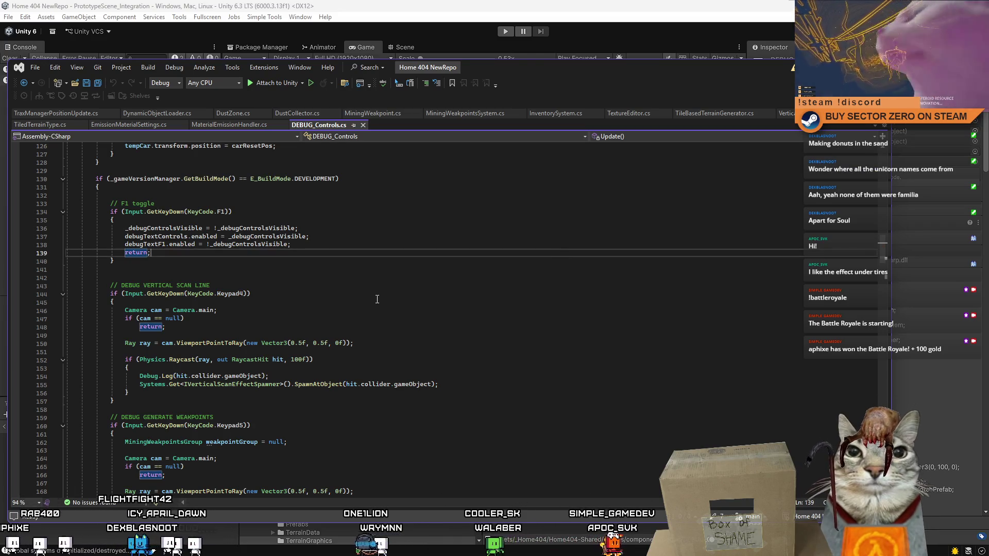
{"action": "key", "text": "Down"}
{"action": "key", "text": "Down"}
{"action": "key", "text": "Down"}
{"action": "scroll", "coordinate": [377, 300], "scroll_direction": "down", "scroll_amount": 5}
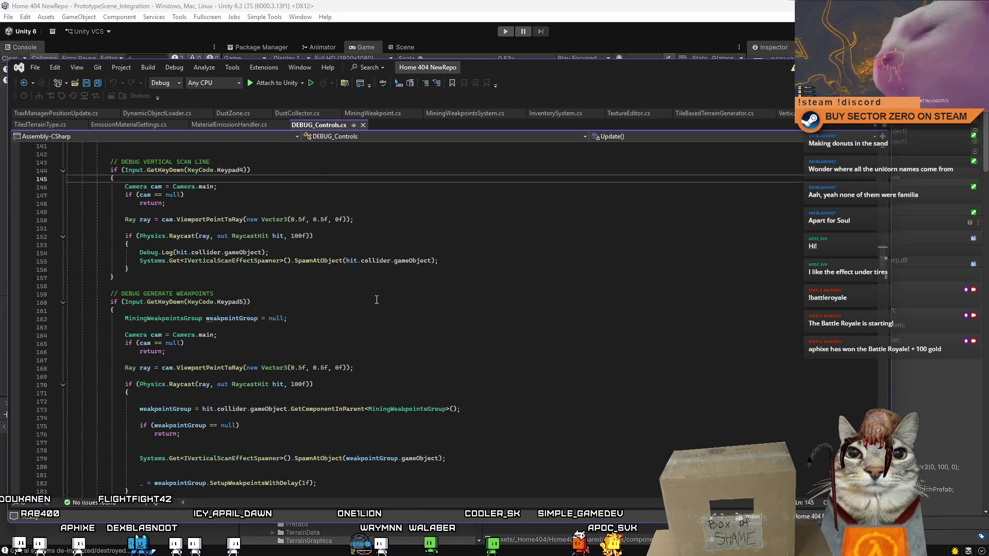
{"action": "scroll", "coordinate": [377, 300], "scroll_direction": "down", "scroll_amount": 7}
{"action": "scroll", "coordinate": [376, 300], "scroll_direction": "up", "scroll_amount": 8}
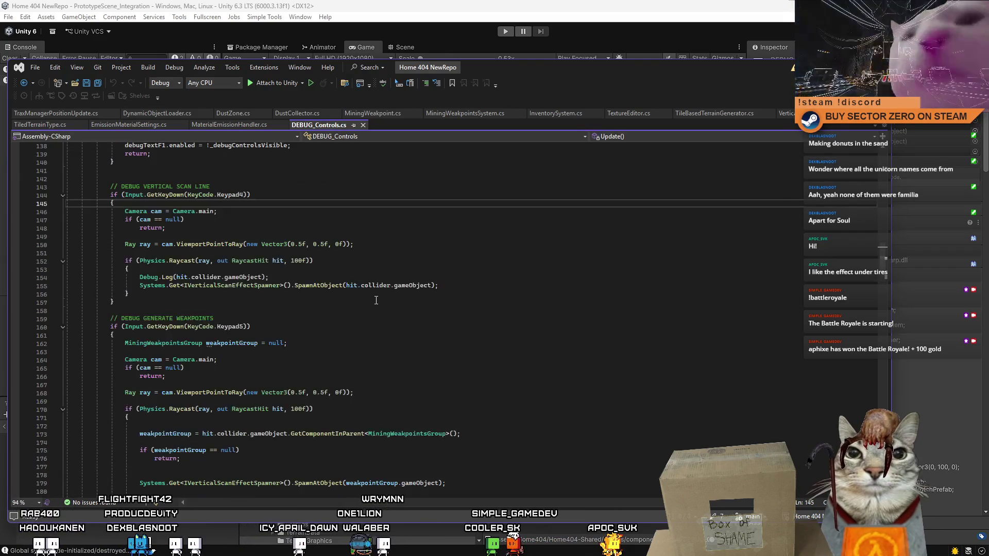
{"action": "scroll", "coordinate": [376, 300], "scroll_direction": "up", "scroll_amount": 3}
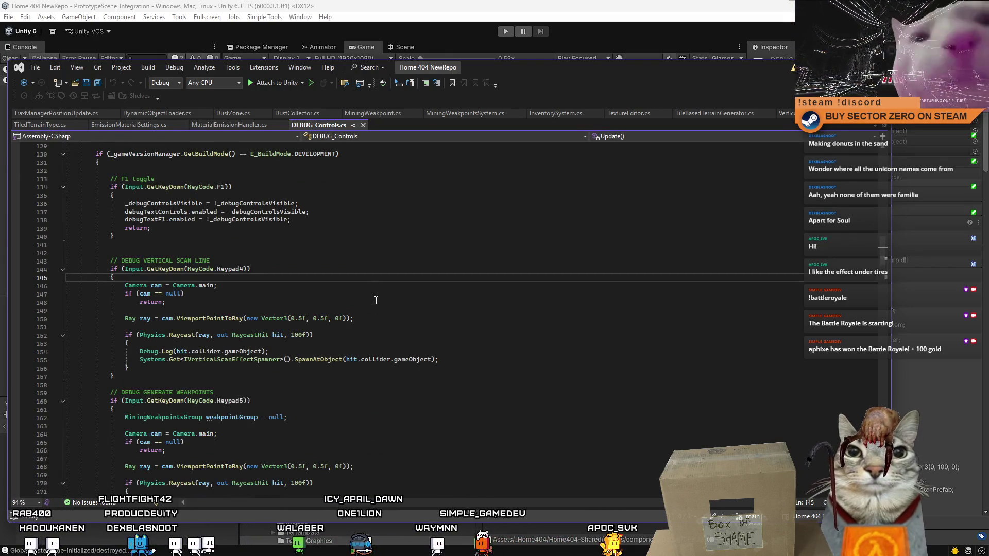
{"action": "scroll", "coordinate": [375, 301], "scroll_direction": "down", "scroll_amount": 4}
Search the script for Keypad7 to confirm that numpad key is still unused.
{"action": "left_click", "coordinate": [233, 301]}
{"action": "left_click", "coordinate": [447, 285]}
{"action": "key", "text": "ctrl+f"}
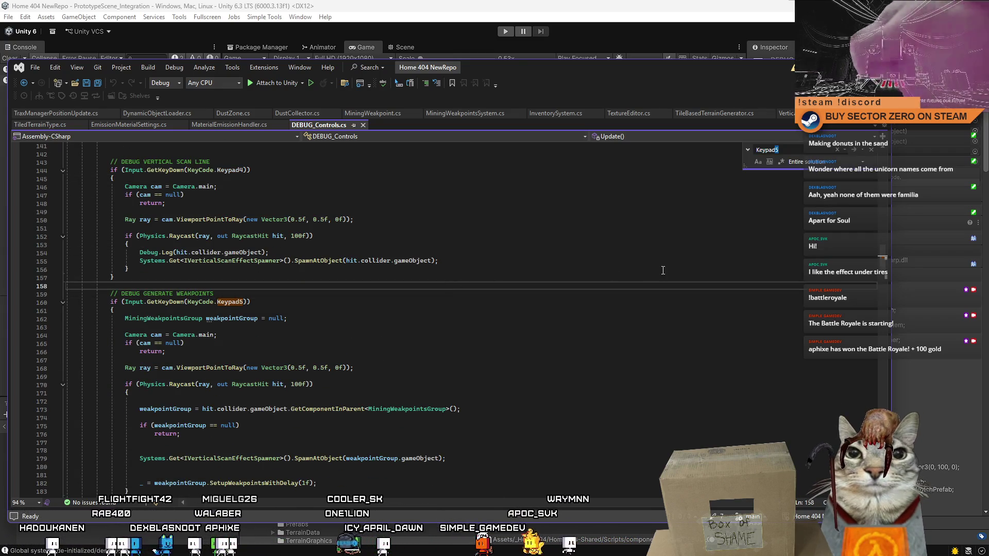
{"action": "type", "text": "6"}
{"action": "mouse_move", "coordinate": [885, 266]}
{"action": "left_mouse_down"}
{"action": "mouse_move", "coordinate": [886, 281]}
{"action": "mouse_move", "coordinate": [885, 260]}
{"action": "left_mouse_up"}
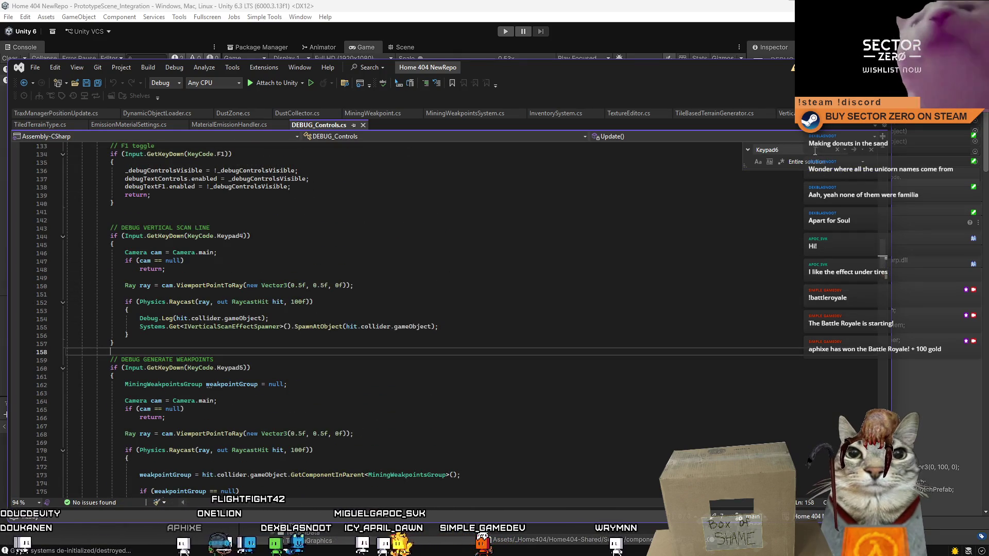
{"action": "key", "text": "BackSpace"}
{"action": "type", "text": "7"}
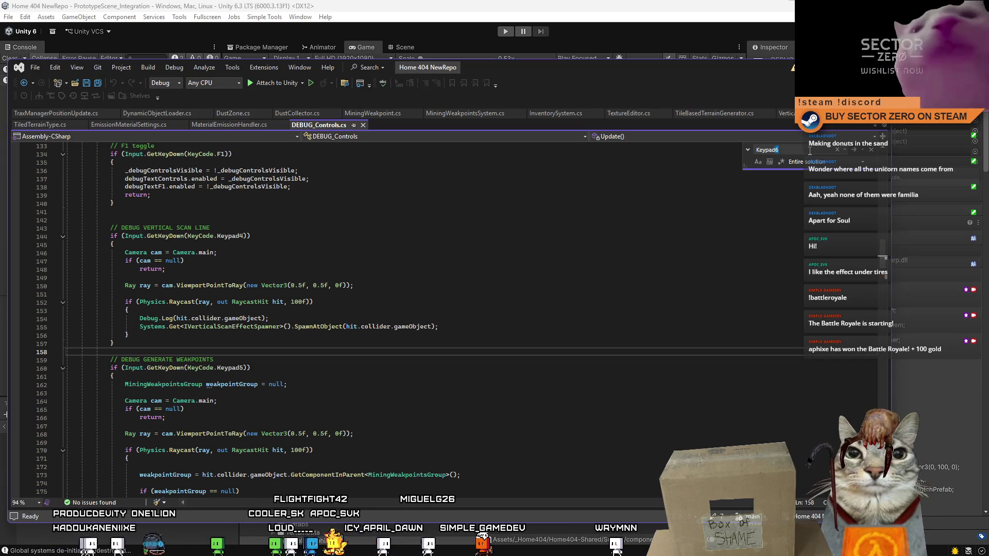
{"action": "left_click_drag", "start_coordinate": [882, 255], "coordinate": [885, 286]}
Duplicate the DEBUG DESTROY WEAKPOINT block directly below itself.
{"action": "left_click", "coordinate": [170, 277]}
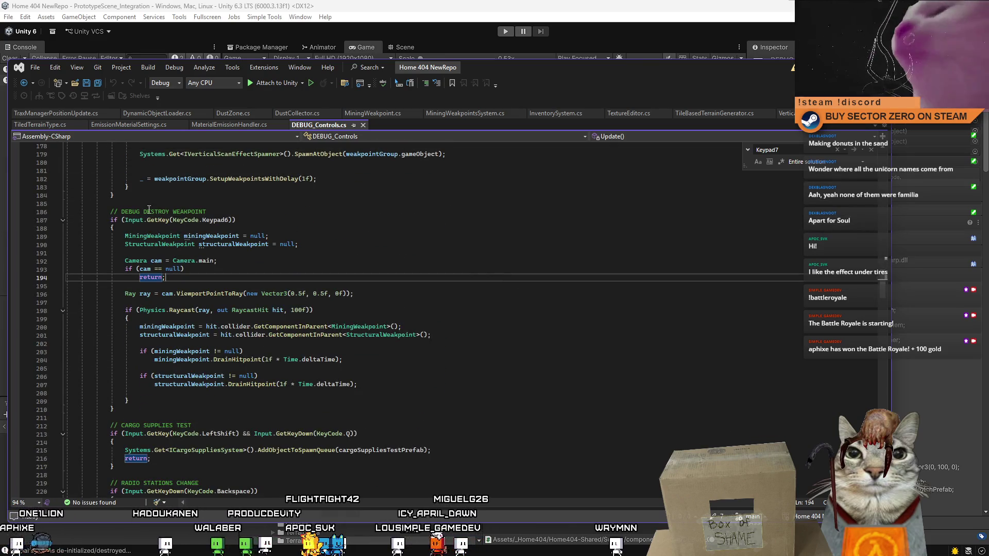
{"action": "left_click", "coordinate": [111, 221]}
{"action": "mouse_move", "coordinate": [111, 220]}
{"action": "left_mouse_down"}
{"action": "mouse_move", "coordinate": [128, 281]}
{"action": "mouse_move", "coordinate": [135, 409]}
{"action": "left_mouse_up"}
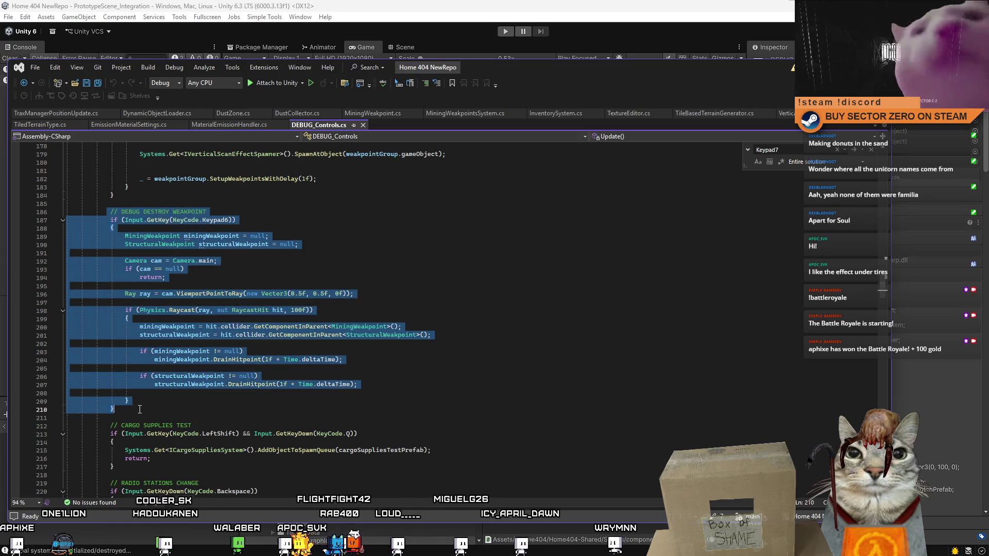
{"action": "left_click", "coordinate": [141, 409]}
{"action": "key", "text": "Return"}
{"action": "type", "text": "// DEBUG DESTROY WEAKPOINT         if (Input.GetKey(KeyCode.Keypad6))         {             MiningWeakpoint miningWeakpoint = null;             StructuralWeakpoint structuralWeakpoint = null;              Camera cam = Camera.main;             if (cam == null)                 return;              Ray ray = cam.ViewportPointToRay(new Vector3(0.5f, 0.5f, 0f));              if (Physics.Raycast(ray, out RaycastHit hit, 100f))             {                 miningWeakpoint = hit.collider.GetComponentInParent<MiningWeakpoint>();                 structuralWeakpoint = hit.collider.GetComponentInParent<StructuralWeakpoint>();                  if (miningWeakpoint != null)                     miningWeakpoint.DrainHitpoint(1f * Time.deltaTime);                  if (structuralWeakpoint != null)                     structuralWeakpoint.DrainHitpoint(1f * Time.deltaTime);              }         }"}
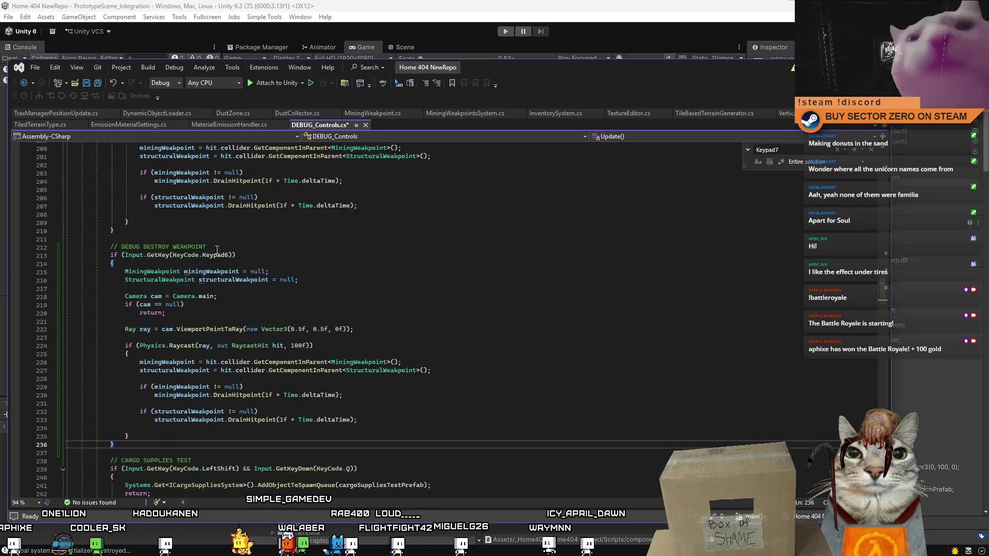
Rename the pasted block's comment to DEBUG TOGGLE TRAX.
{"action": "left_click_drag", "start_coordinate": [206, 247], "coordinate": [121, 247]}
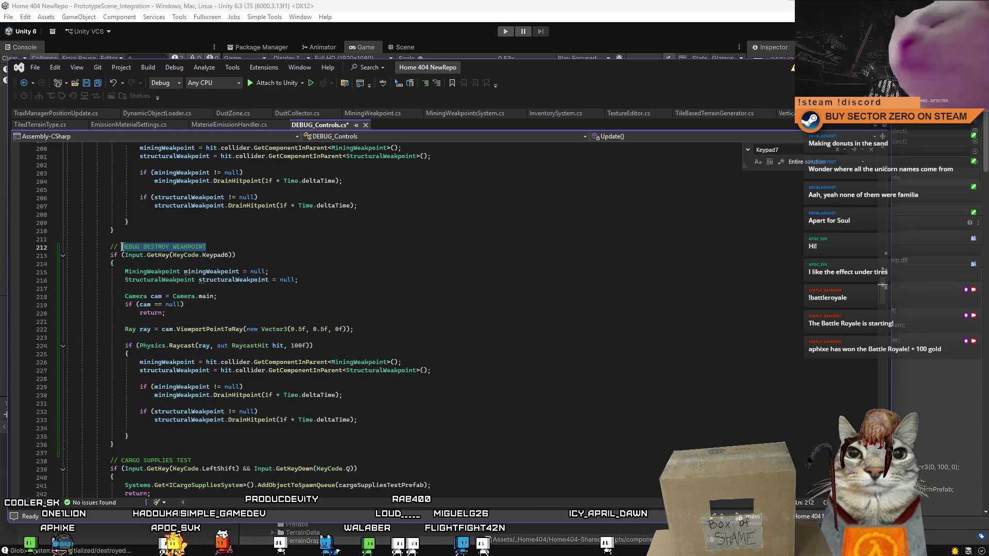
{"action": "left_click_drag", "start_coordinate": [206, 247], "coordinate": [121, 247]}
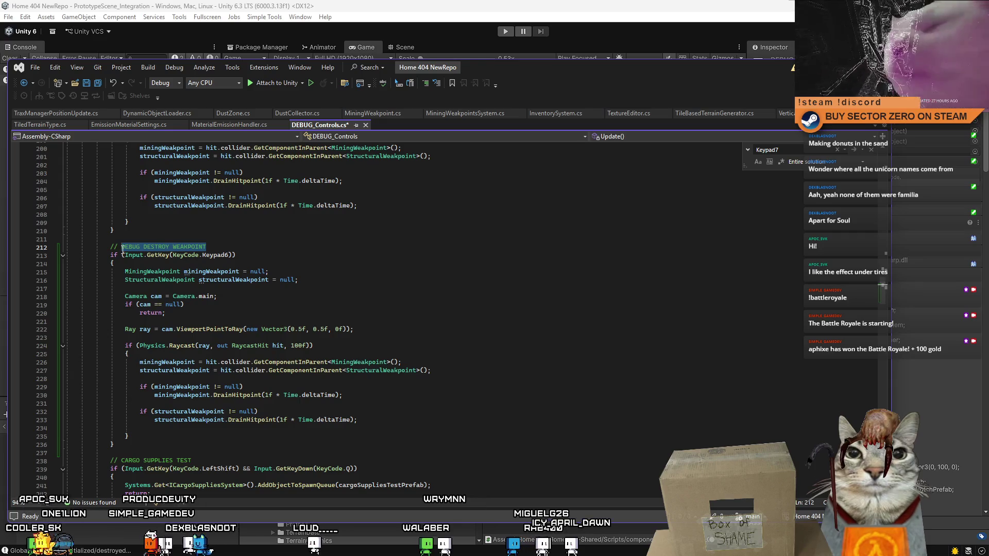
{"action": "left_click_drag", "start_coordinate": [231, 248], "coordinate": [122, 248]}
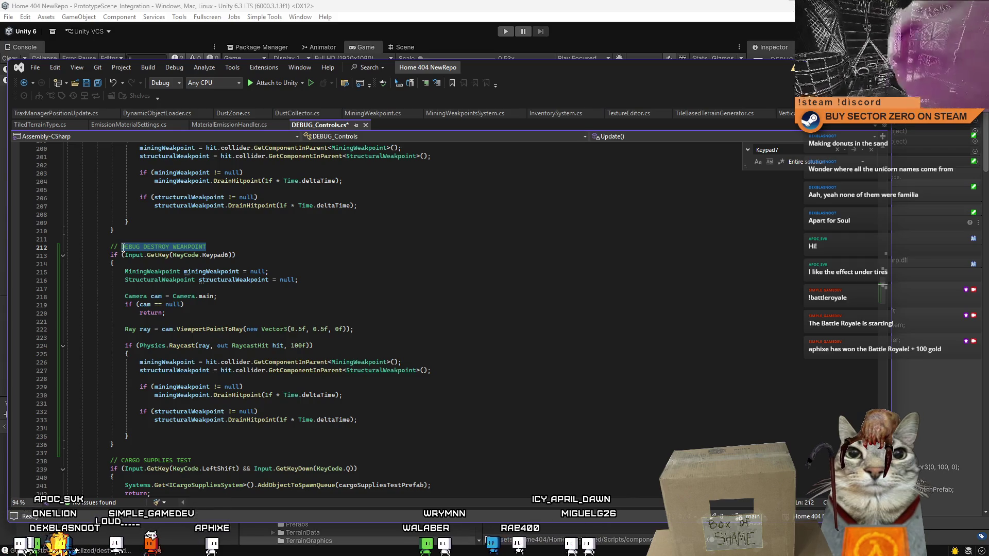
{"action": "left_click", "coordinate": [171, 288]}
{"action": "left_click_drag", "start_coordinate": [206, 246], "coordinate": [124, 249]}
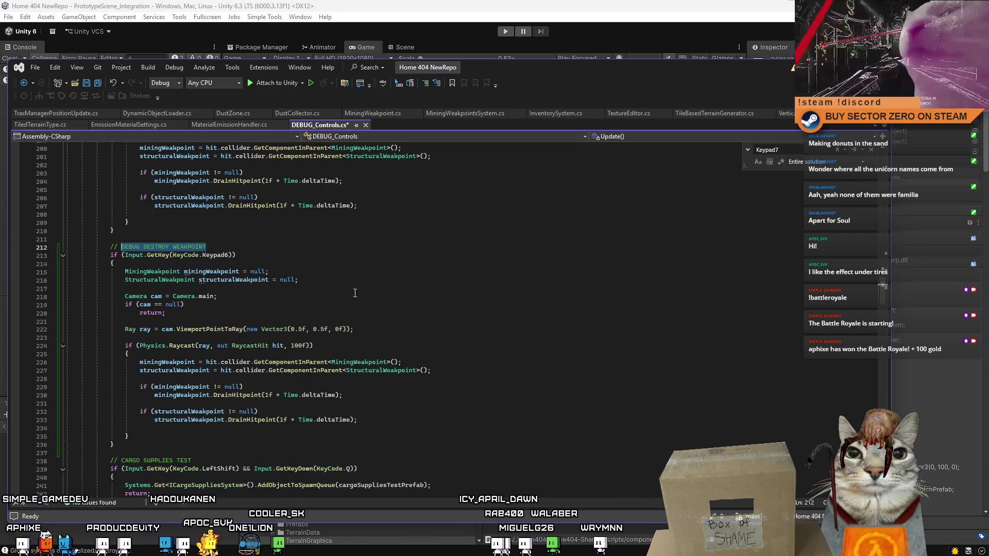
{"action": "type", "text": "DEBUG TOGGLE "}
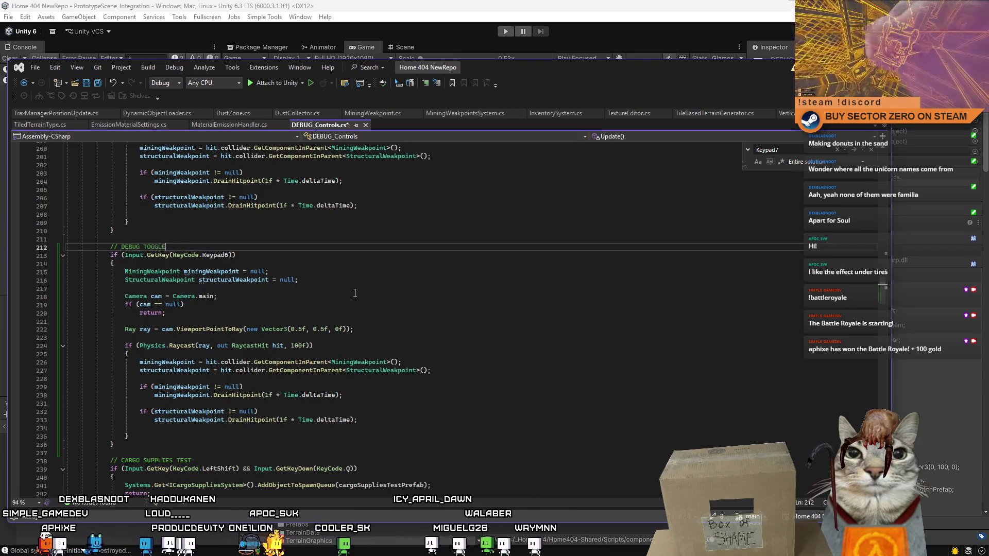
{"action": "type", "text": "TRAX"}
{"action": "left_click", "coordinate": [355, 292]}
Change the block's trigger from Keypad6 to Keypad7 and delete its old weakpoint-damaging body.
{"action": "left_click", "coordinate": [232, 254]}
{"action": "key", "text": "BackSpace"}
{"action": "type", "text": "7"}
{"action": "mouse_move", "coordinate": [118, 272]}
{"action": "left_mouse_down"}
{"action": "mouse_move", "coordinate": [149, 280]}
{"action": "mouse_move", "coordinate": [163, 433]}
{"action": "left_mouse_up"}
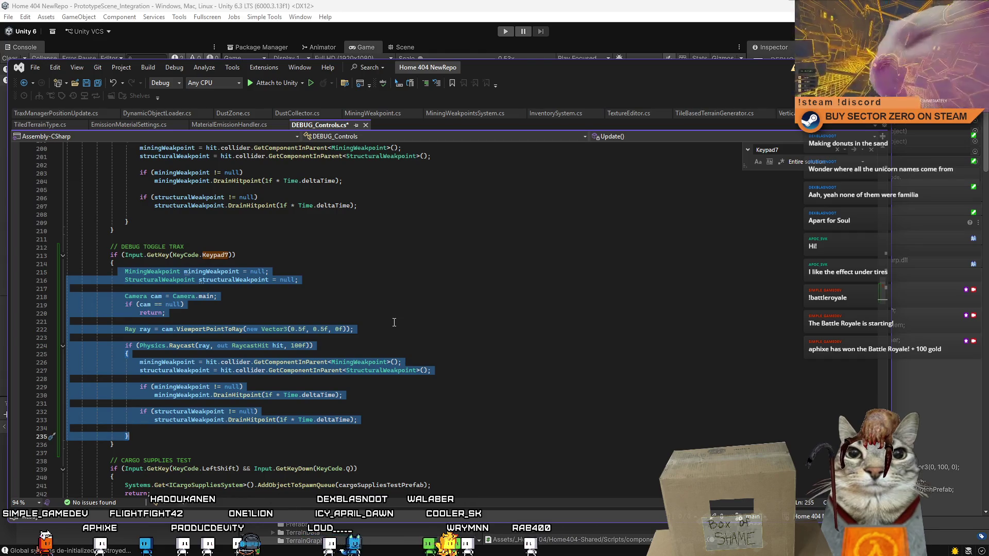
{"action": "key", "text": "Delete"}
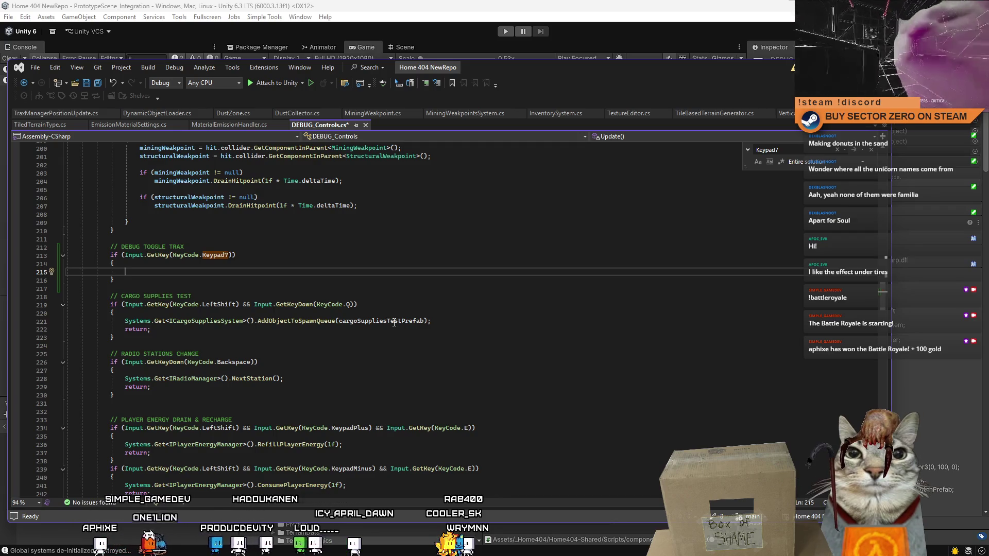
Write 'GameObject traxManager = World.instance.Get' and browse the IntelliSense Get methods.
{"action": "type", "text": "game"}
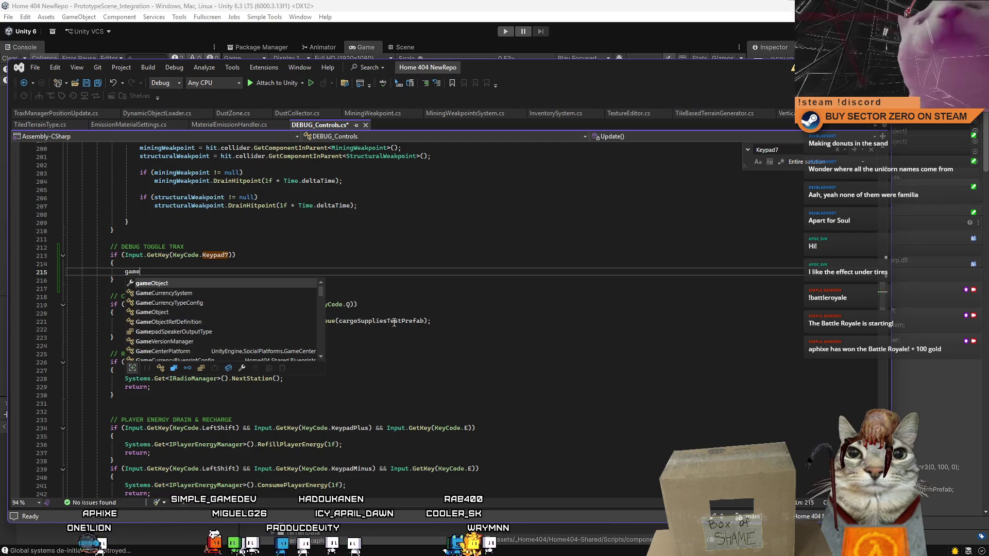
{"action": "type", "text": "Object "}
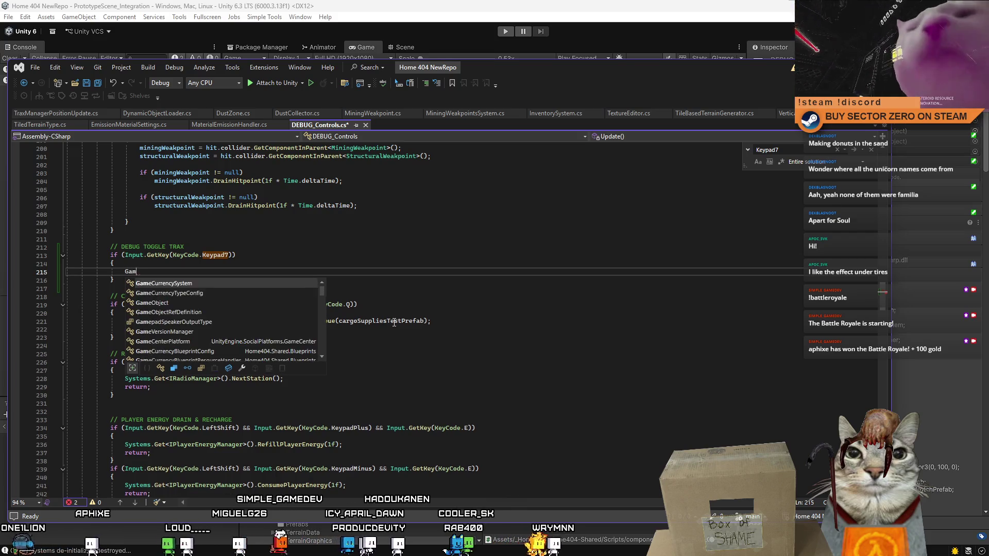
{"action": "type", "text": "trax"}
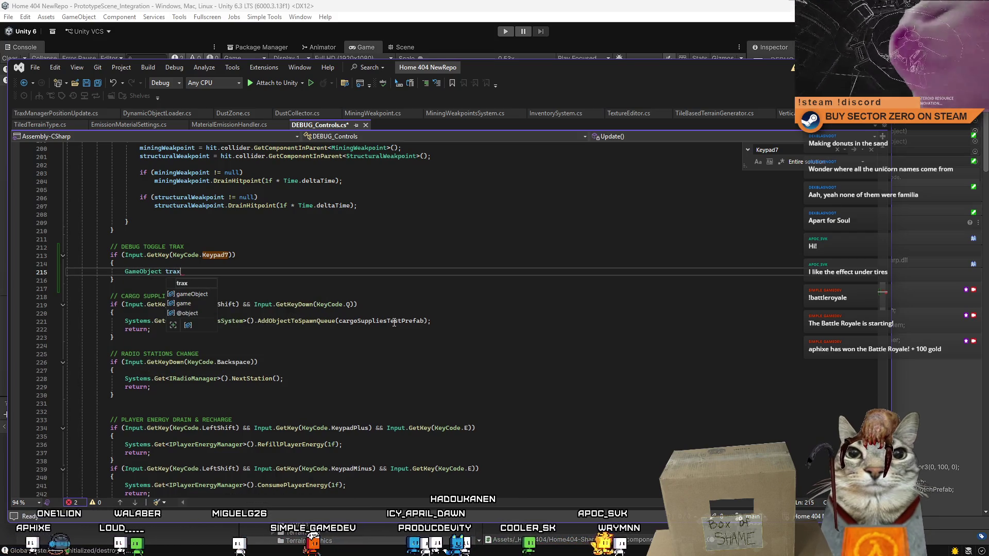
{"action": "type", "text": "er = Wolr."}
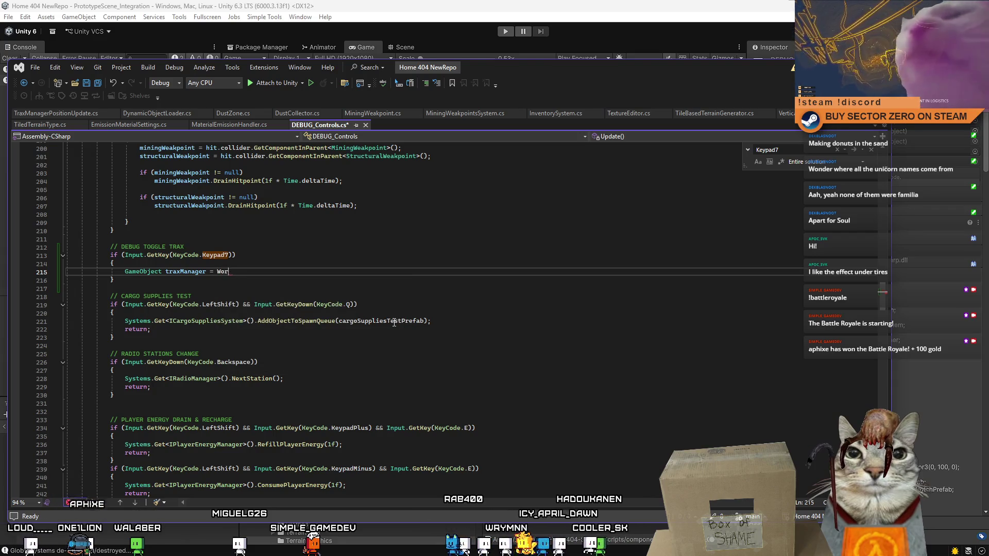
{"action": "type", "text": "rld.Inst"}
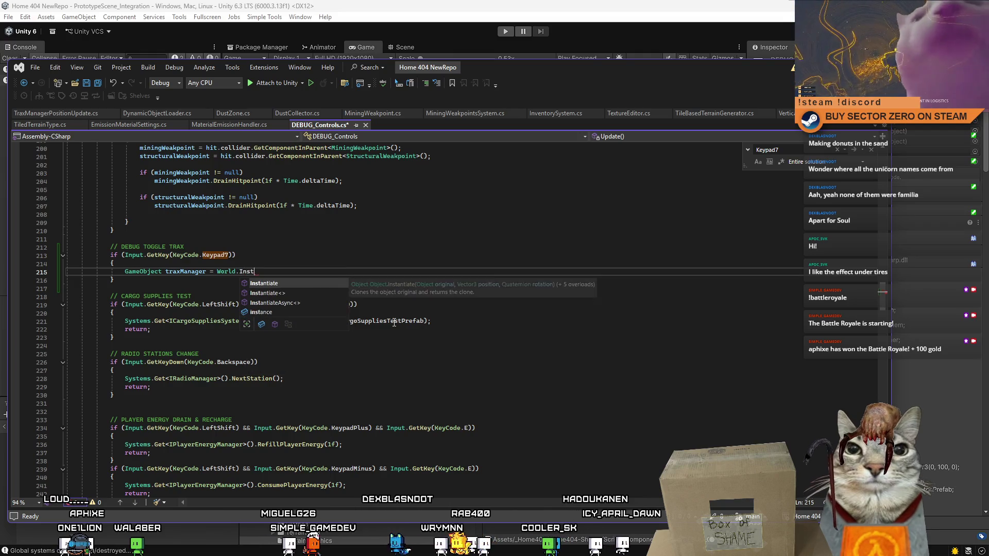
{"action": "type", "text": "ance.get"}
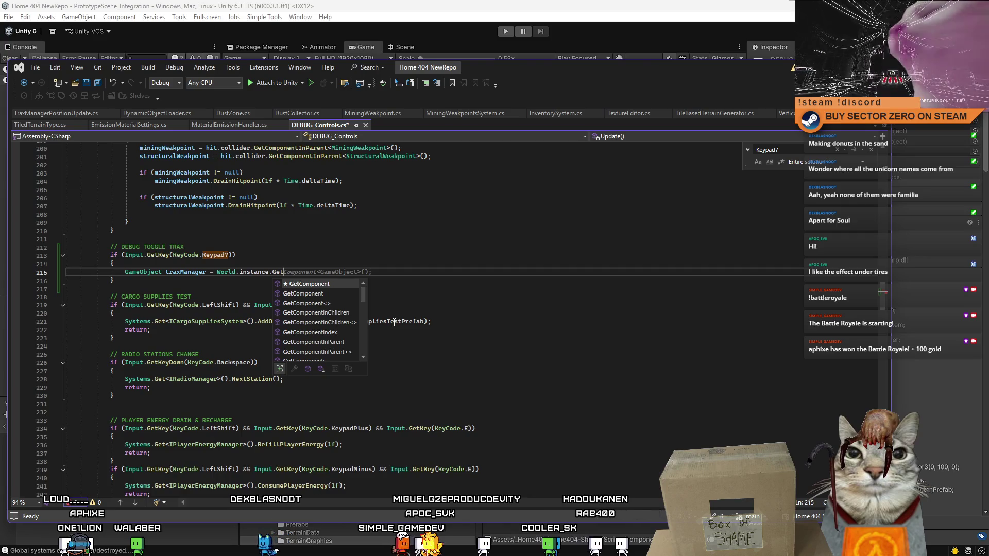
{"action": "key", "text": "BackSpace"}
{"action": "key", "text": "BackSpace"}
{"action": "key", "text": "BackSpace"}
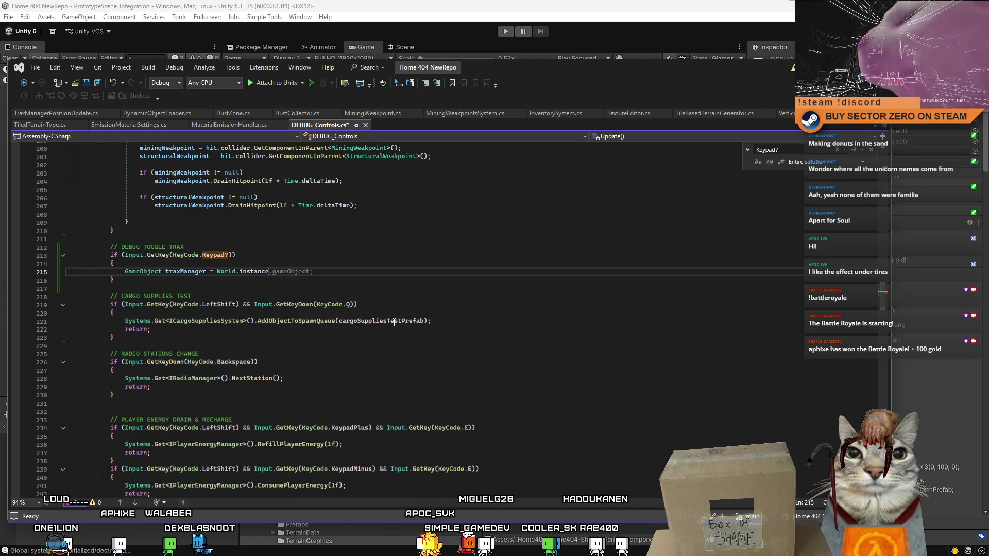
{"action": "type", "text": ".Get"}
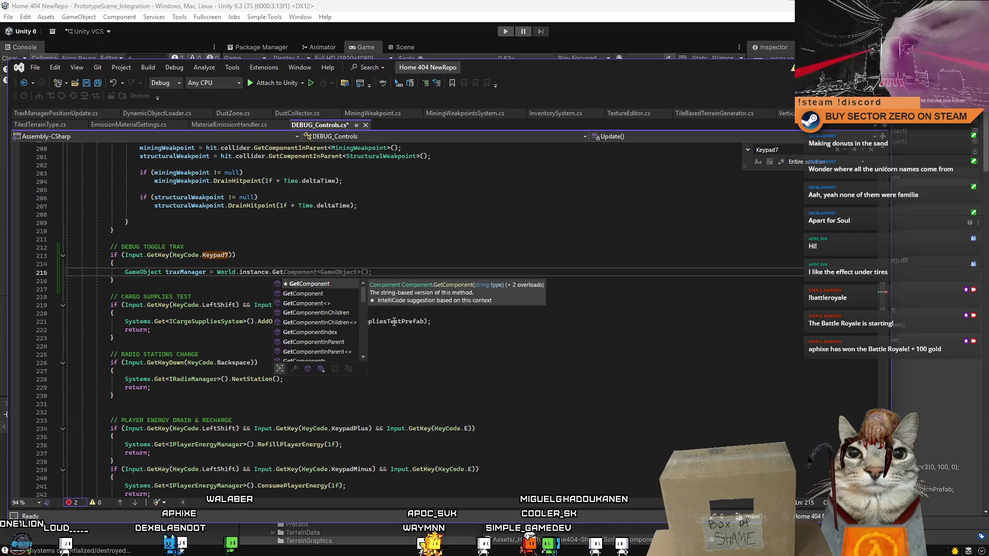
{"action": "left_click_drag", "start_coordinate": [364, 294], "coordinate": [371, 318]}
{"action": "left_click", "coordinate": [335, 296]}
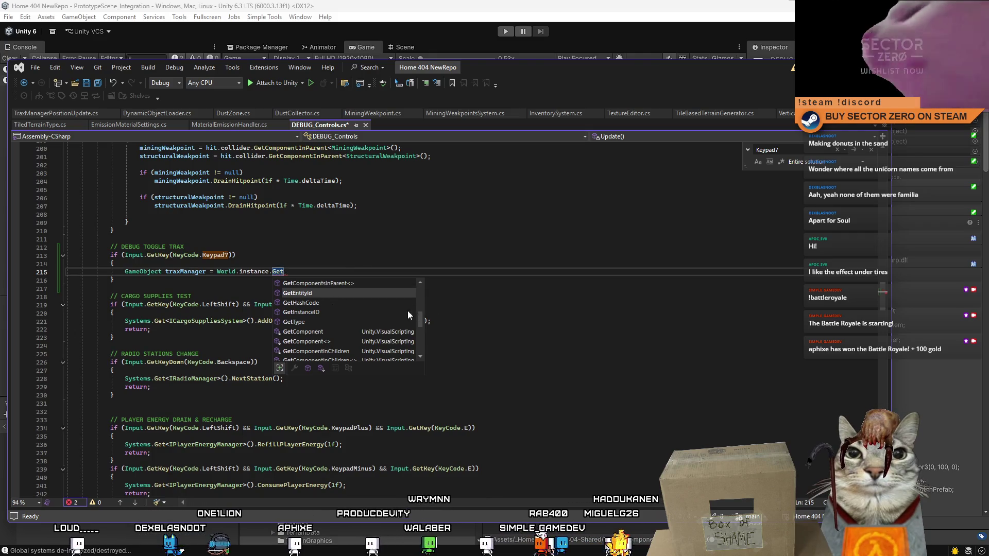
{"action": "left_click_drag", "start_coordinate": [422, 315], "coordinate": [422, 348]}
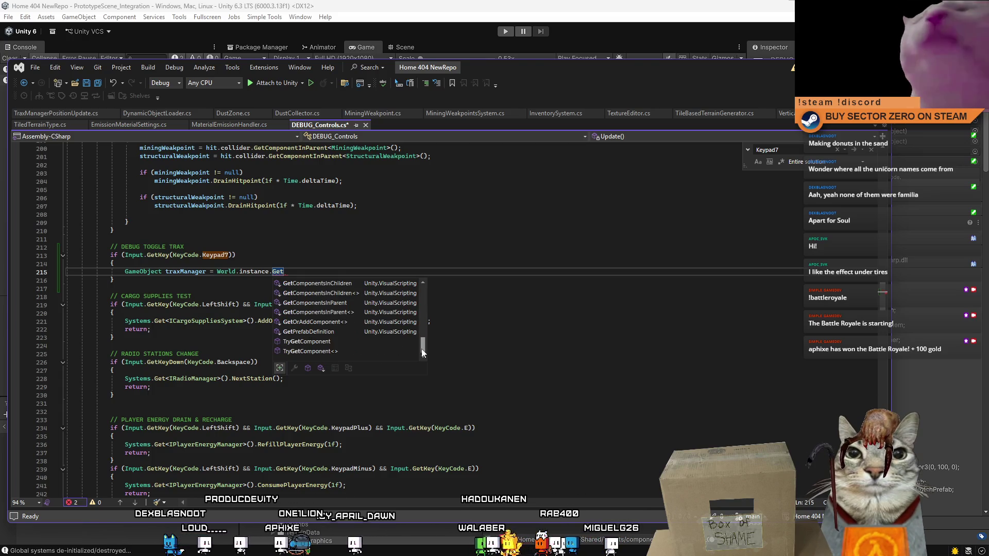
{"action": "left_click_drag", "start_coordinate": [421, 348], "coordinate": [415, 309]}
{"action": "left_click", "coordinate": [494, 253]}
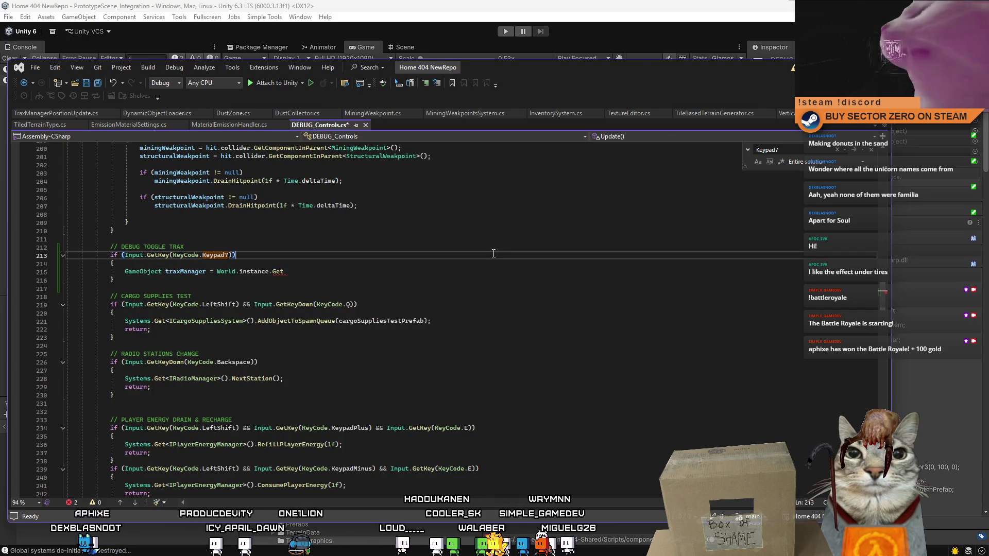
Back in Unity, search the Project assets for 'world'.
{"action": "key", "text": "alt+Tab"}
{"action": "left_click", "coordinate": [572, 414]}
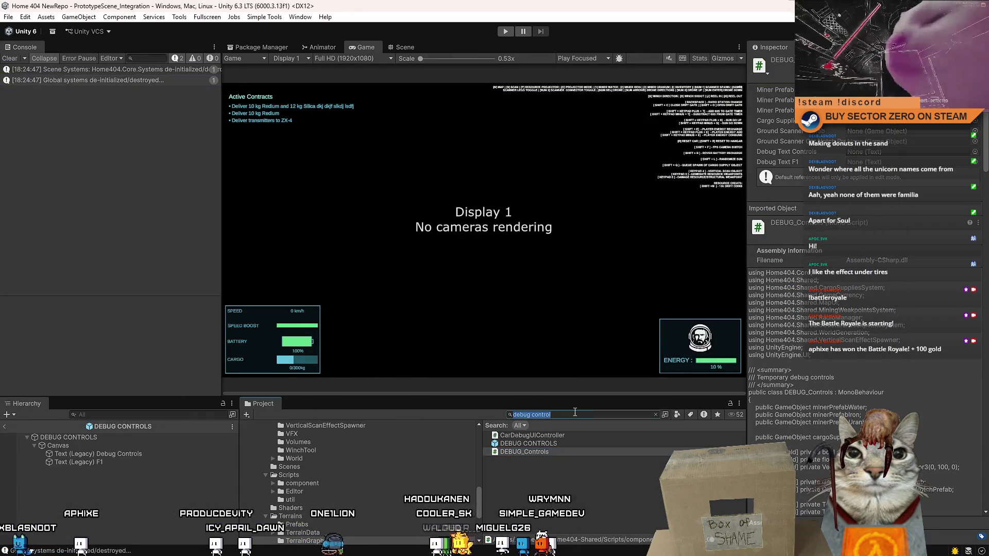
{"action": "type", "text": "world"}
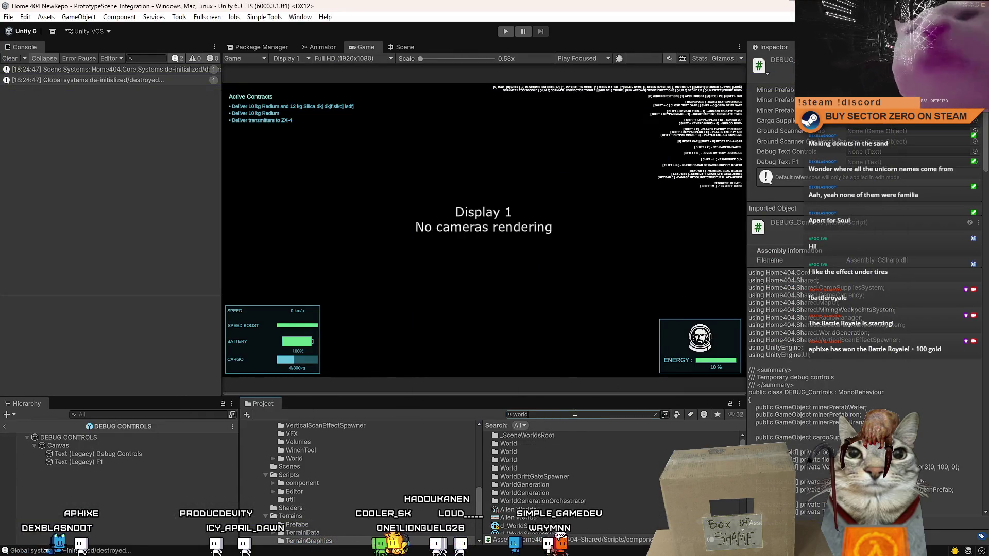
{"action": "scroll", "coordinate": [629, 455], "scroll_direction": "down", "scroll_amount": 5}
{"action": "scroll", "coordinate": [728, 505], "scroll_direction": "down", "scroll_amount": 6}
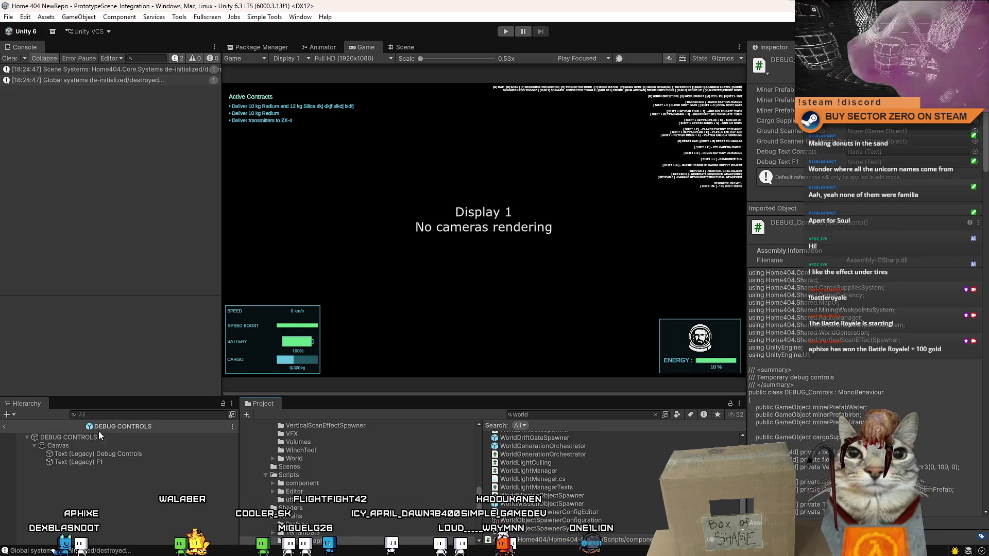
Switch to the Scene view, select World in the Hierarchy and open its World script.
{"action": "left_click", "coordinate": [246, 59]}
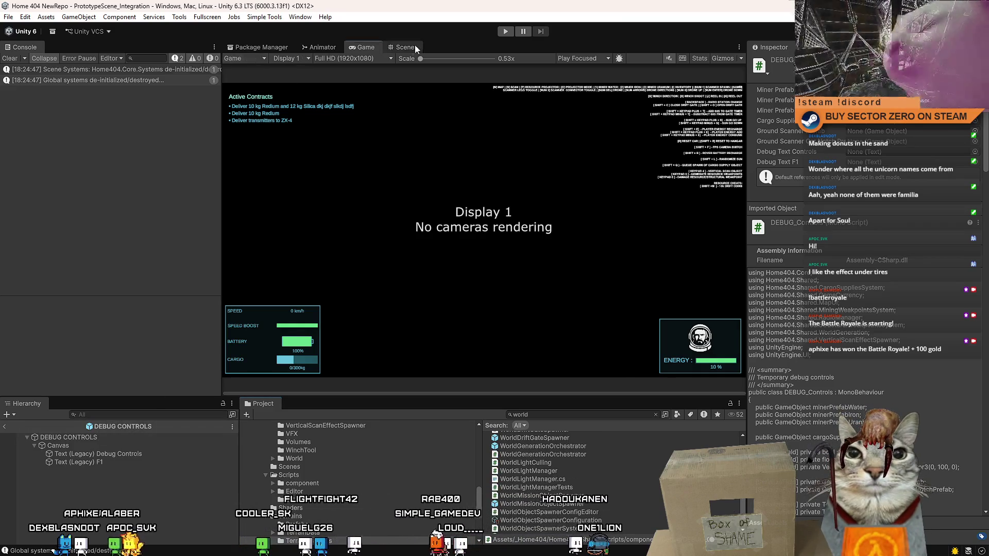
{"action": "left_click", "coordinate": [405, 47]}
{"action": "left_click", "coordinate": [248, 59]}
{"action": "left_click", "coordinate": [79, 449]}
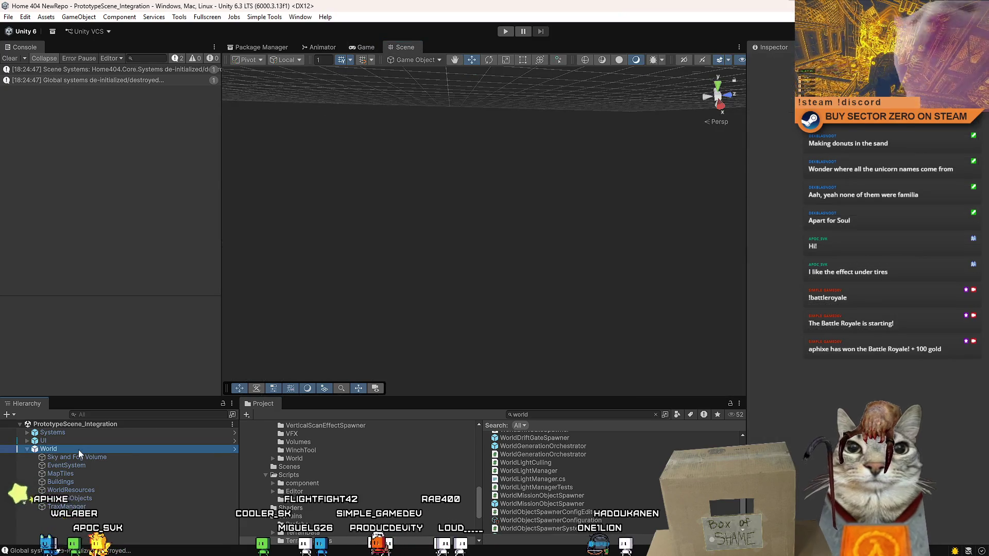
{"action": "left_click", "coordinate": [887, 177]}
{"action": "double_click", "coordinate": [887, 178]}
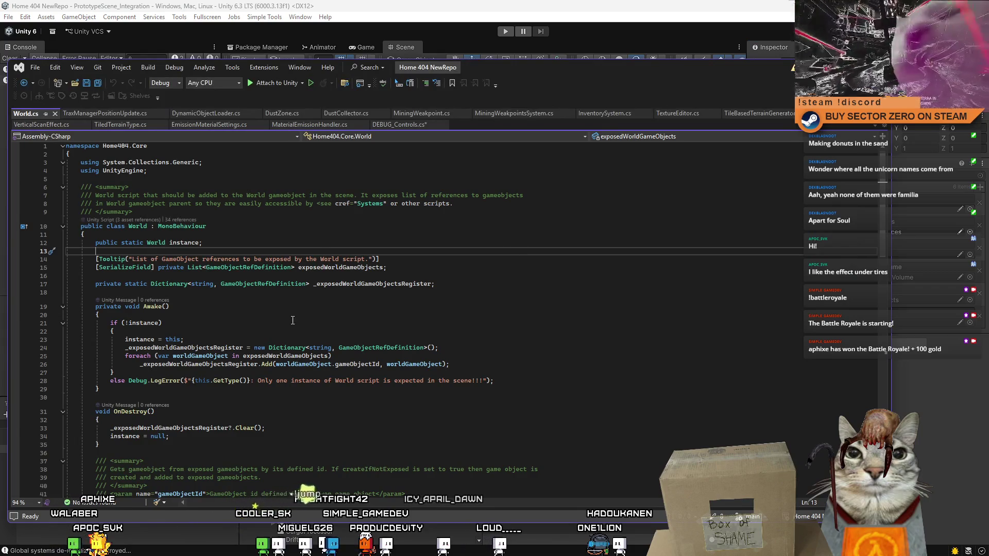
Review World's static instance field and the static Get method's signature in World.cs.
{"action": "left_click", "coordinate": [175, 242]}
{"action": "scroll", "coordinate": [357, 335], "scroll_direction": "down", "scroll_amount": 7}
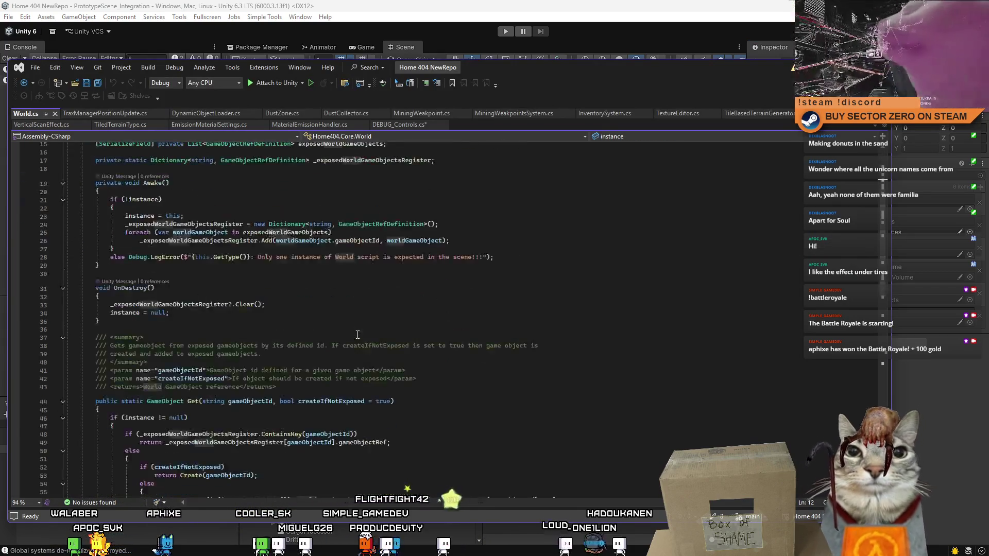
{"action": "scroll", "coordinate": [357, 335], "scroll_direction": "down", "scroll_amount": 2}
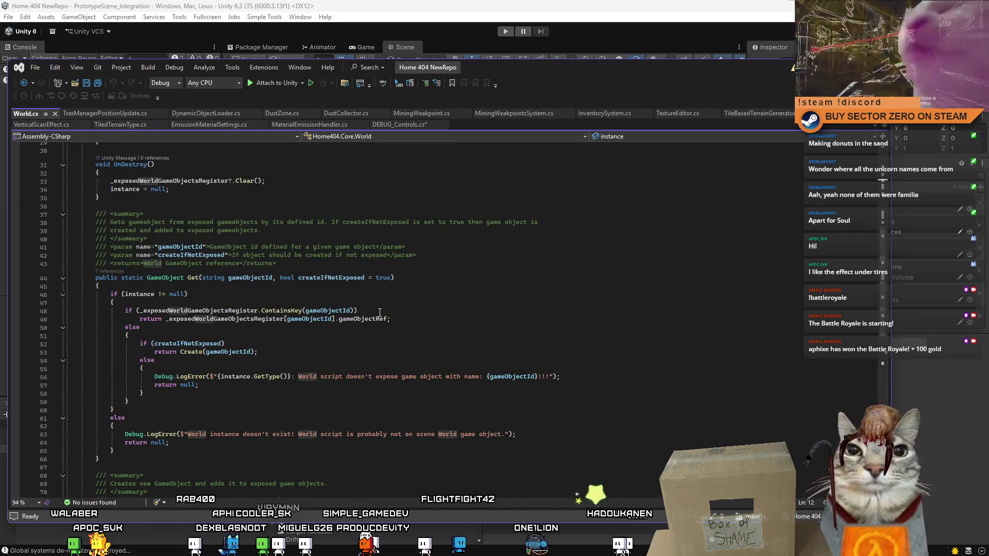
{"action": "left_click", "coordinate": [584, 274]}
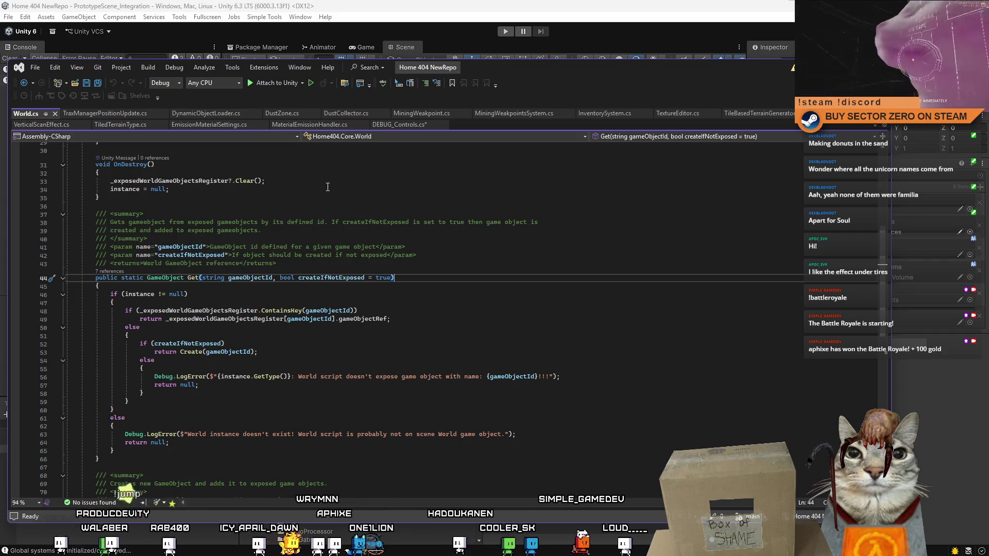
Back in DEBUG_Controls.cs, trim the trailing Get from the traxManager line on line 215.
{"action": "left_click", "coordinate": [400, 125]}
{"action": "left_click", "coordinate": [309, 271]}
{"action": "key", "text": "BackSpace"}
{"action": "key", "text": "BackSpace"}
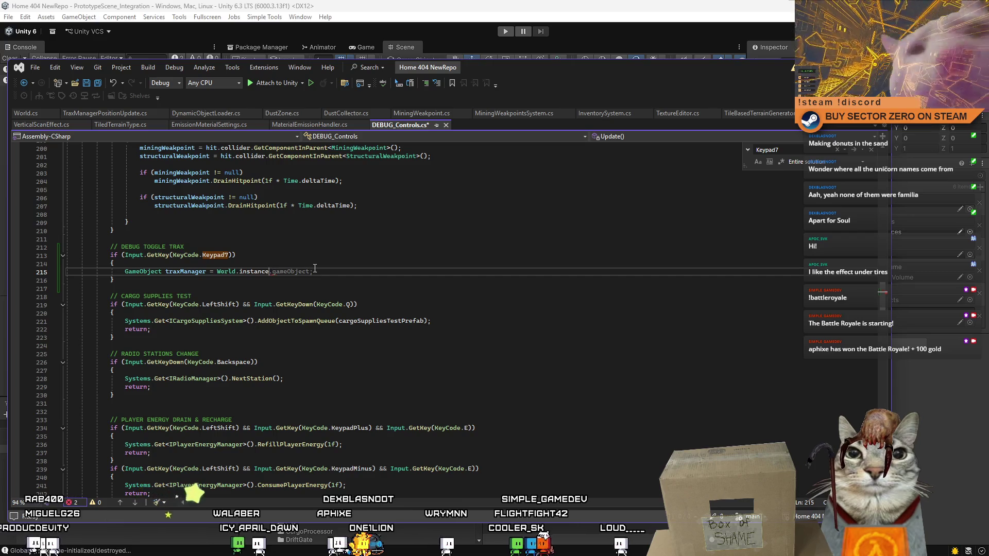
Try a .GetComponent call on the traxManager line and check the completion suggestions.
{"action": "type", "text": ".Get"}
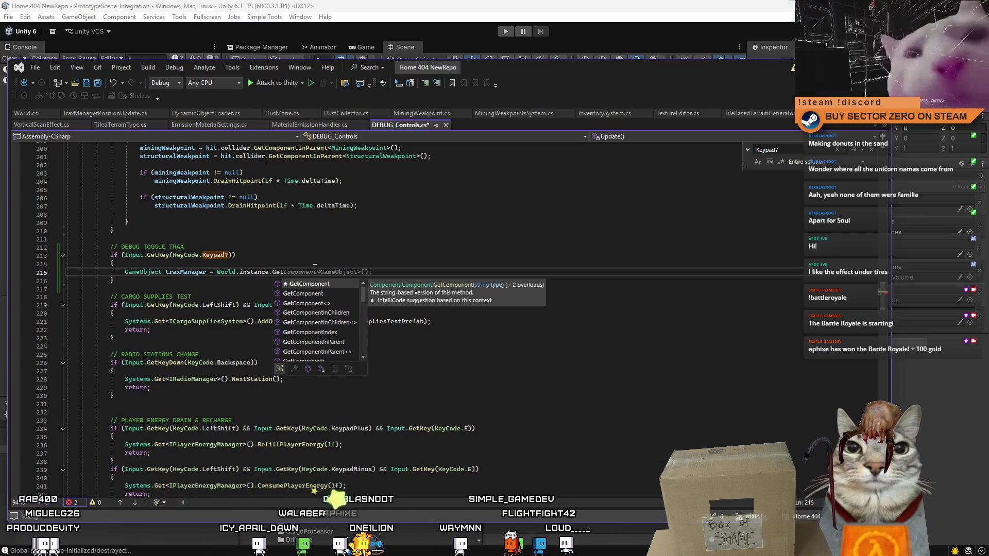
{"action": "type", "text": "Component("}
{"action": "key", "text": "Escape"}
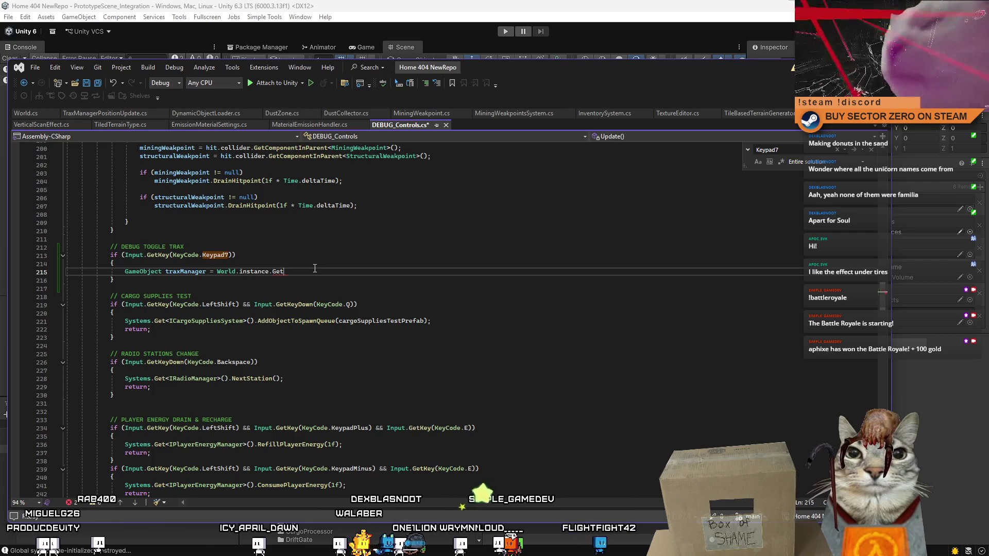
{"action": "key", "text": "ctrl+space"}
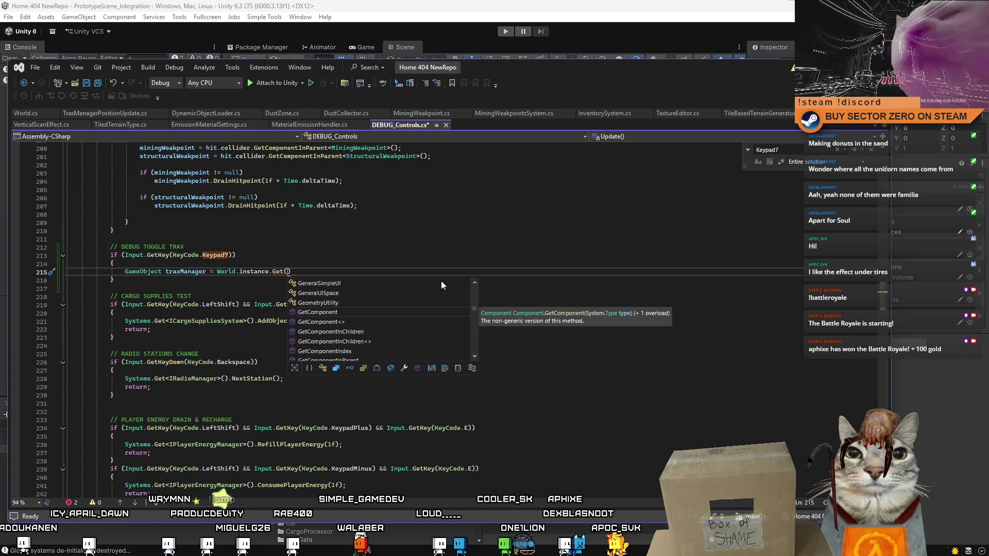
Recheck World.Get's parameters in World.cs, then select the World.instance lookup on line 215.
{"action": "left_click", "coordinate": [23, 115]}
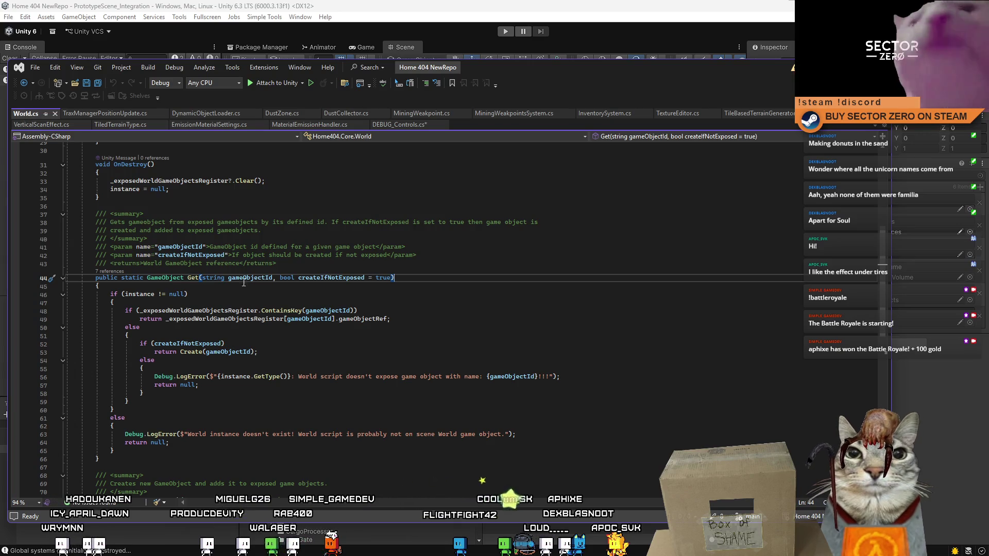
{"action": "scroll", "coordinate": [889, 280], "scroll_direction": "down", "scroll_amount": 3}
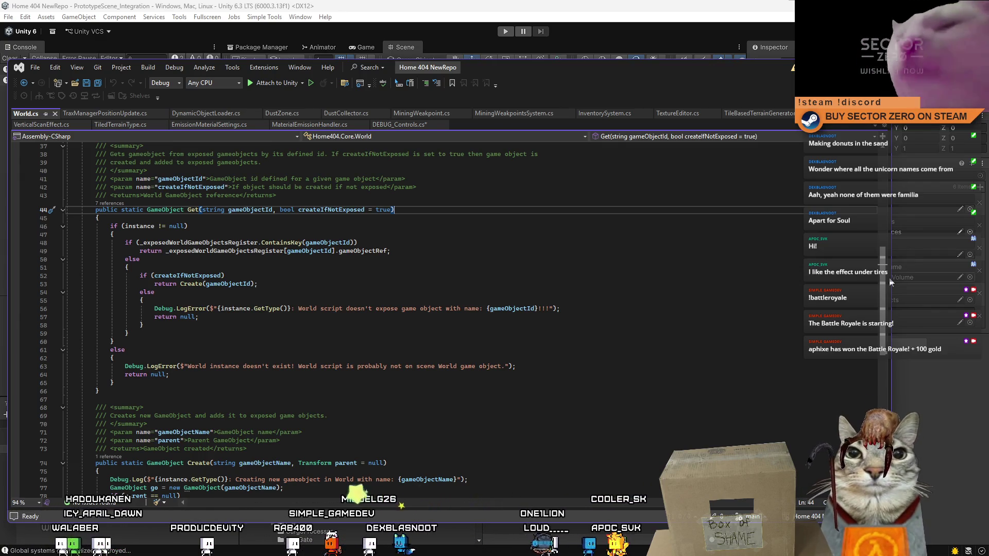
{"action": "mouse_move", "coordinate": [890, 281]}
{"action": "left_mouse_down"}
{"action": "mouse_move", "coordinate": [896, 338]}
{"action": "mouse_move", "coordinate": [894, 232]}
{"action": "left_mouse_up"}
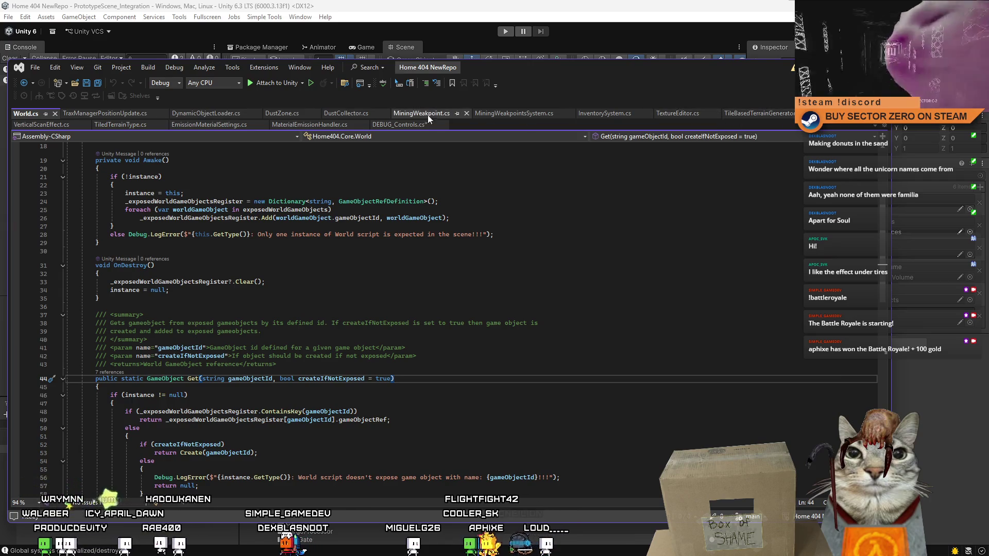
{"action": "left_click", "coordinate": [380, 126]}
{"action": "left_click_drag", "start_coordinate": [300, 272], "coordinate": [219, 273]}
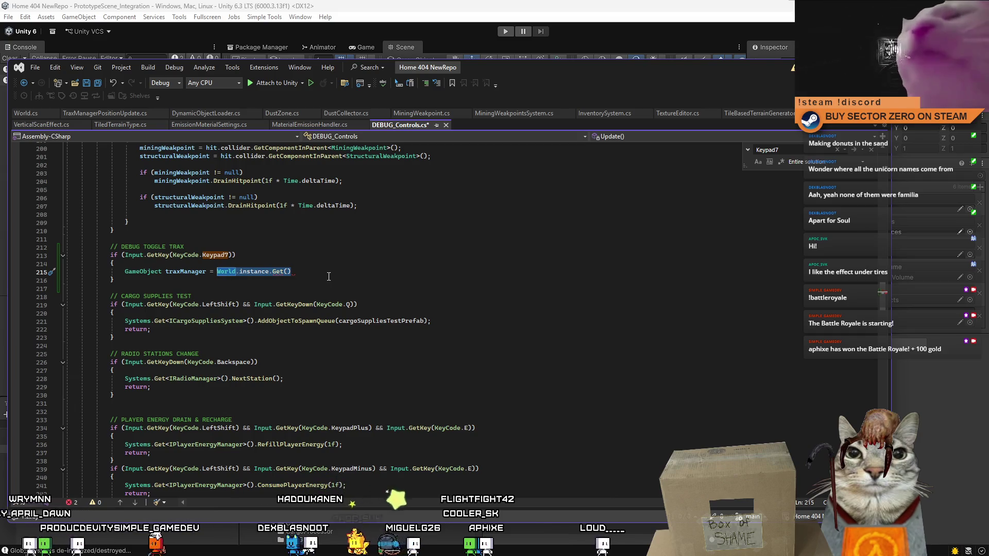
Replace the lookup with World.Get("TraxManager"); and start a new line below.
{"action": "type", "text": "World.Ge"}
{"action": "key", "text": "Tab"}
{"action": "type", "text": "("}
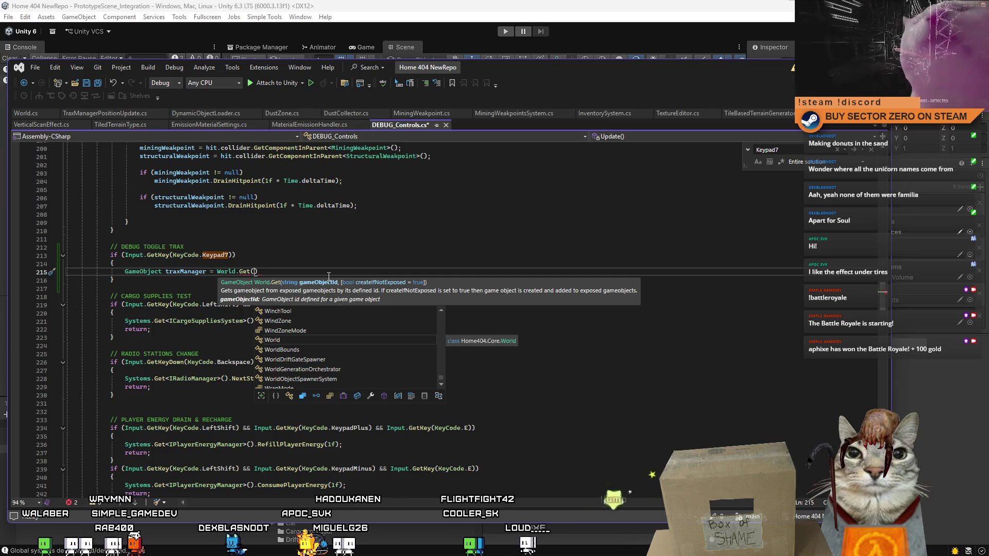
{"action": "type", "text": "\"Trax"}
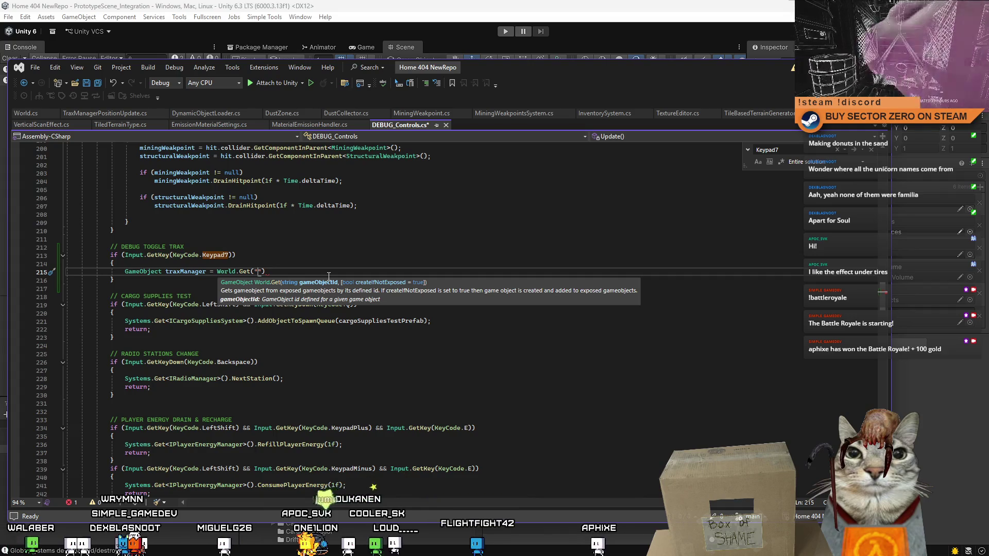
{"action": "type", "text": "Manager\""}
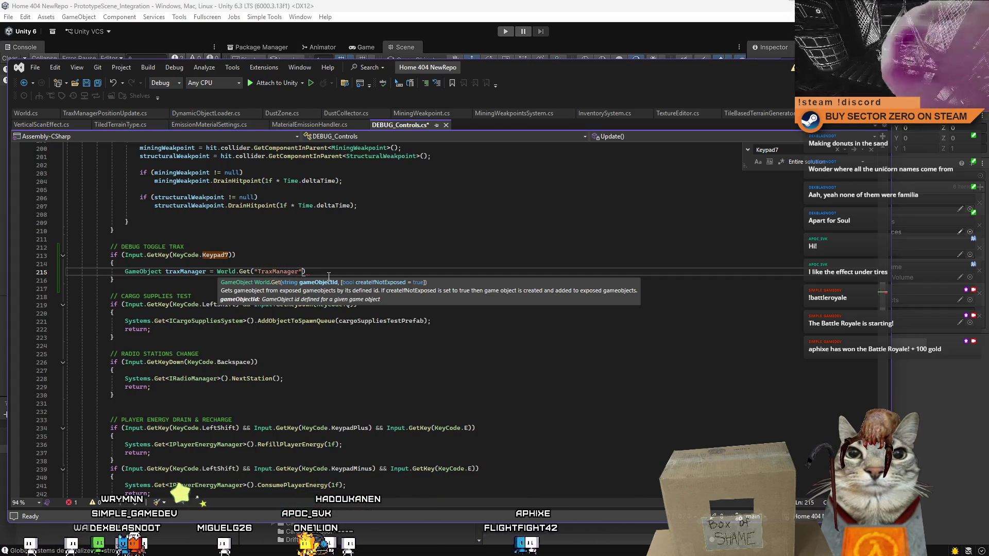
{"action": "type", "text": ");"}
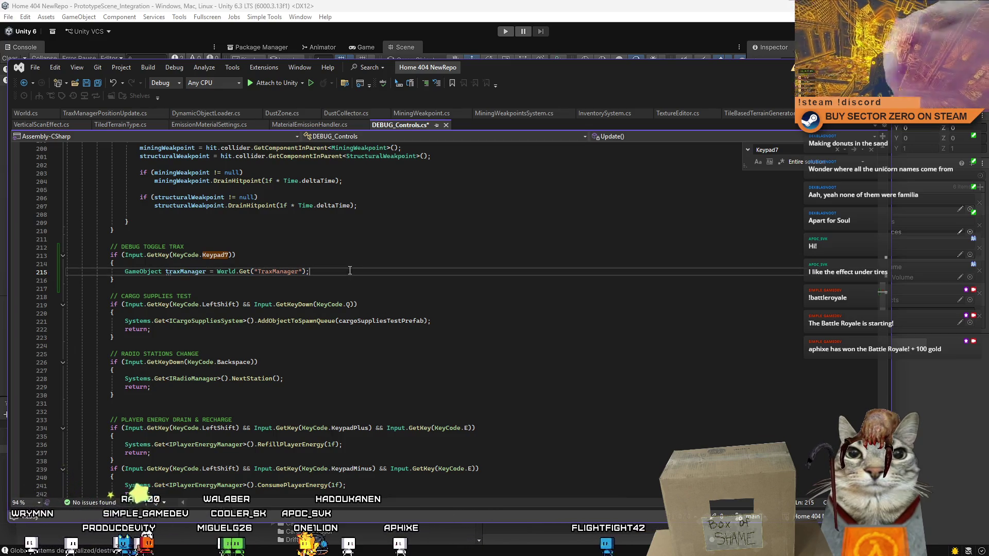
{"action": "key", "text": "Return"}
{"action": "key", "text": "Return"}
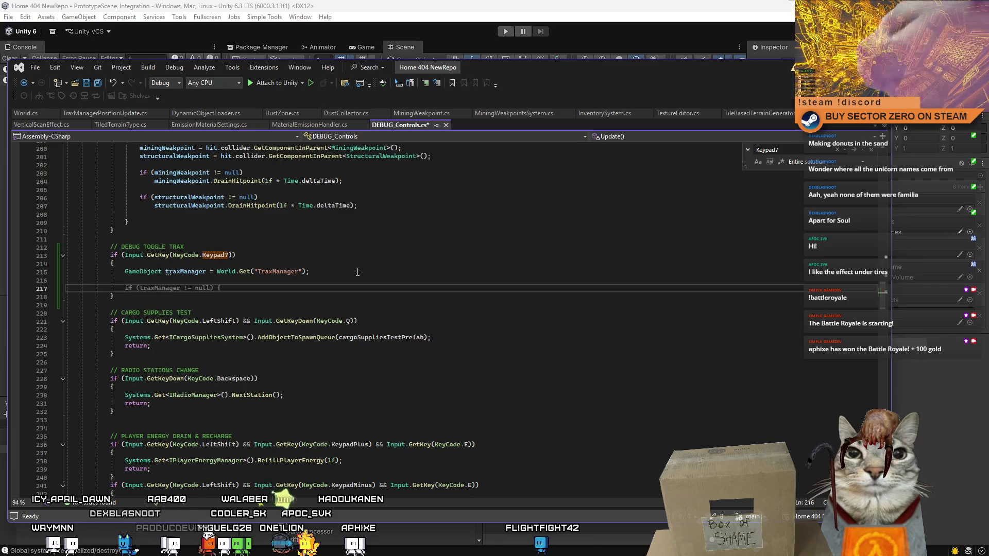
{"action": "key", "text": "Escape"}
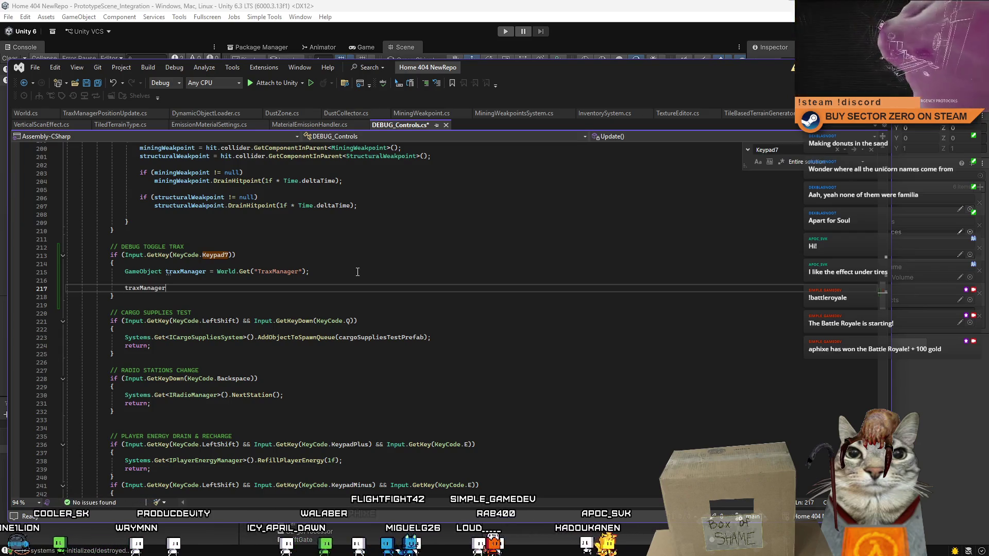
Add traxManager.SetActive(!traxManager.activeSelf); to flip the TraxManager's active state.
{"action": "type", "text": ".Set"}
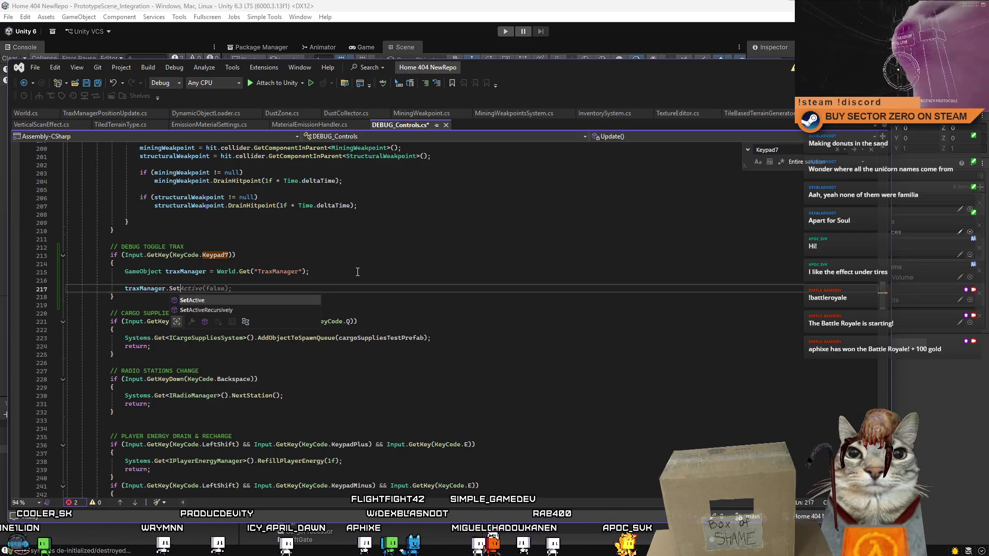
{"action": "type", "text": "("}
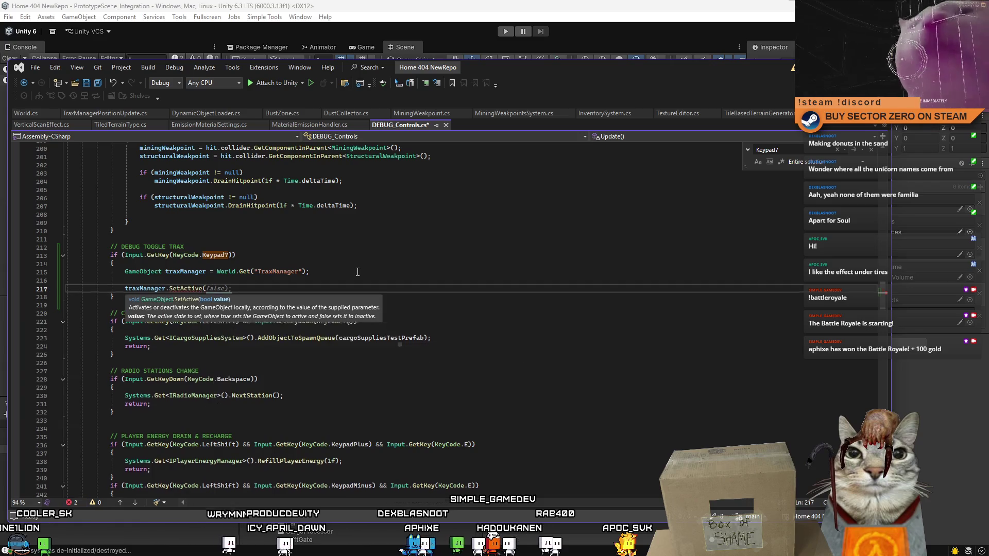
{"action": "key", "text": "Right"}
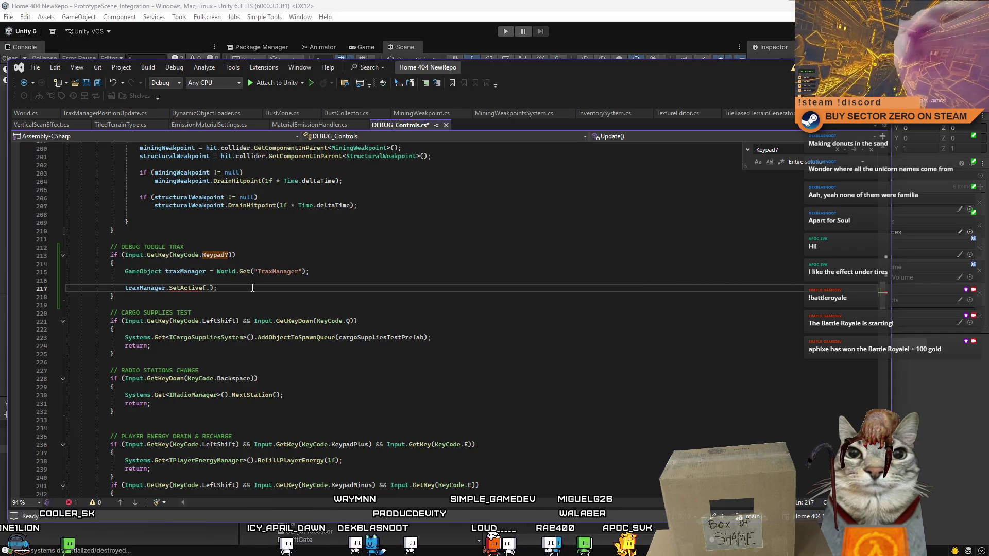
{"action": "type", "text": ".a"}
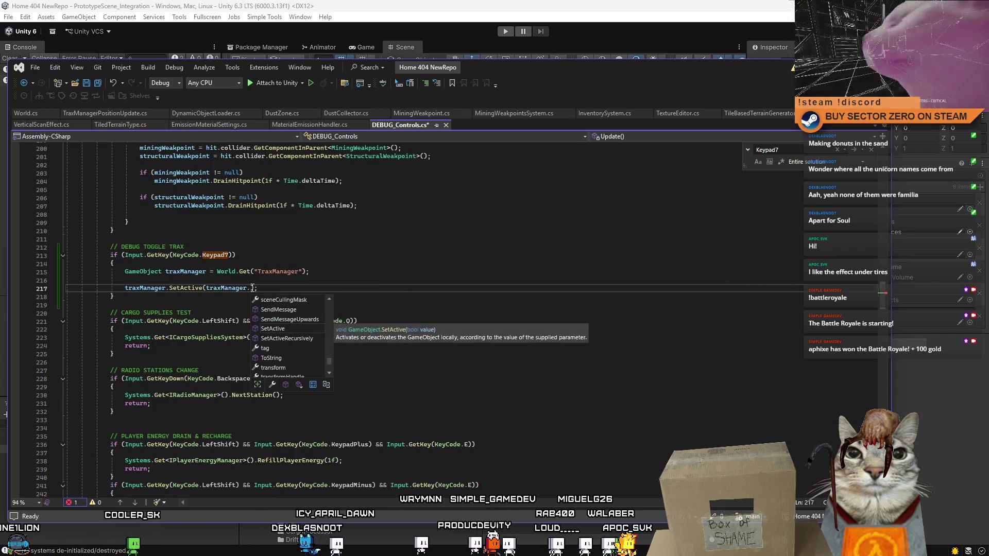
{"action": "key", "text": "Tab"}
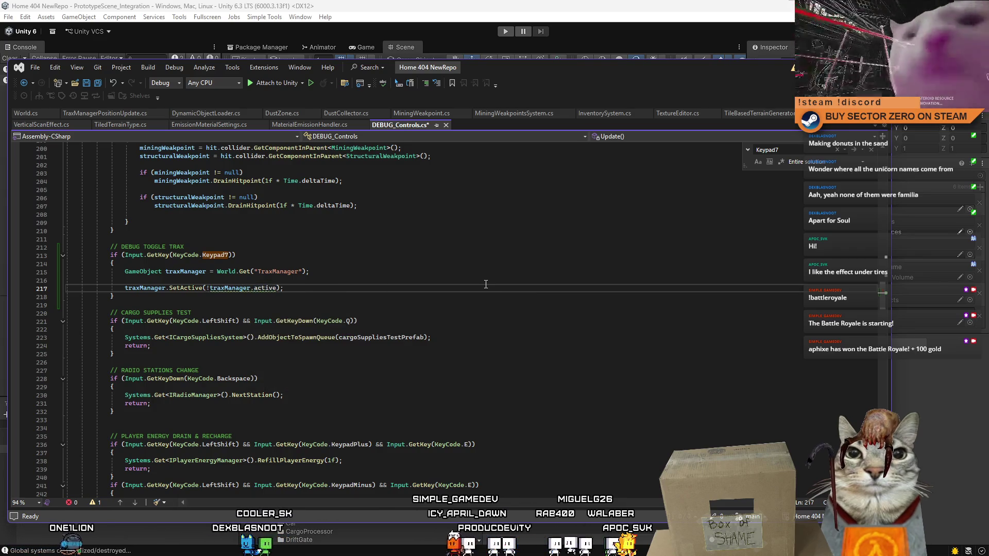
{"action": "mouse_move", "coordinate": [263, 287]}
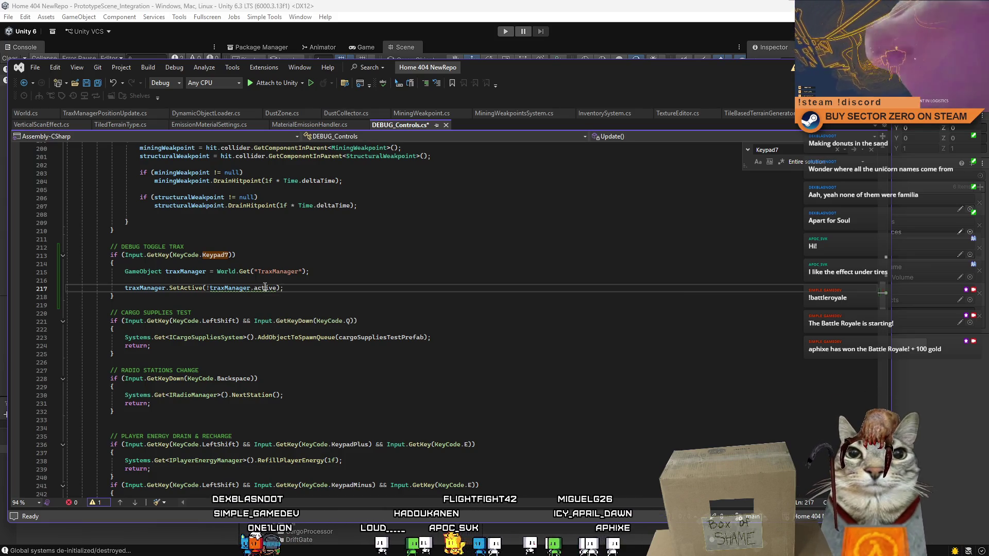
{"action": "type", "text": ".ac"}
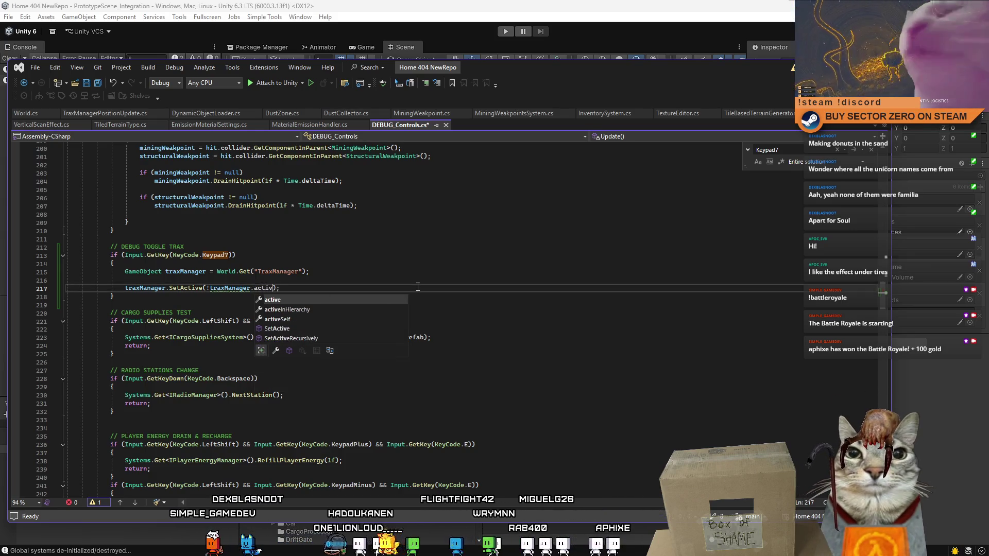
{"action": "key", "text": "Down"}
{"action": "key", "text": "Tab"}
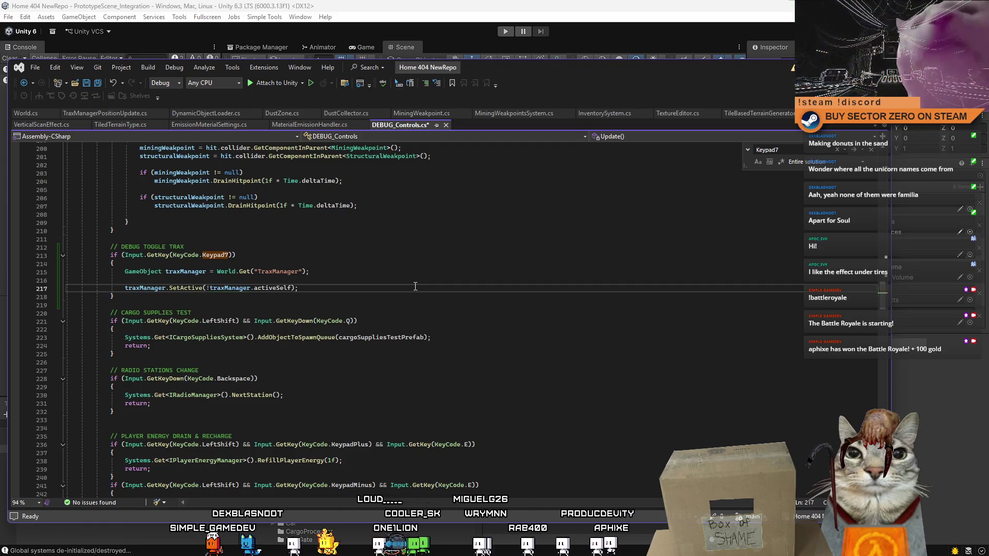
Delete the blank line between the statements and return to Unity to recompile.
{"action": "key", "text": "Up"}
{"action": "key", "text": "shift+Home"}
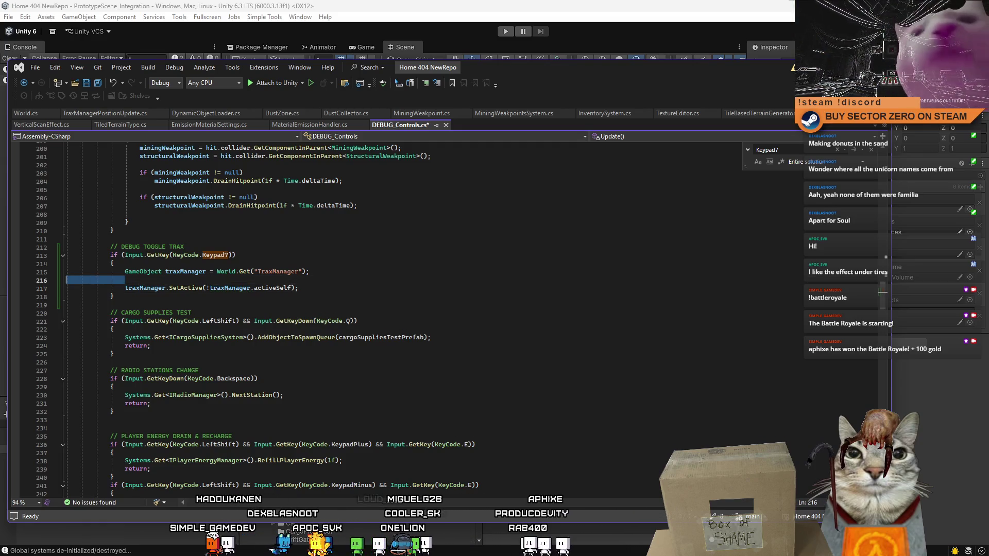
{"action": "key", "text": "BackSpace"}
{"action": "key", "text": "BackSpace"}
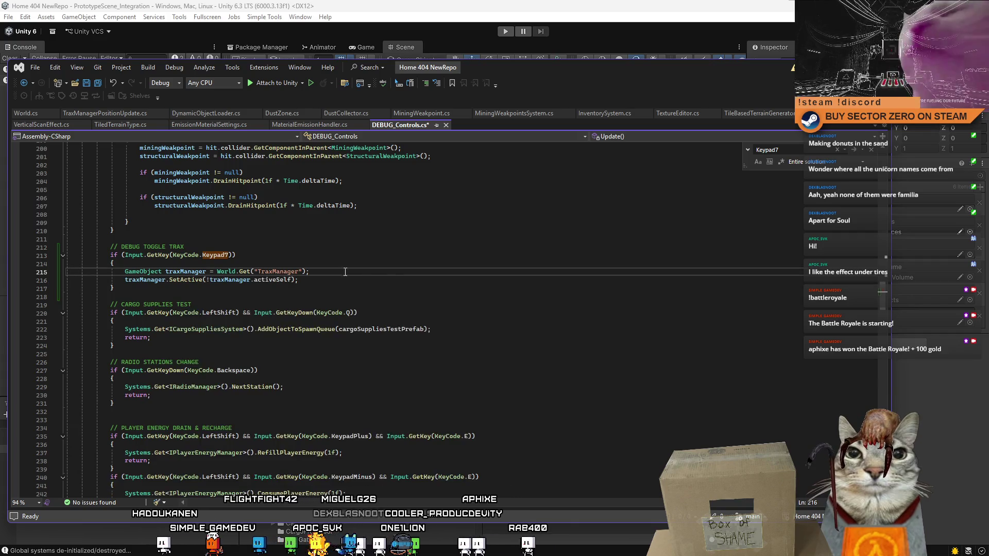
{"action": "left_click", "coordinate": [465, 309]}
{"action": "key", "text": "alt+Tab"}
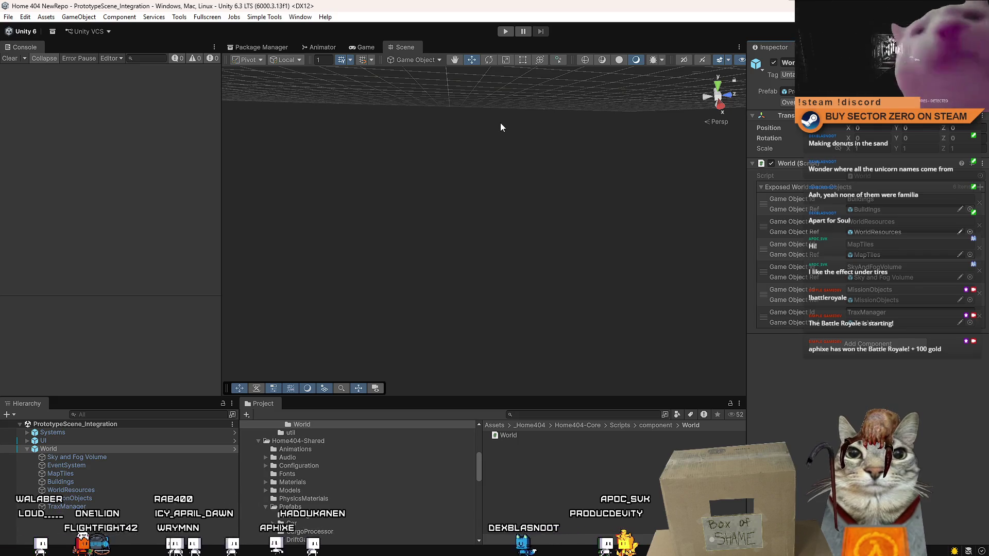
Enter play mode and start the game from its main menu with PLAY.
{"action": "left_click", "coordinate": [505, 32]}
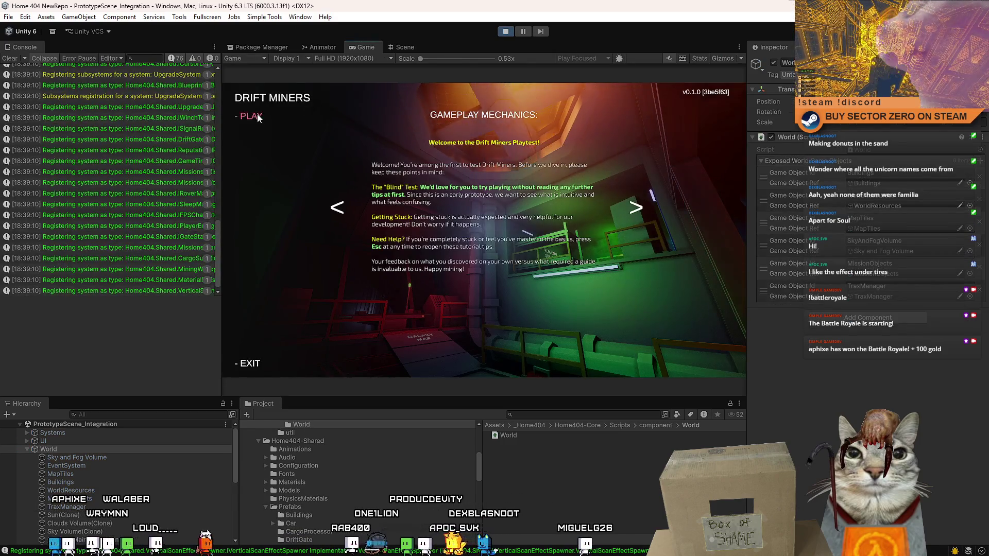
{"action": "left_click", "coordinate": [257, 117]}
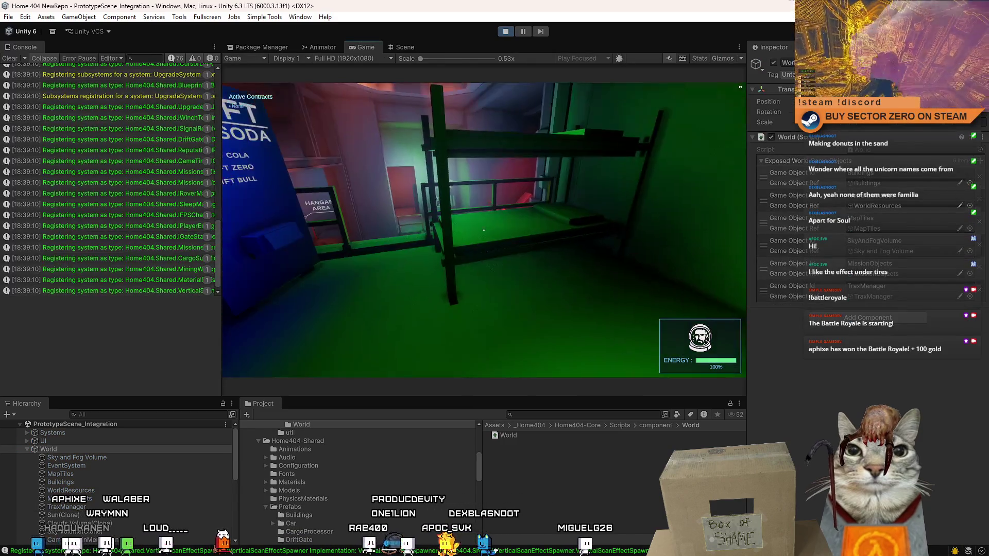
Walk through the base to the hangar, board the rover, and drive it down the tunnel.
{"action": "key", "text": "w"}
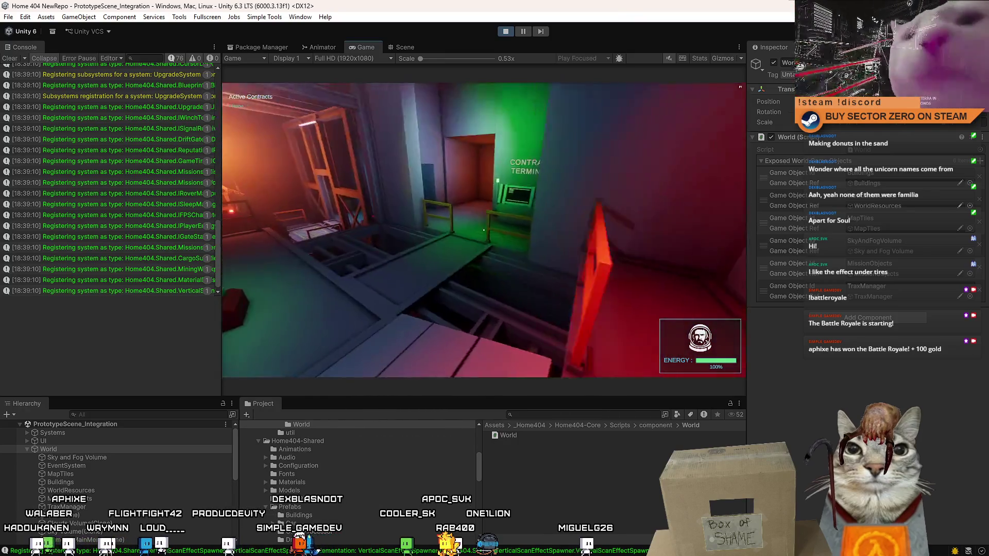
{"action": "key", "text": "w"}
{"action": "key", "text": "w"}
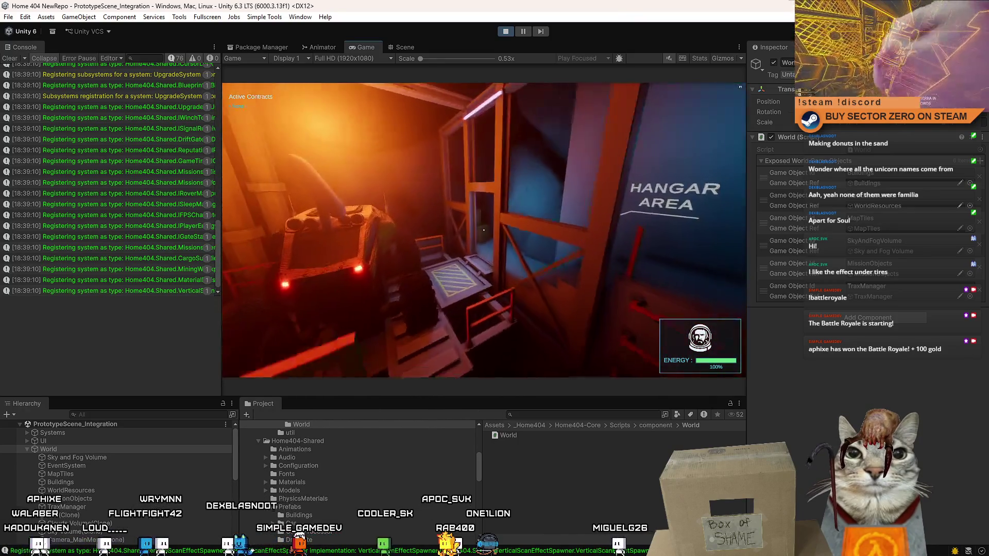
{"action": "key", "text": "e"}
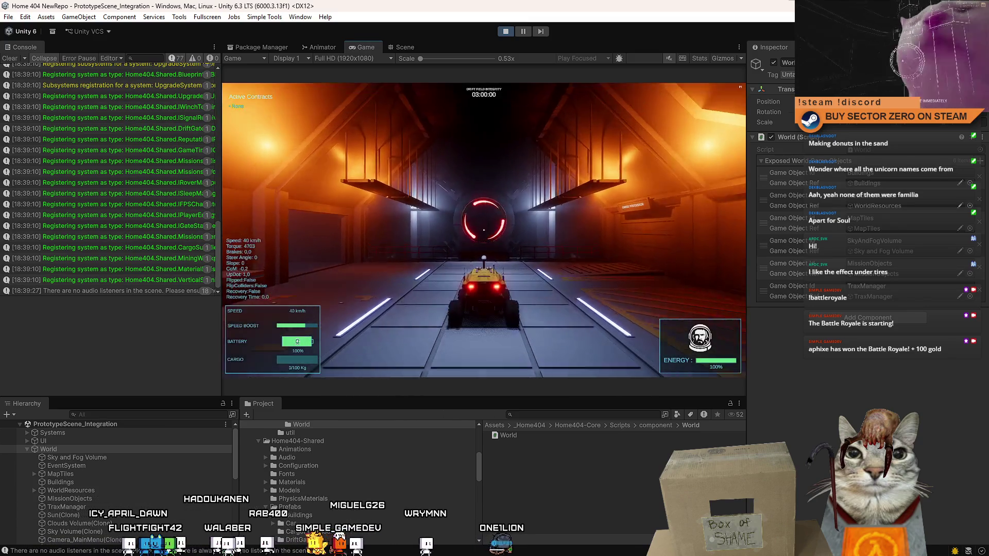
{"action": "key", "text": "w"}
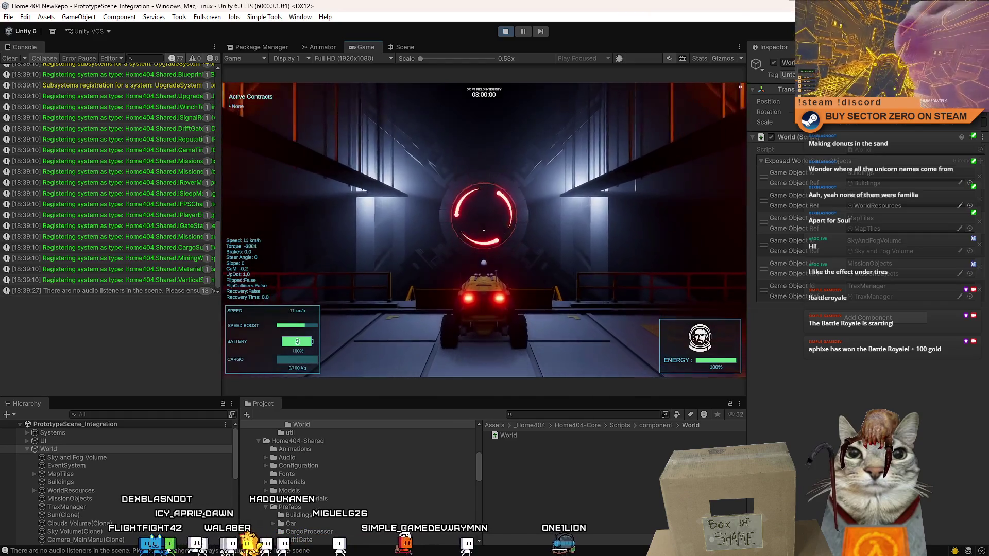
Drive the rover through the red ring portal and drift across the sand to leave tracks.
{"action": "key", "text": "w"}
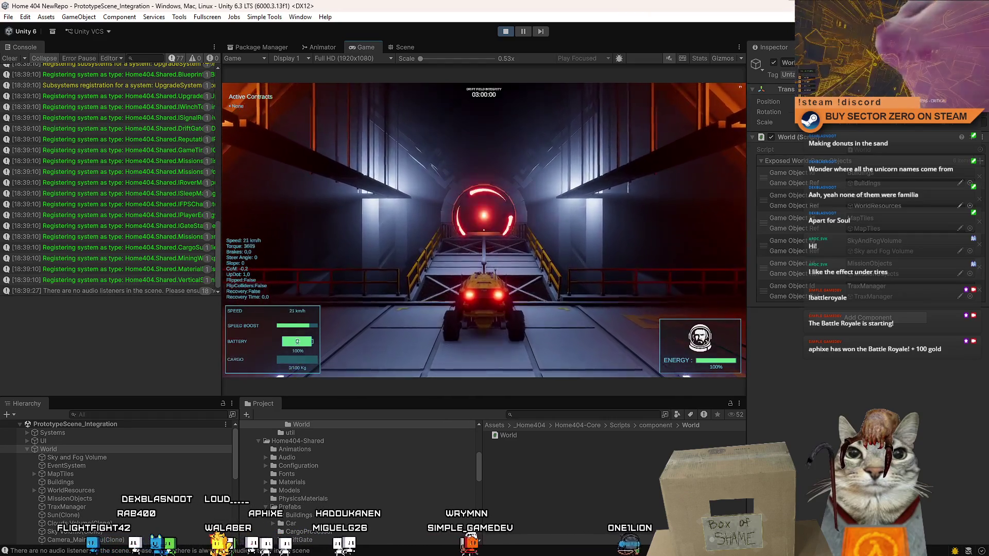
{"action": "key", "text": "w"}
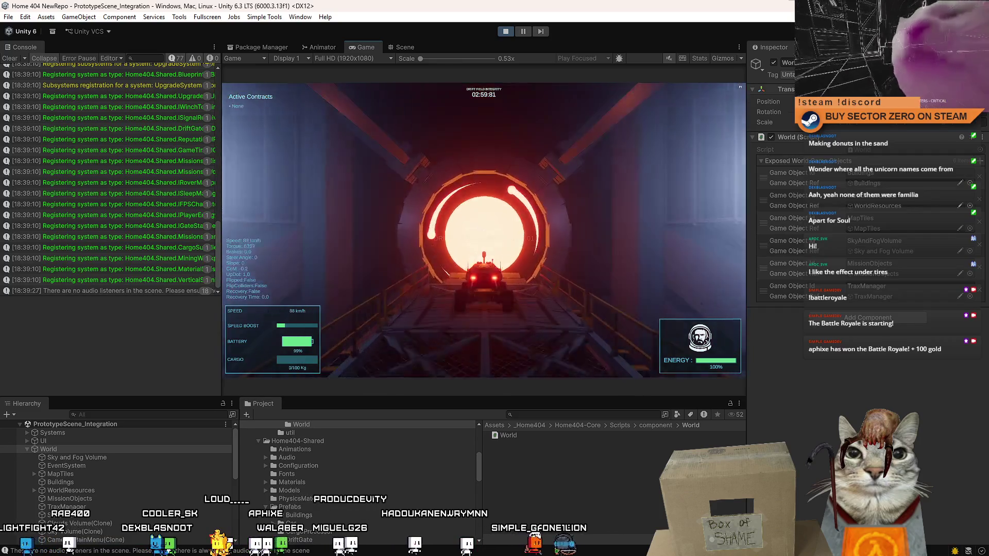
{"action": "key", "text": "d"}
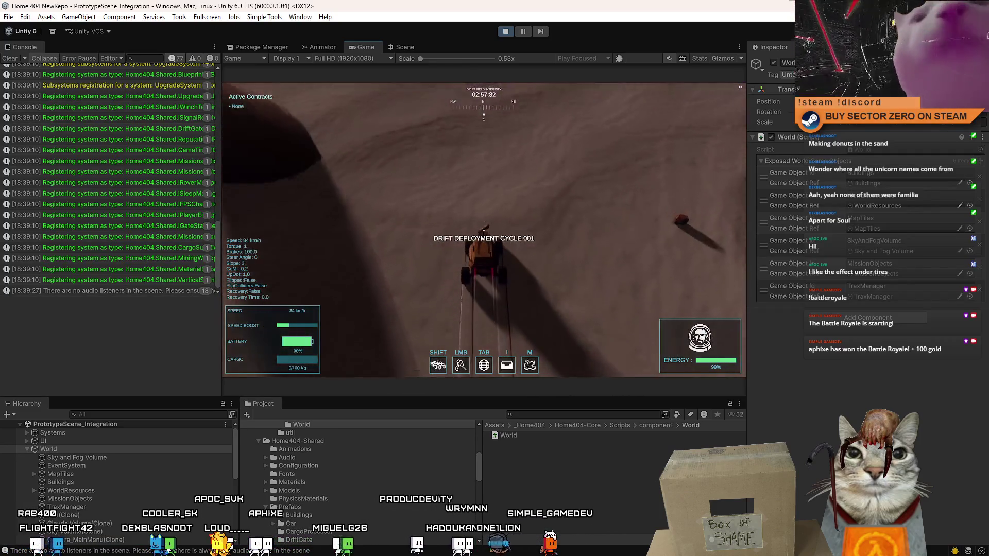
{"action": "key", "text": "d"}
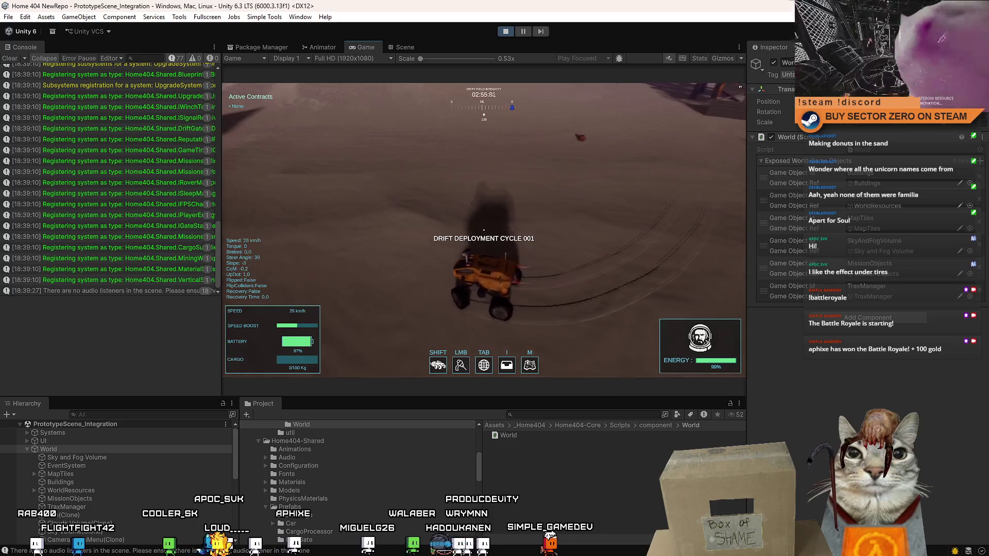
{"action": "key", "text": "w"}
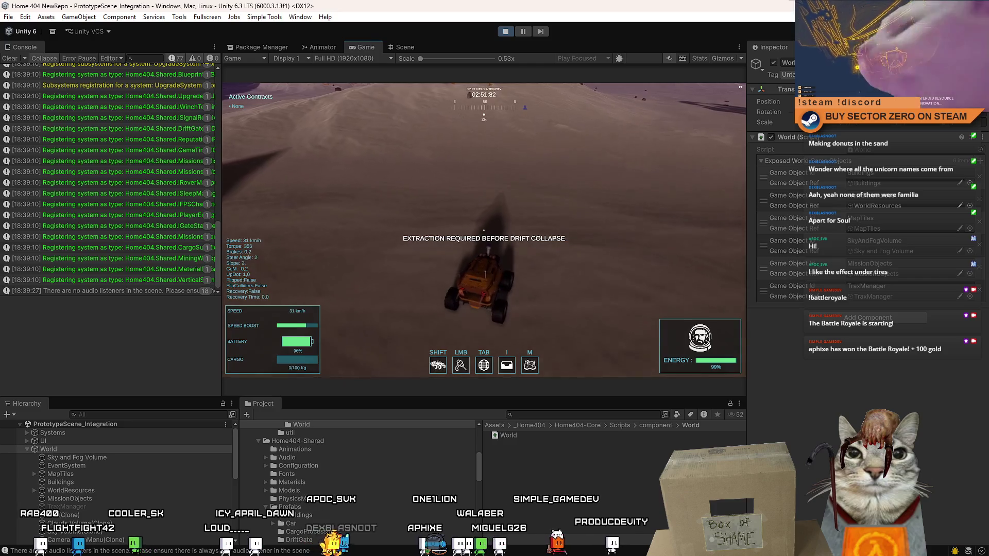
{"action": "key", "text": "a"}
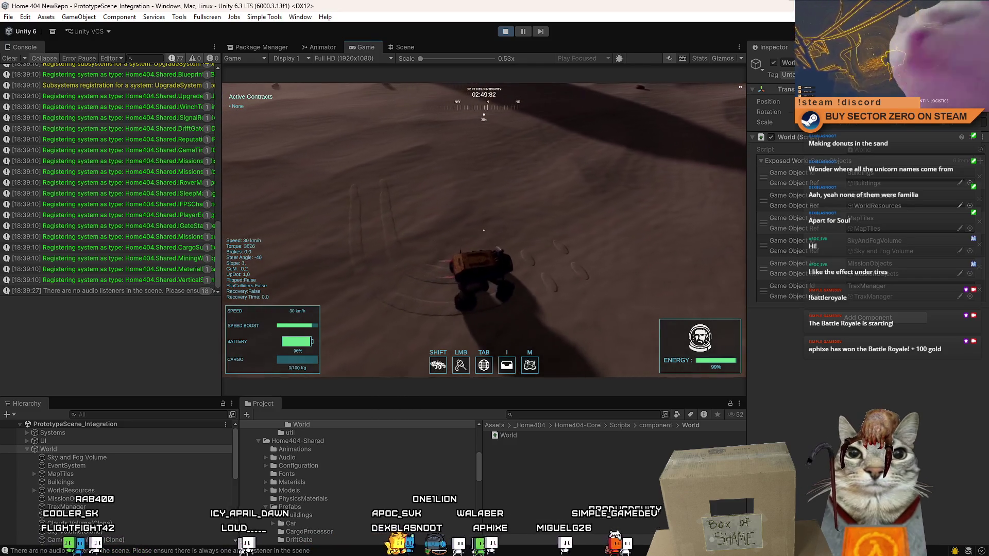
Keep driving the desert, braking and viewing from above, then stop play mode.
{"action": "key", "text": "Escape"}
{"action": "key", "text": "Escape"}
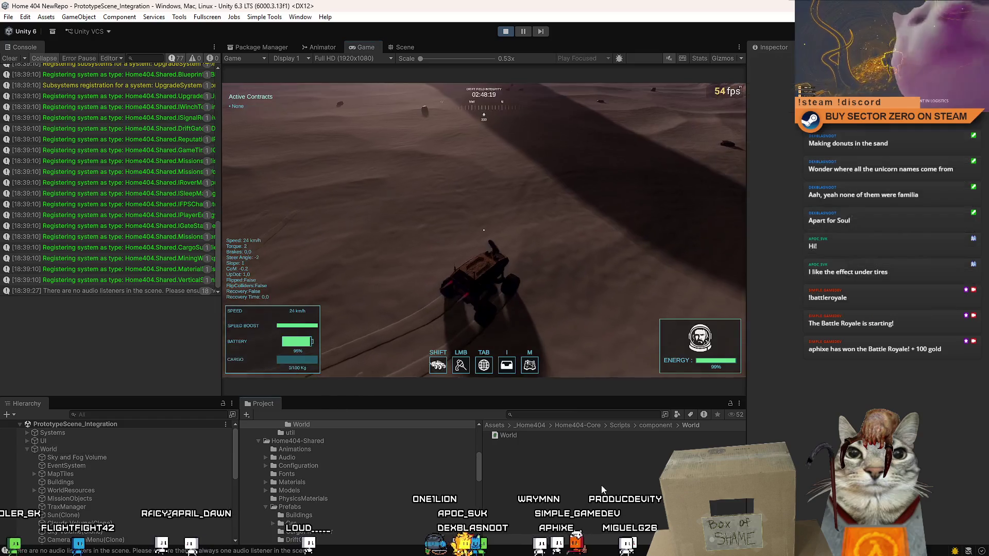
{"action": "key", "text": "w"}
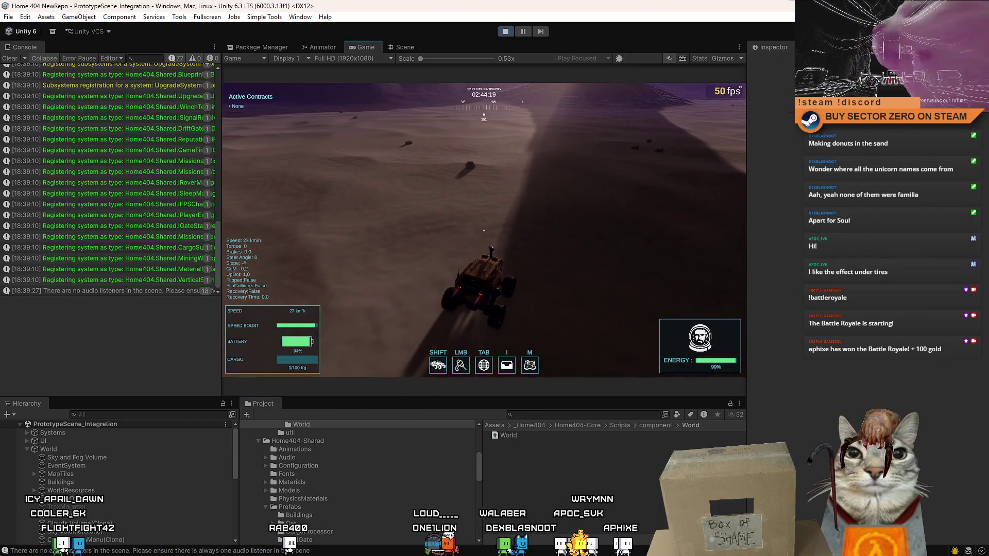
{"action": "key", "text": "s"}
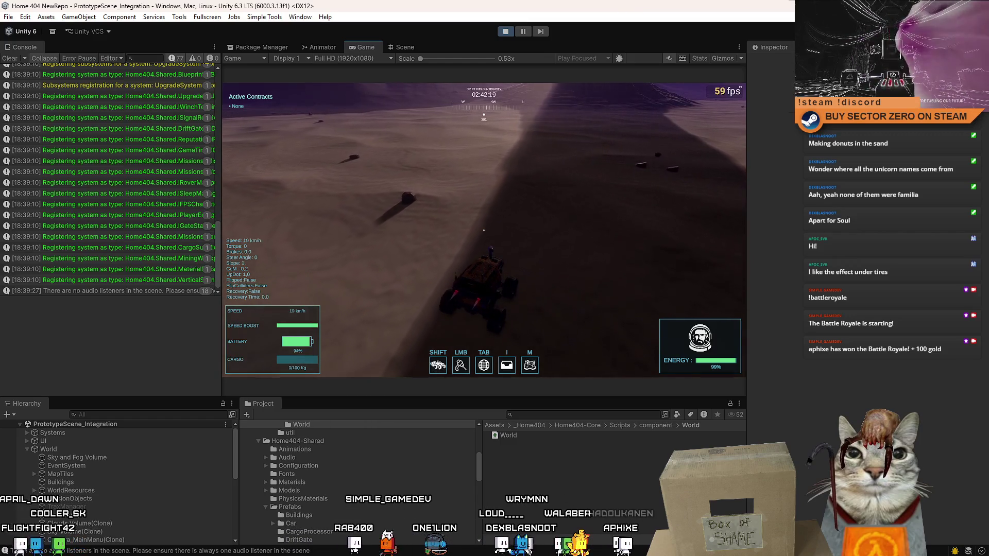
{"action": "key", "text": "c"}
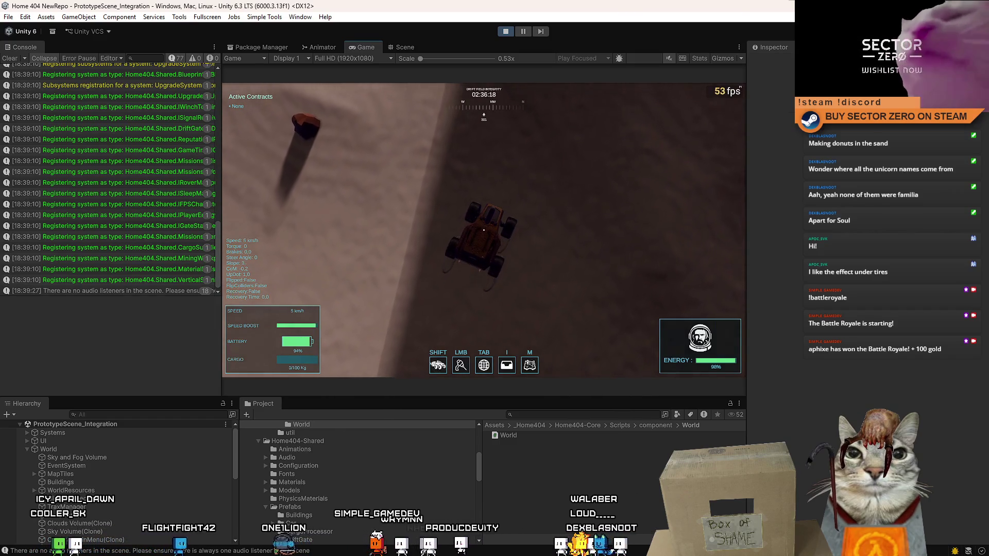
{"action": "key", "text": "w"}
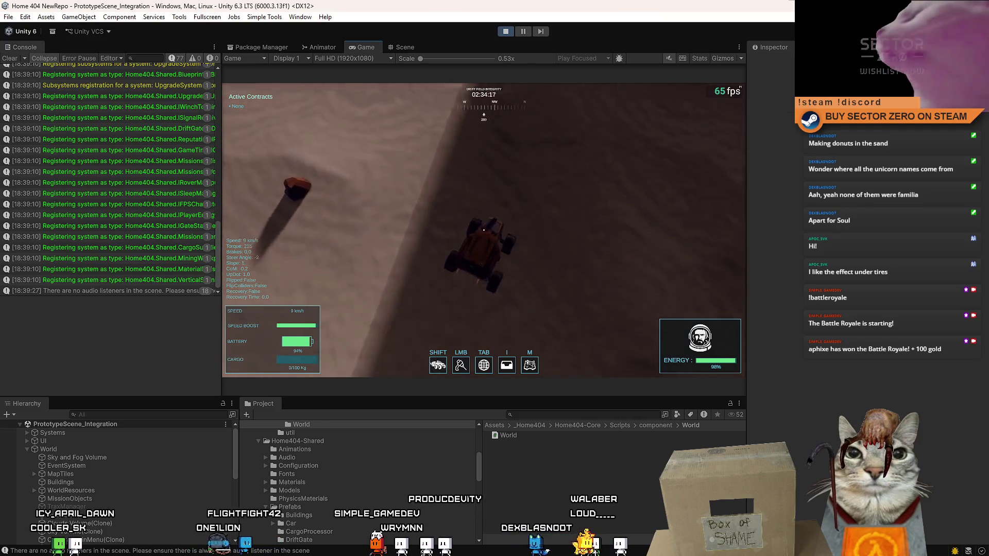
{"action": "key", "text": "a"}
{"action": "key", "text": "w"}
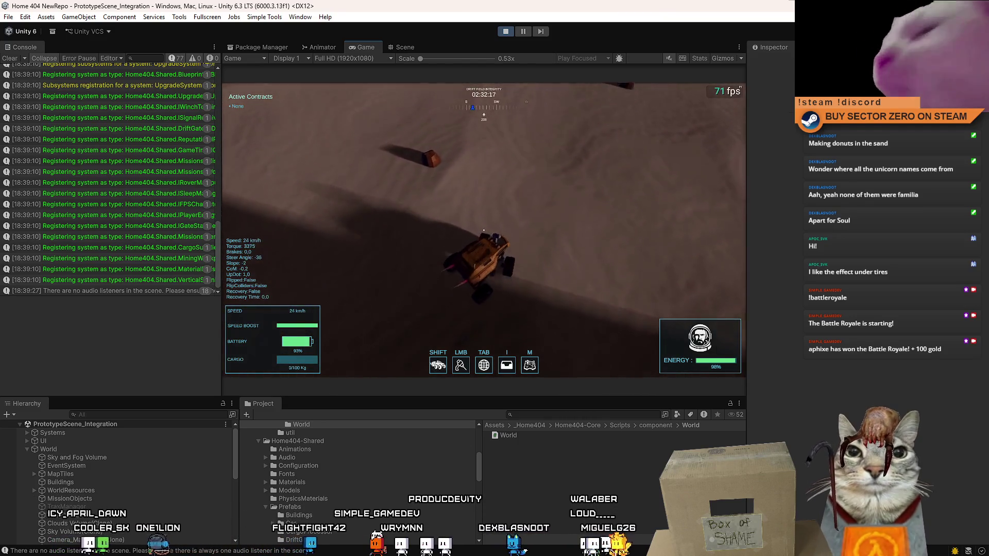
{"action": "key", "text": "d"}
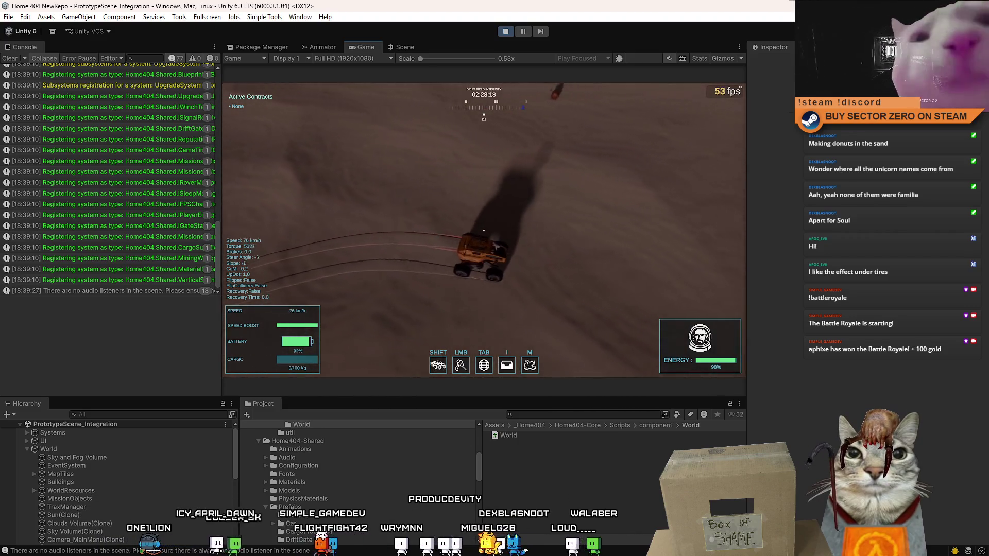
{"action": "key", "text": "a"}
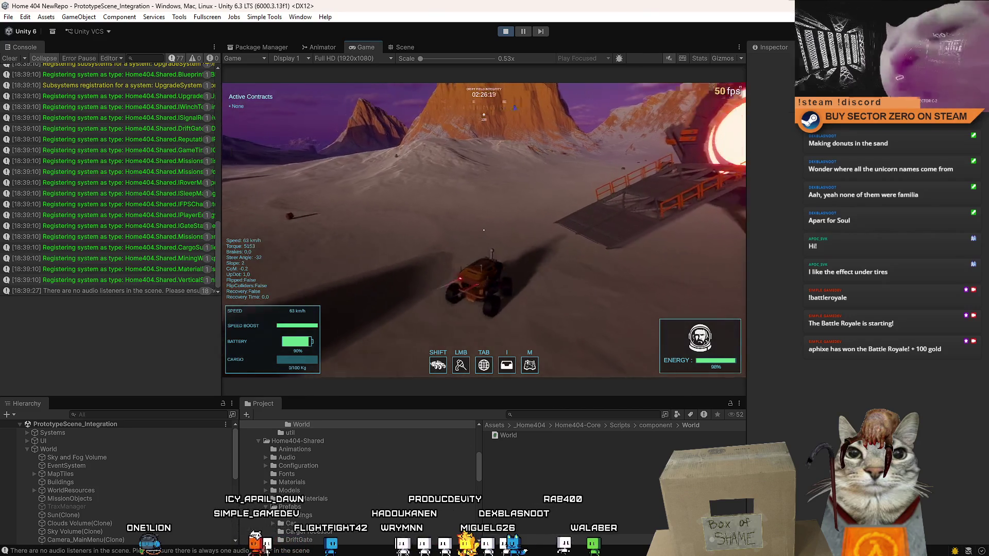
{"action": "key", "text": "Escape"}
{"action": "key", "text": "Escape"}
{"action": "left_click", "coordinate": [506, 32]}
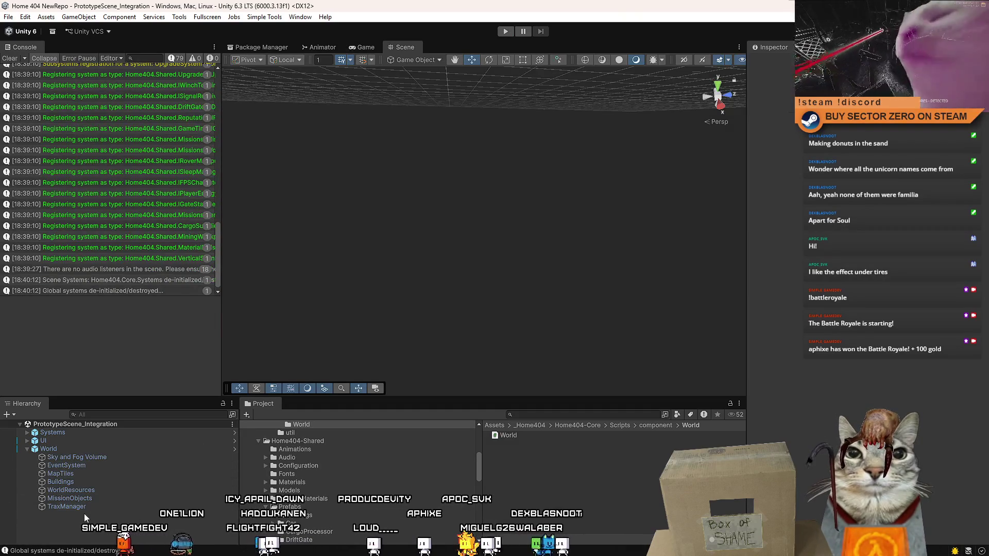
Deactivate the TraxManager object in the scene.
{"action": "left_click", "coordinate": [86, 508]}
{"action": "left_click", "coordinate": [773, 63]}
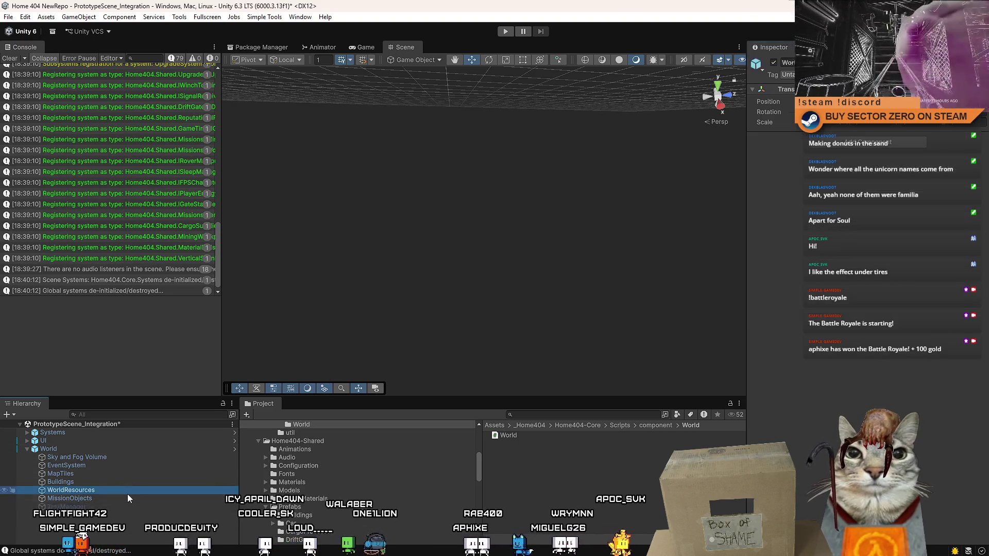
{"action": "left_click", "coordinate": [122, 508]}
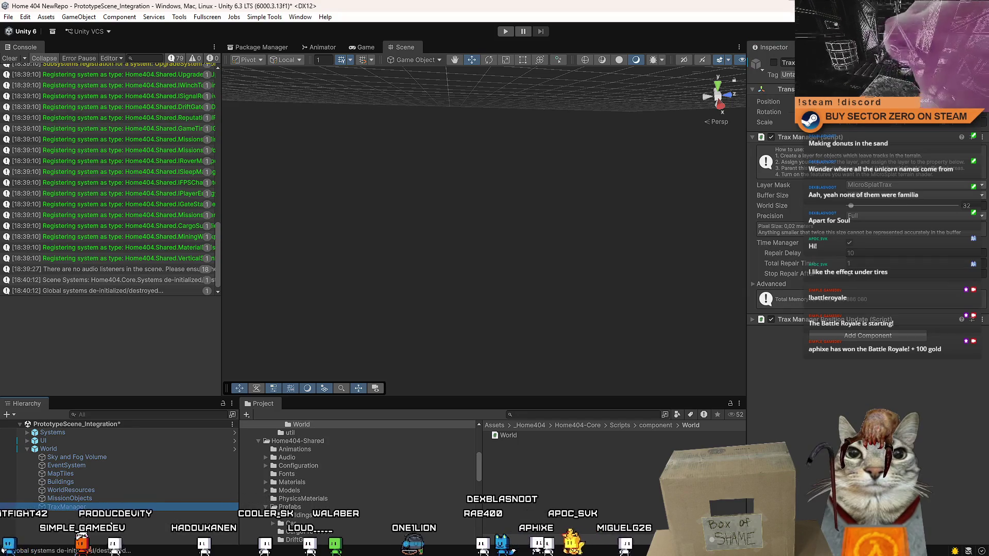
Inspect the World object, clear the selection, and start a new play session.
{"action": "left_click", "coordinate": [49, 449]}
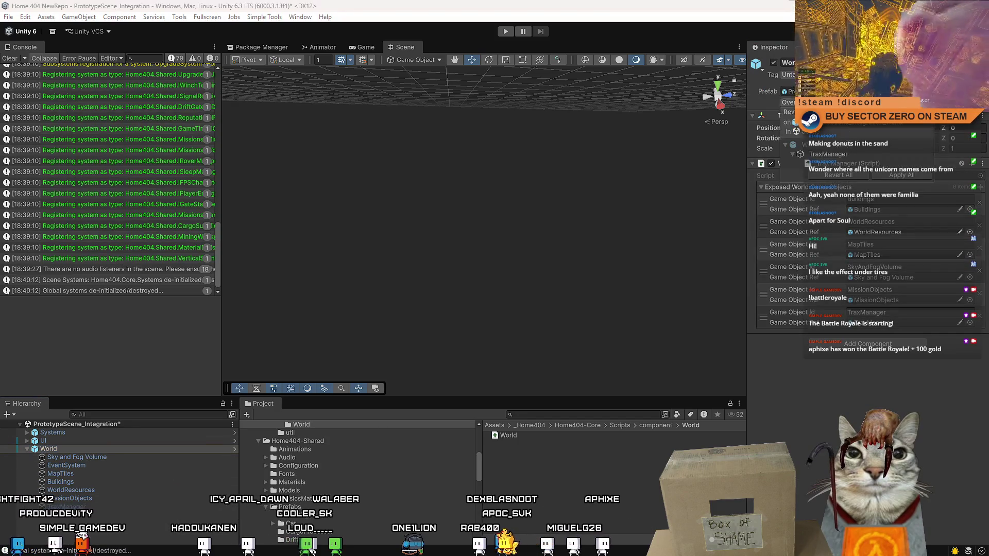
{"action": "left_click", "coordinate": [463, 129]}
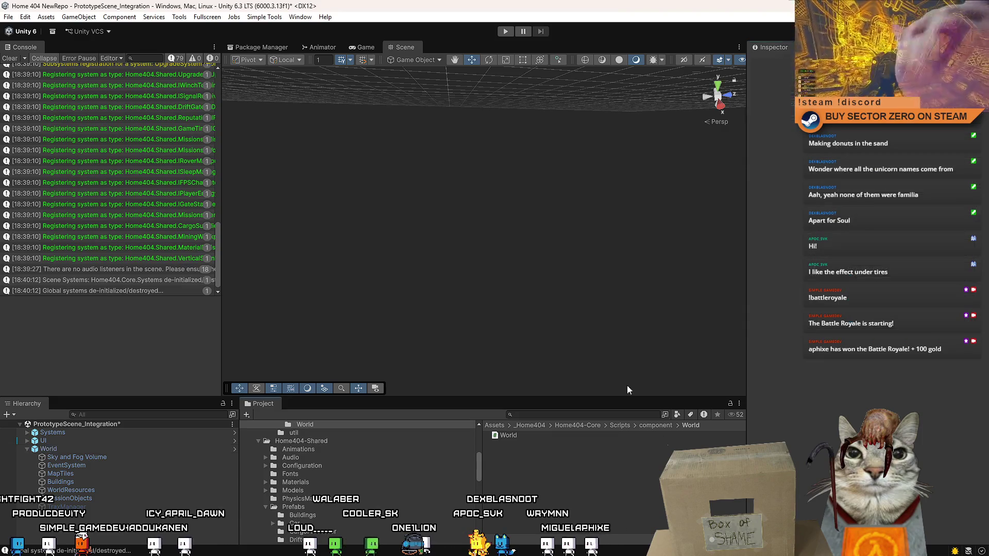
{"action": "left_click", "coordinate": [9, 58]}
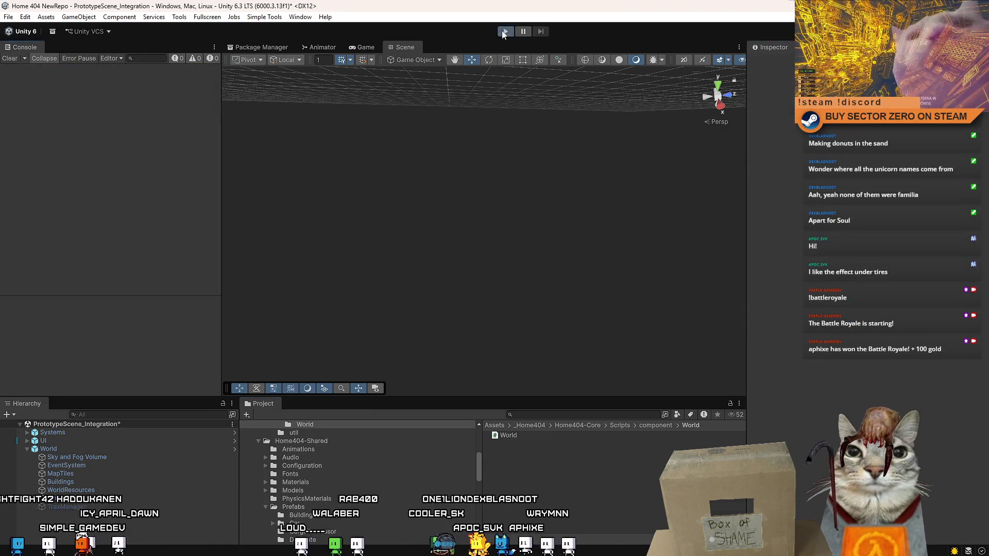
{"action": "key", "text": "ctrl+p"}
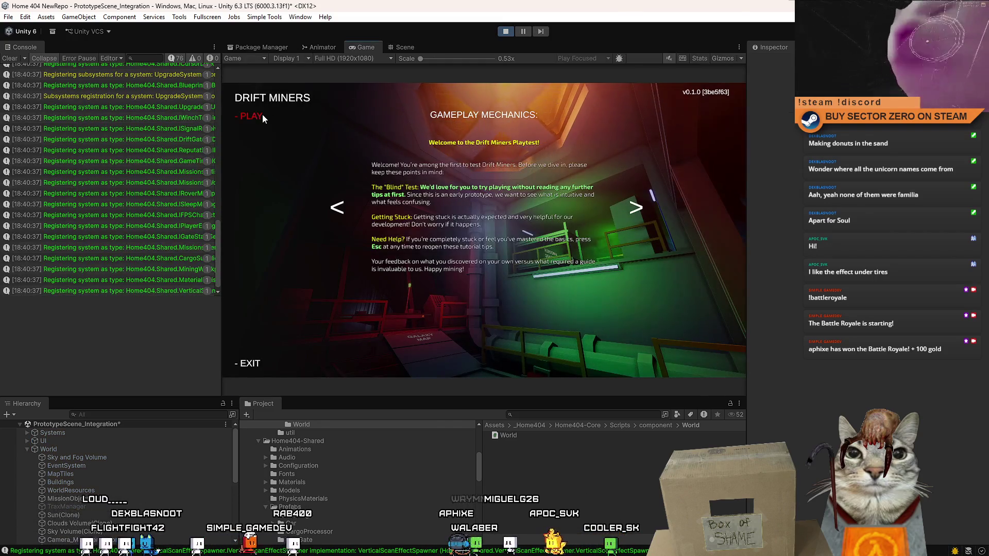
Start a new game from the Drift Miners menu and walk past the Galaxy Map to the hangar rover.
{"action": "left_click", "coordinate": [261, 116]}
{"action": "key", "text": "w"}
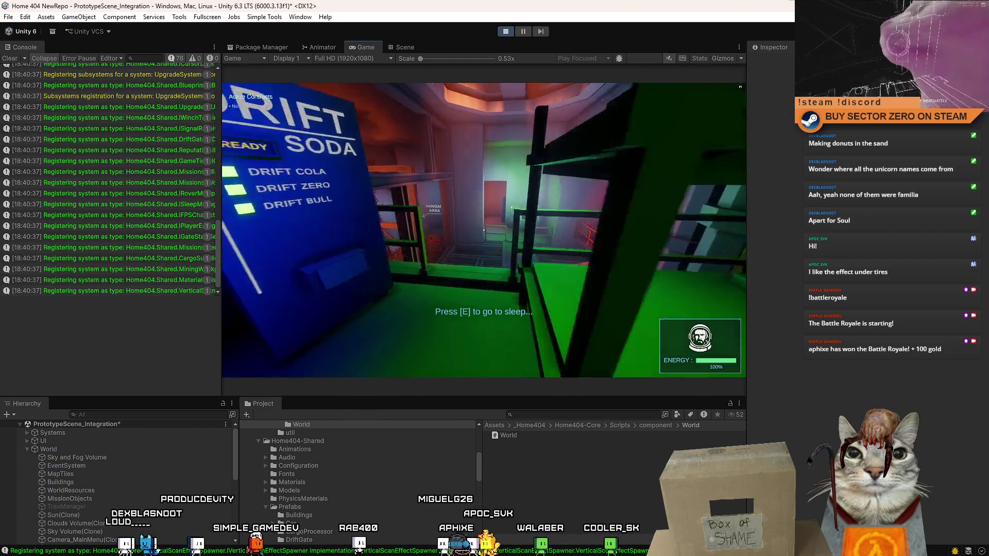
{"action": "key", "text": "w"}
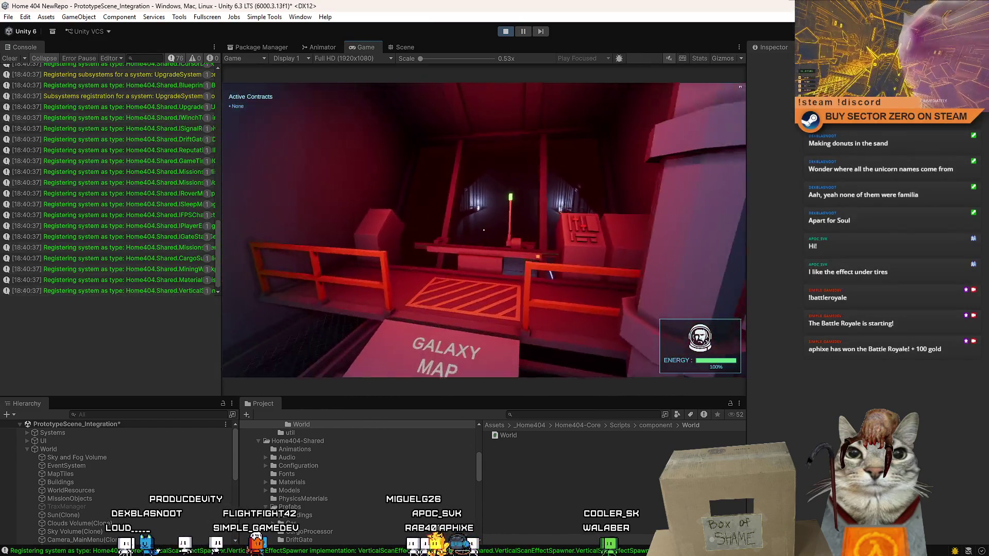
{"action": "key", "text": "w"}
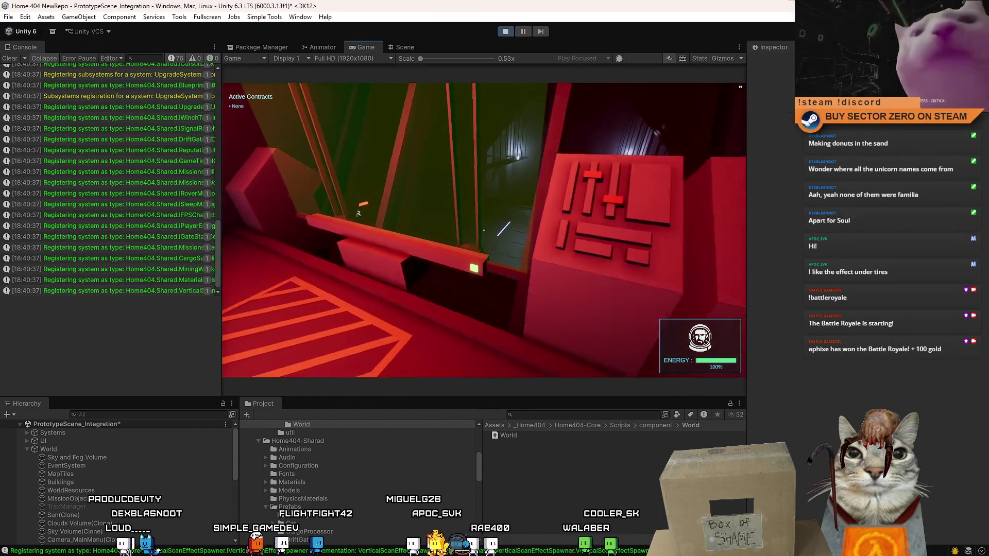
{"action": "key", "text": "w"}
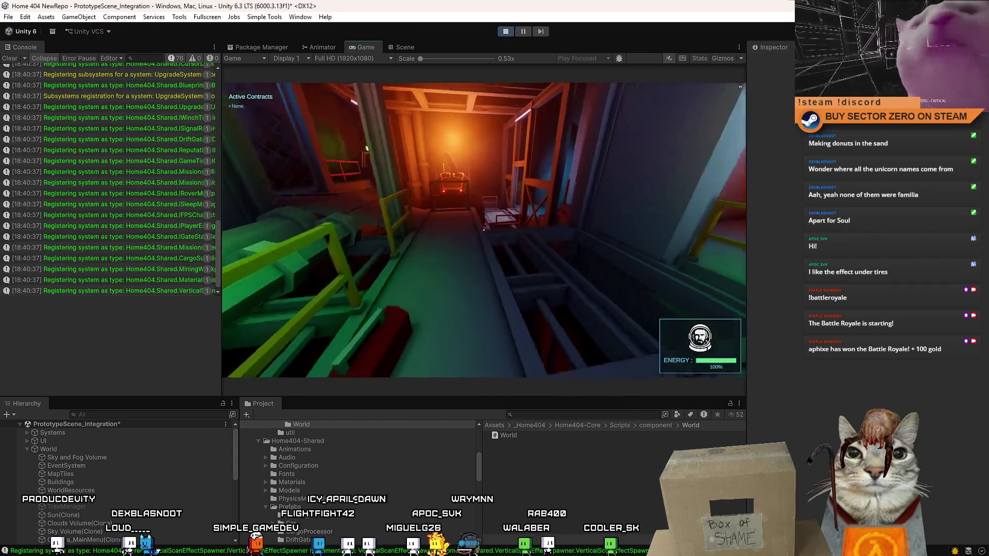
{"action": "key", "text": "w"}
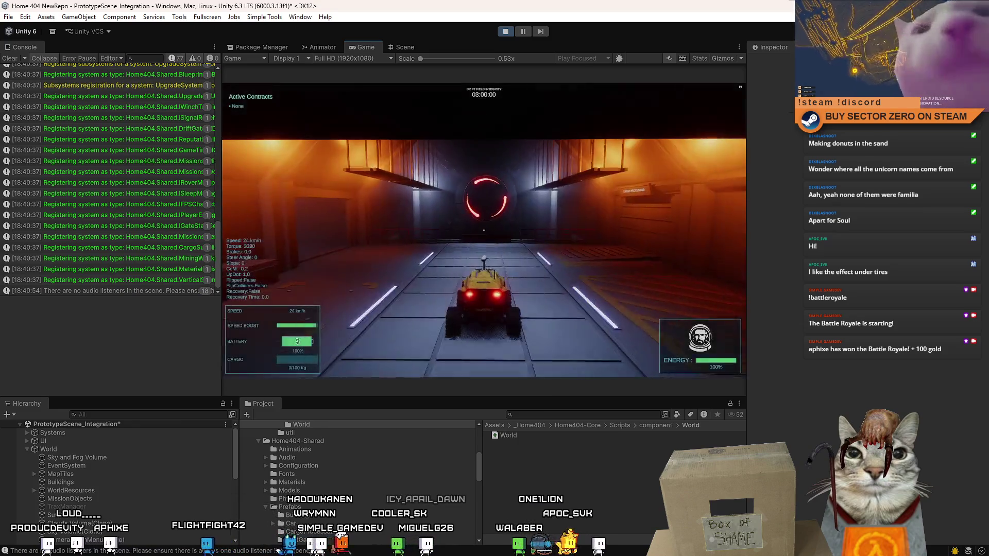
Drive the rover over the bridge and through the portal into the desert.
{"action": "key", "text": "s"}
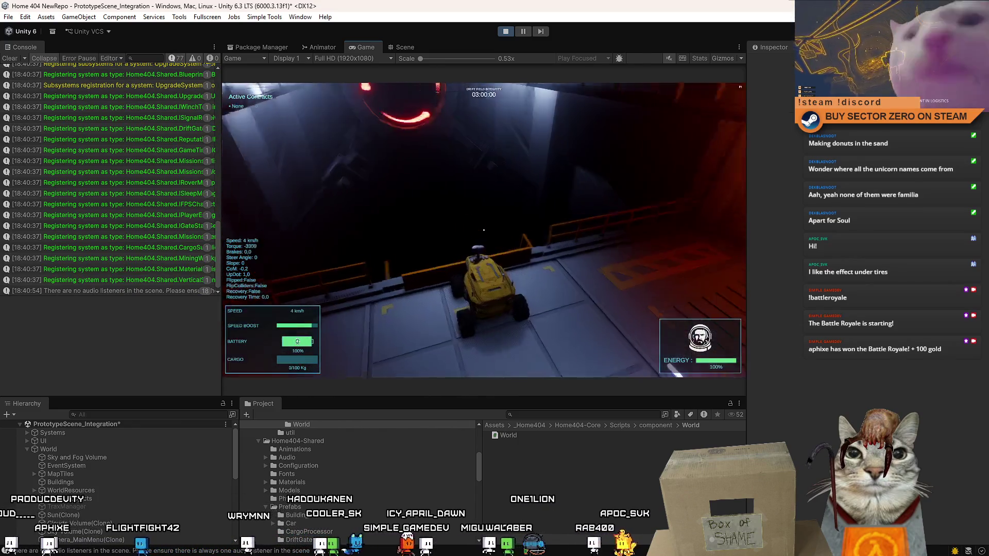
{"action": "key", "text": "w"}
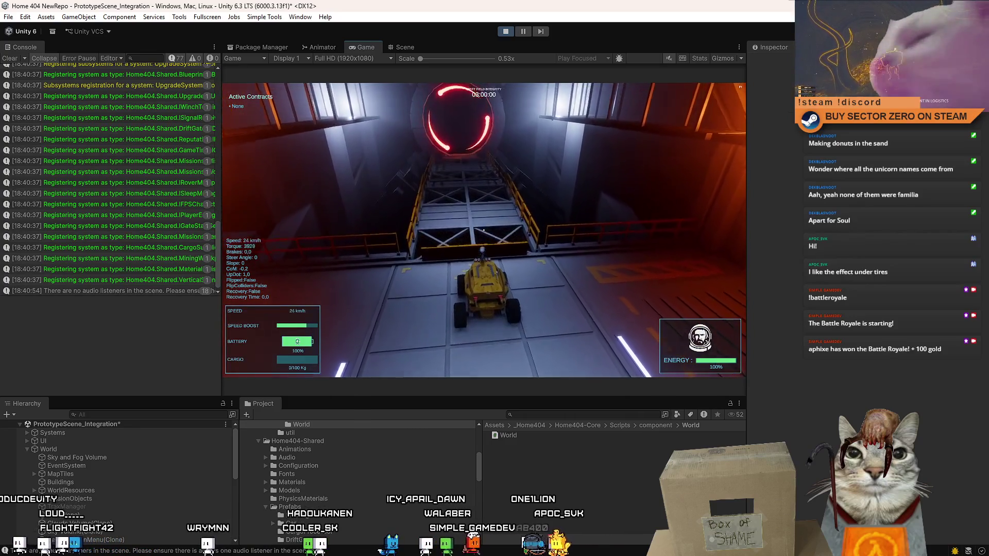
{"action": "key", "text": "w"}
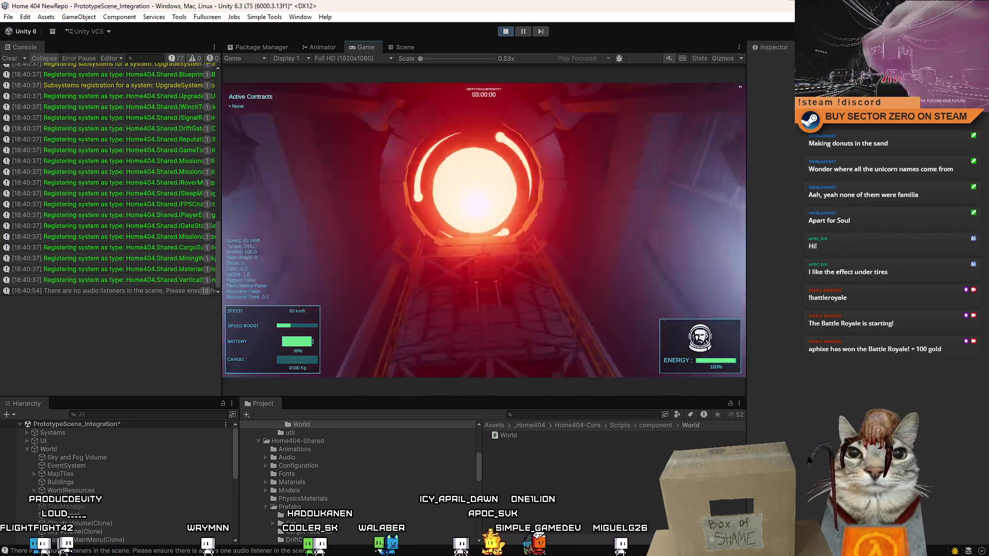
{"action": "key", "text": "a"}
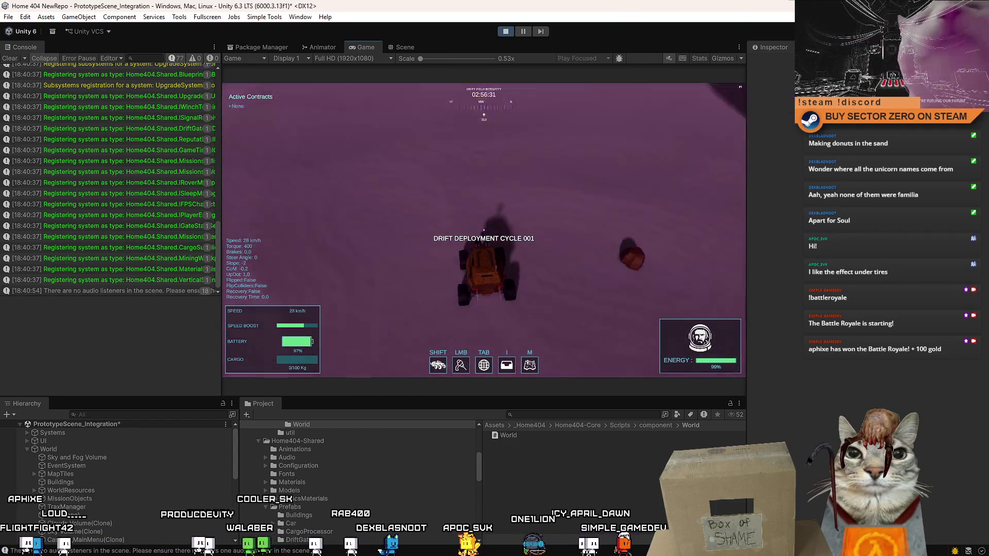
{"action": "key", "text": "w"}
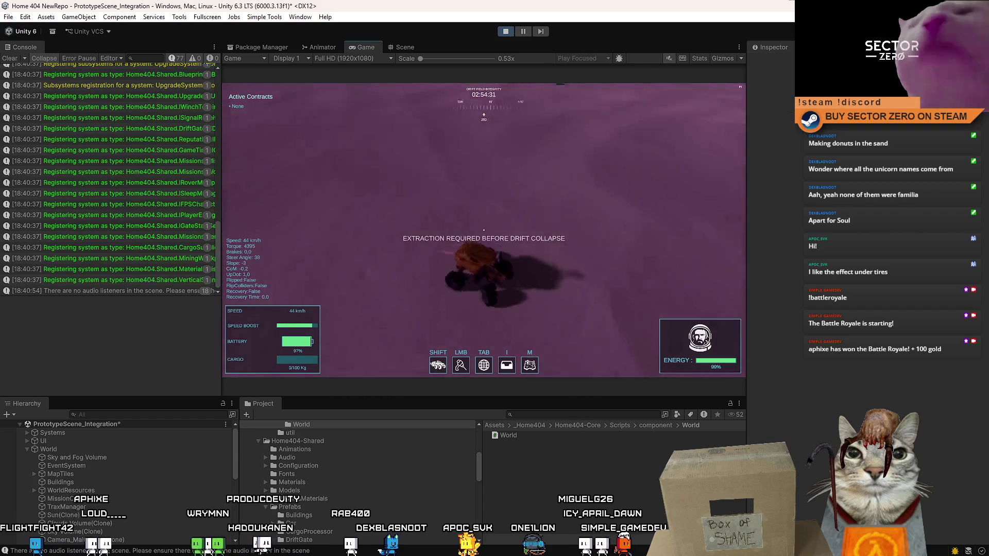
{"action": "key", "text": "a"}
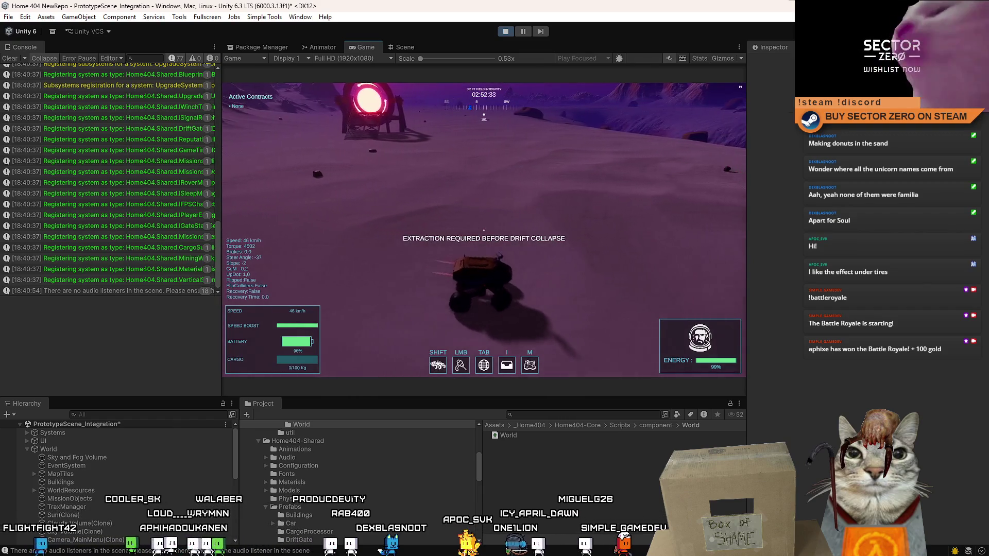
Weave the rover toward the tower and ramp, then stop the play-test.
{"action": "key", "text": "d"}
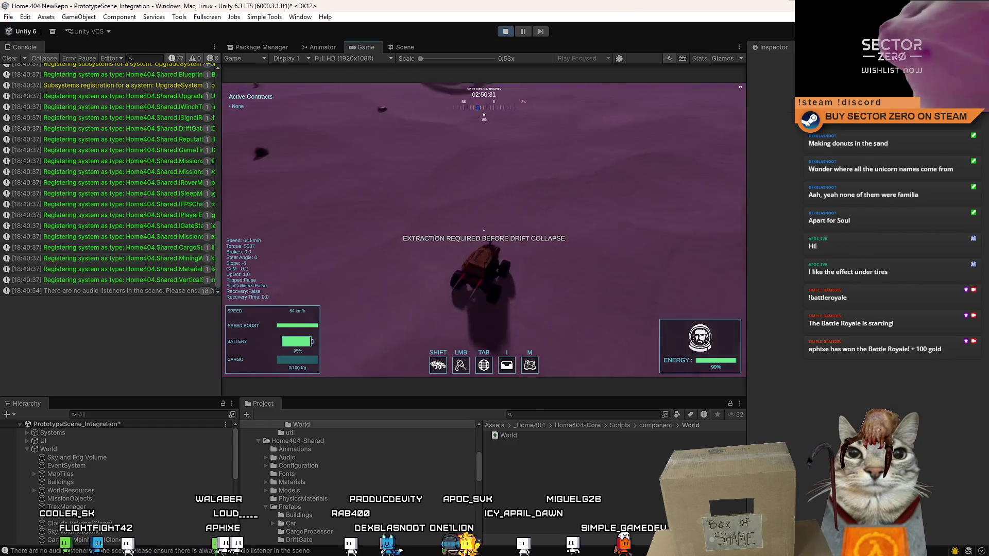
{"action": "key", "text": "a"}
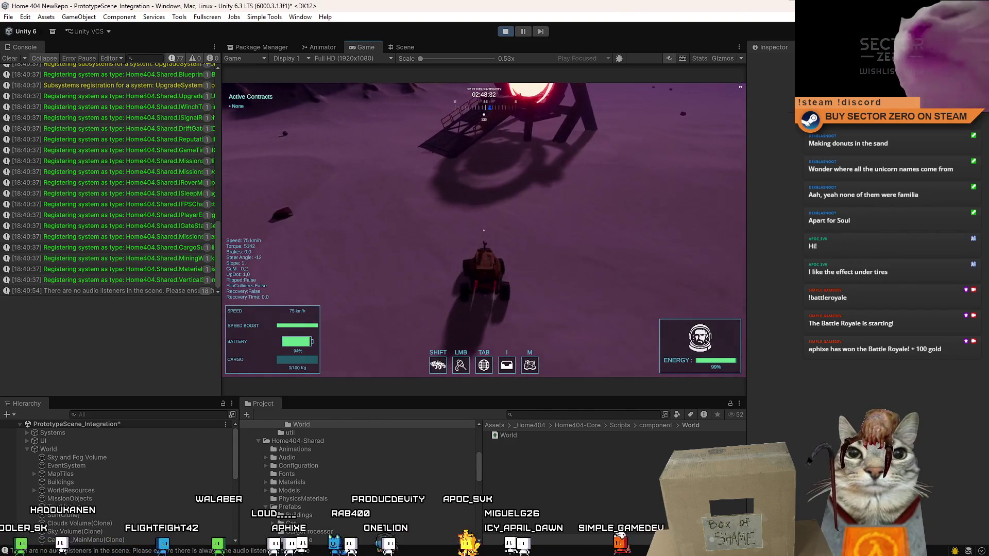
{"action": "key", "text": "d"}
{"action": "key", "text": "w"}
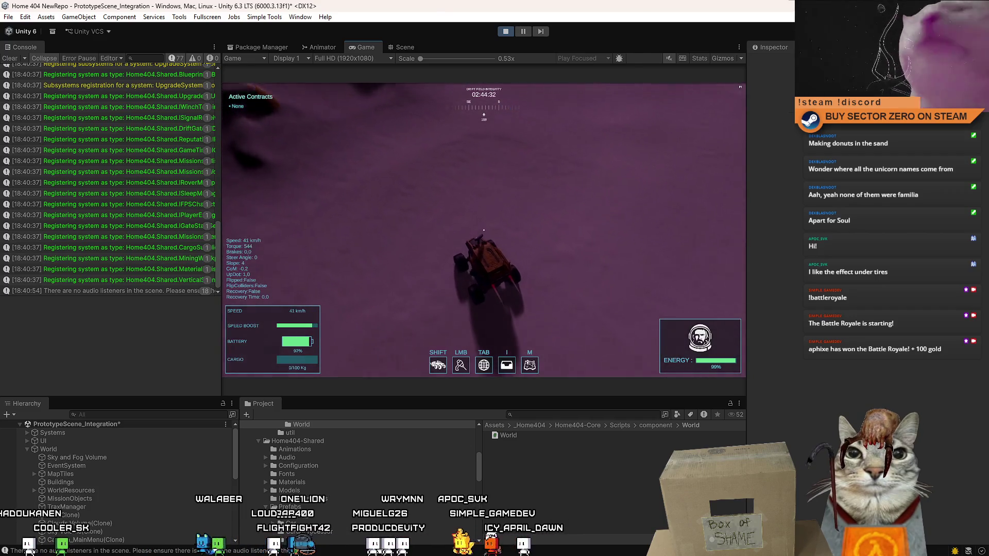
{"action": "key", "text": "d"}
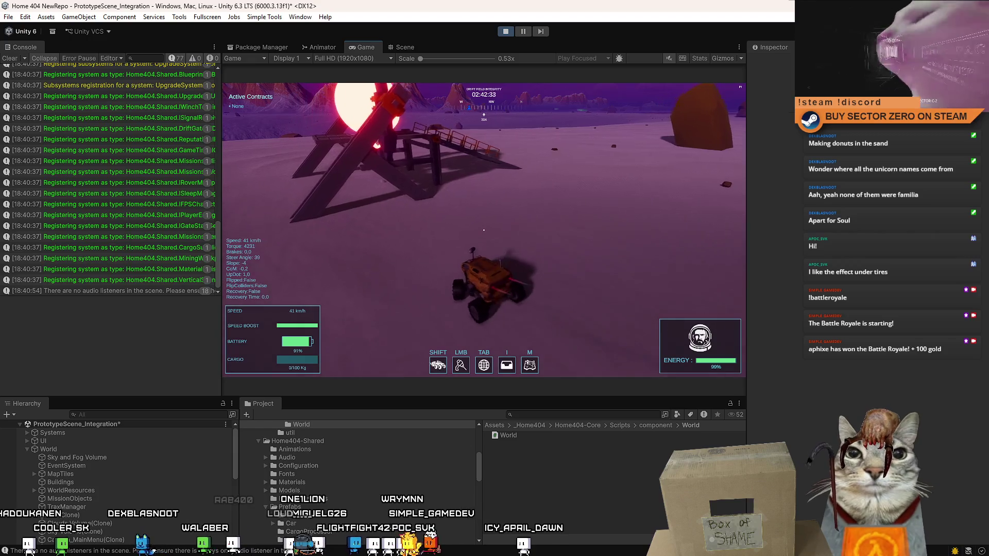
{"action": "key", "text": "a"}
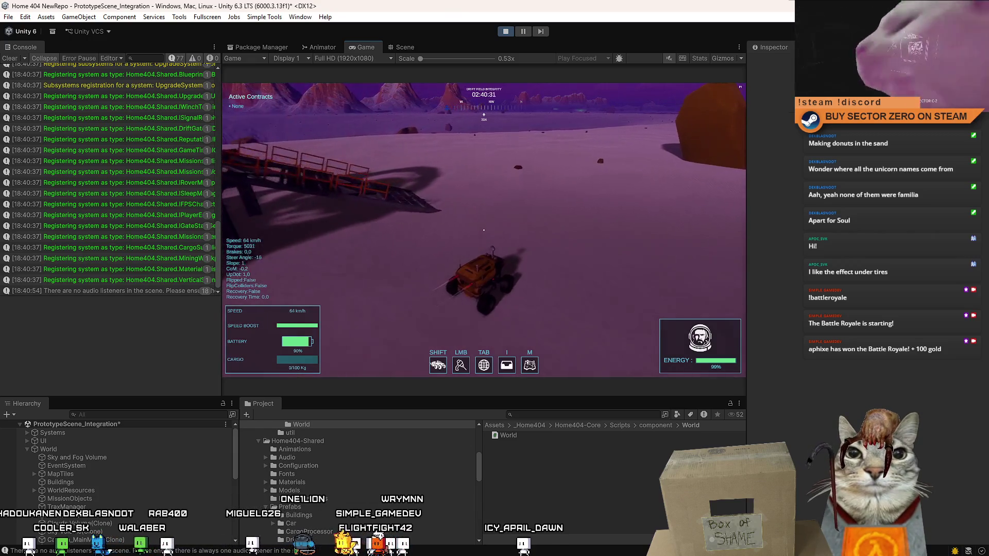
{"action": "key", "text": "d"}
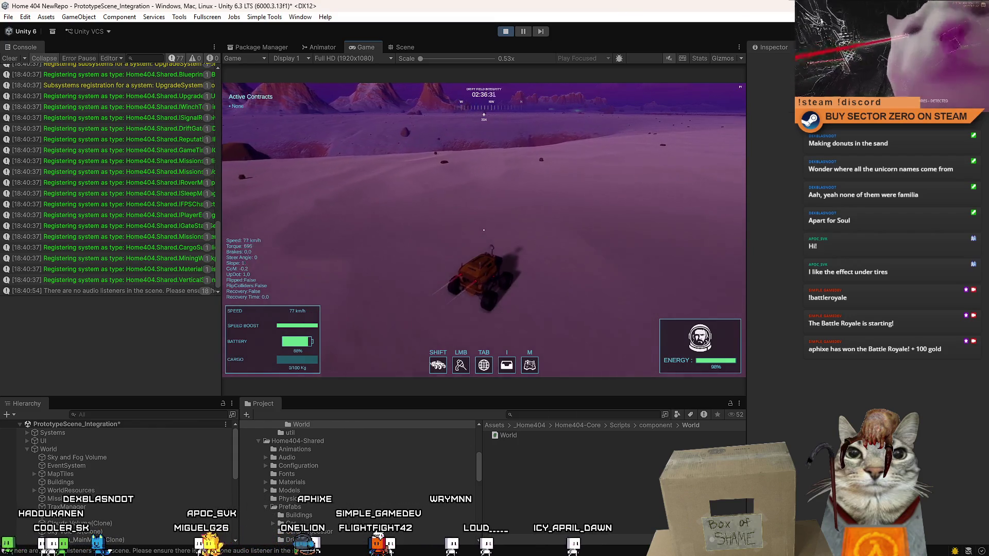
{"action": "key", "text": "Escape"}
{"action": "left_click", "coordinate": [509, 34]}
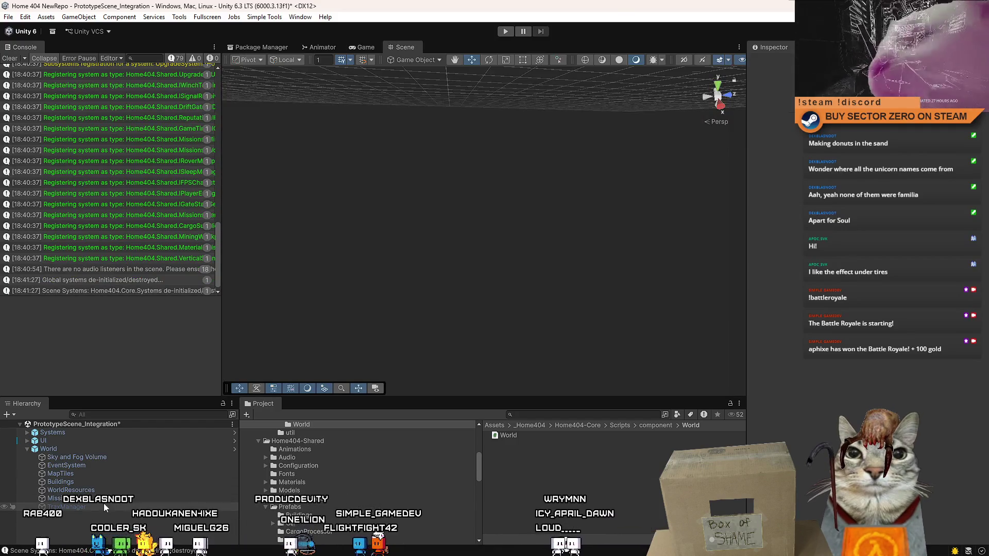
Open TraxManagerPositionUpdate.cs from the TraxManager component's Script field.
{"action": "left_click", "coordinate": [100, 509]}
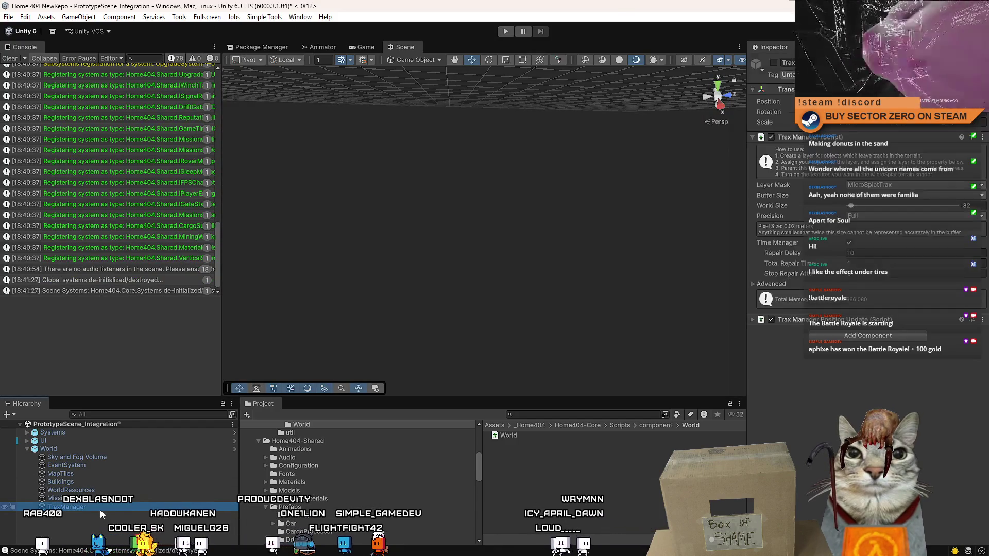
{"action": "left_click", "coordinate": [906, 320]}
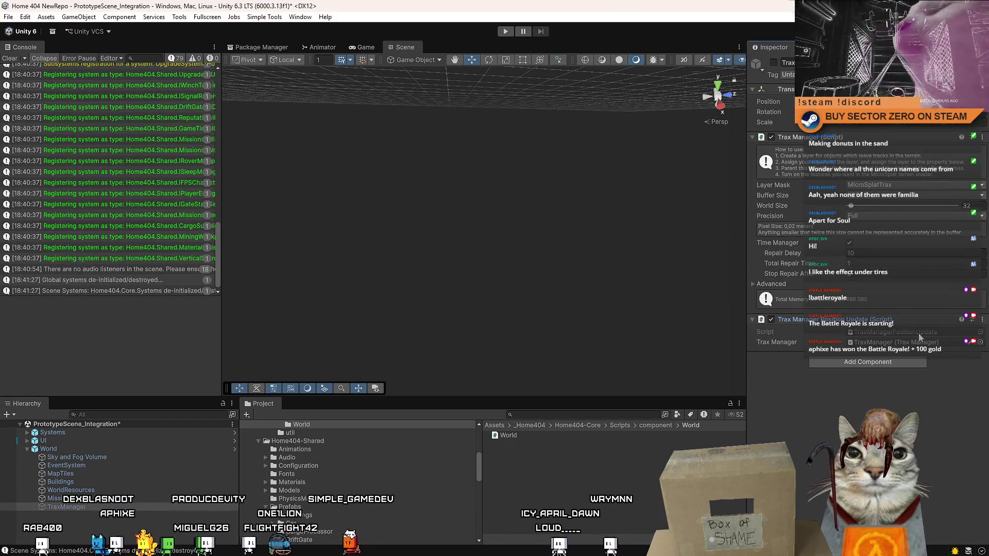
{"action": "double_click", "coordinate": [919, 333]}
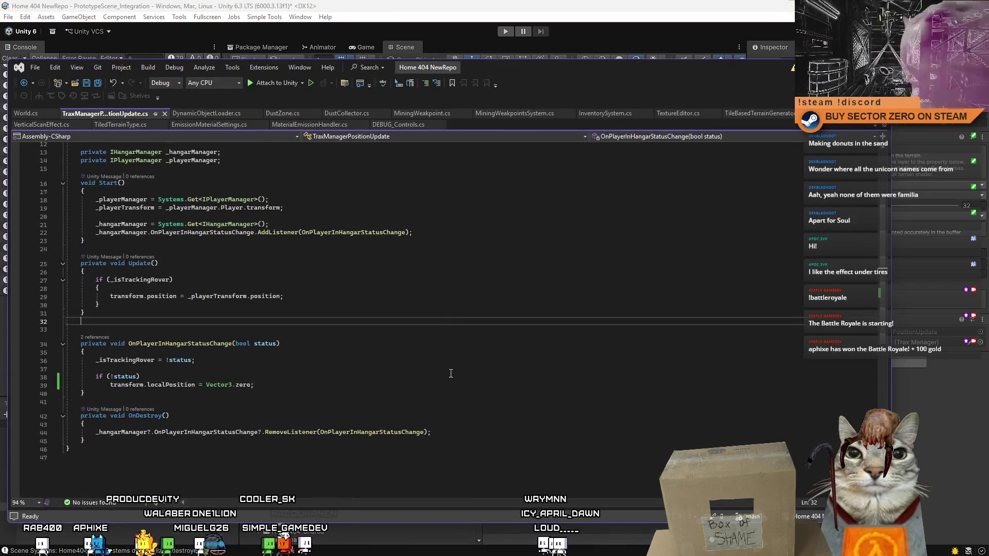
Review the uses of _isTrackingRover and position the caret after the hangar status handler.
{"action": "scroll", "coordinate": [451, 355], "scroll_direction": "up", "scroll_amount": 4}
{"action": "scroll", "coordinate": [407, 375], "scroll_direction": "down", "scroll_amount": 3}
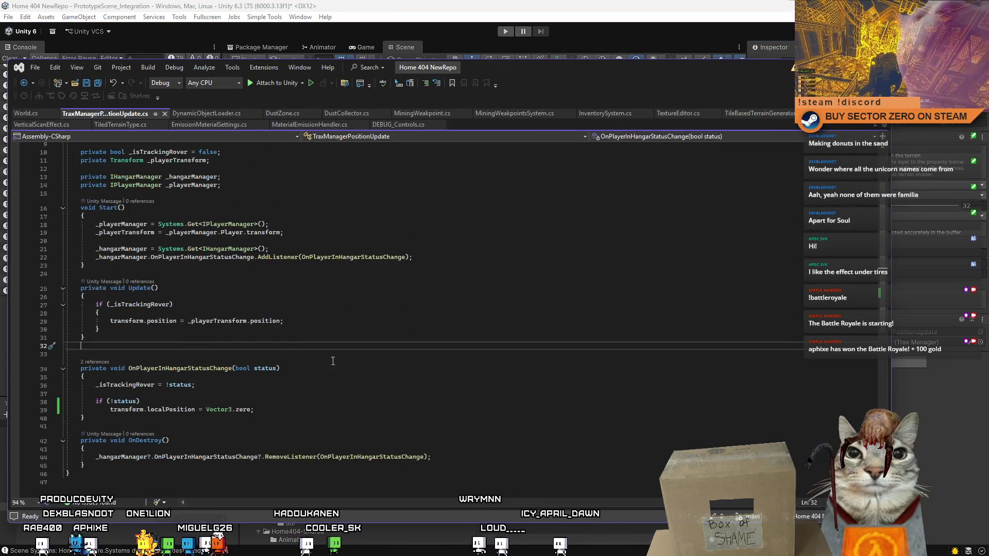
{"action": "double_click", "coordinate": [140, 304]}
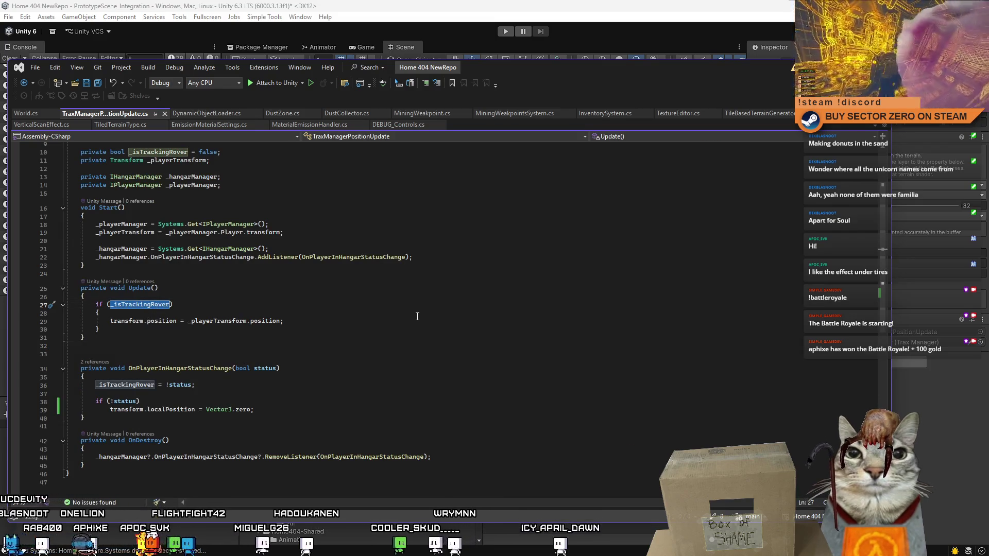
{"action": "scroll", "coordinate": [372, 328], "scroll_direction": "down", "scroll_amount": 2}
{"action": "left_click", "coordinate": [167, 378]}
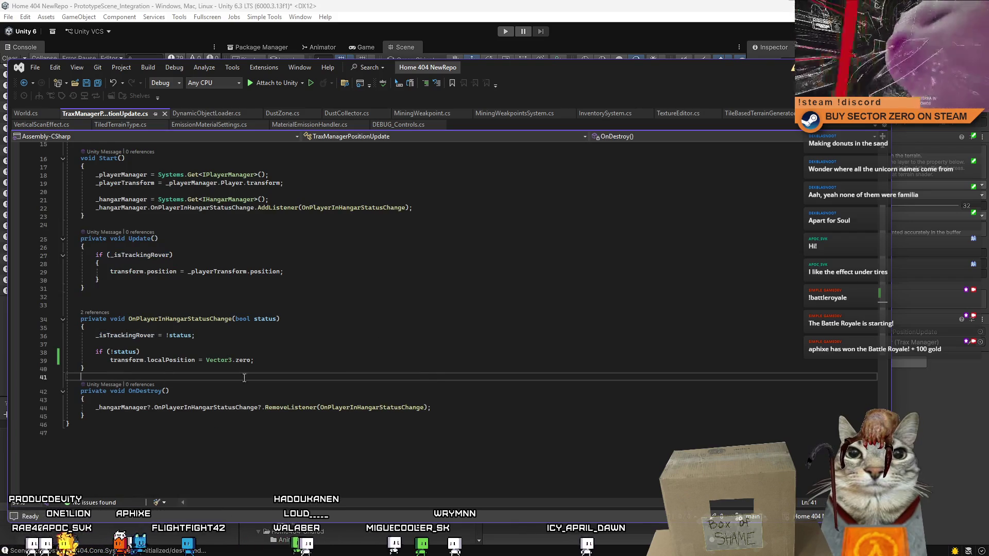
Create an empty OnEnable method below the handler and check the _hangarManager field declaration.
{"action": "key", "text": "Return"}
{"action": "key", "text": "Return"}
{"action": "key", "text": "Return"}
{"action": "key", "text": "Up"}
{"action": "type", "text": "OnEn"}
{"action": "key", "text": "Tab"}
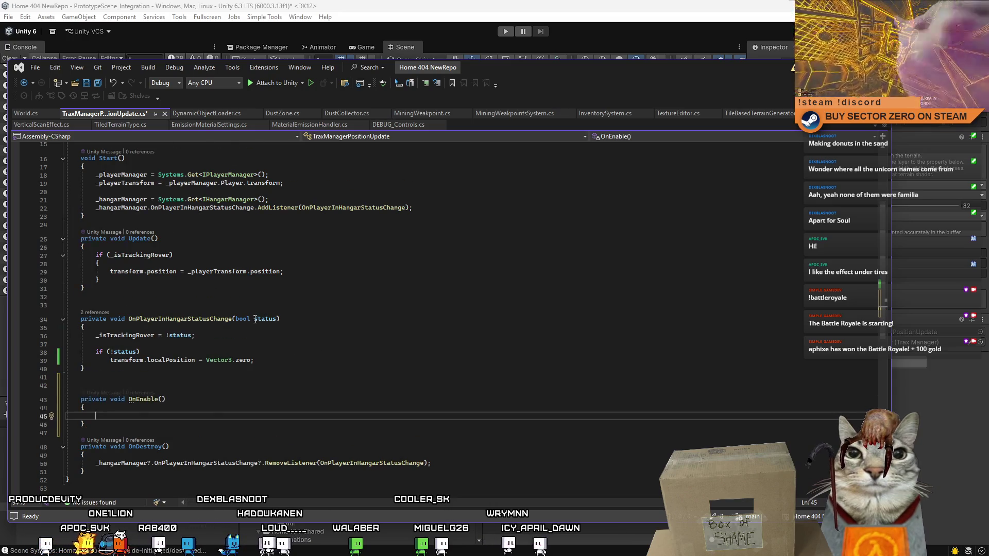
{"action": "scroll", "coordinate": [262, 327], "scroll_direction": "up", "scroll_amount": 4}
{"action": "left_click", "coordinate": [229, 298]}
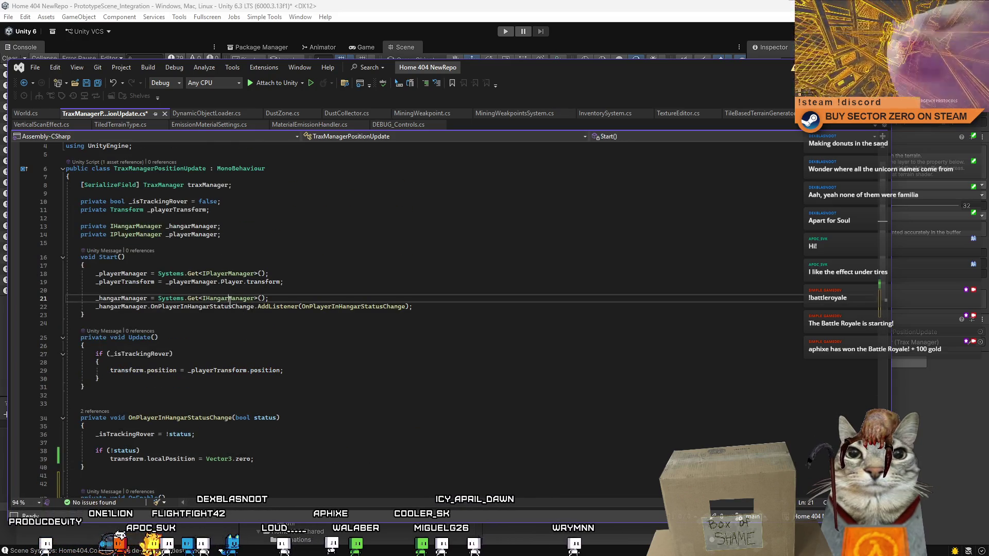
{"action": "key", "text": "F12"}
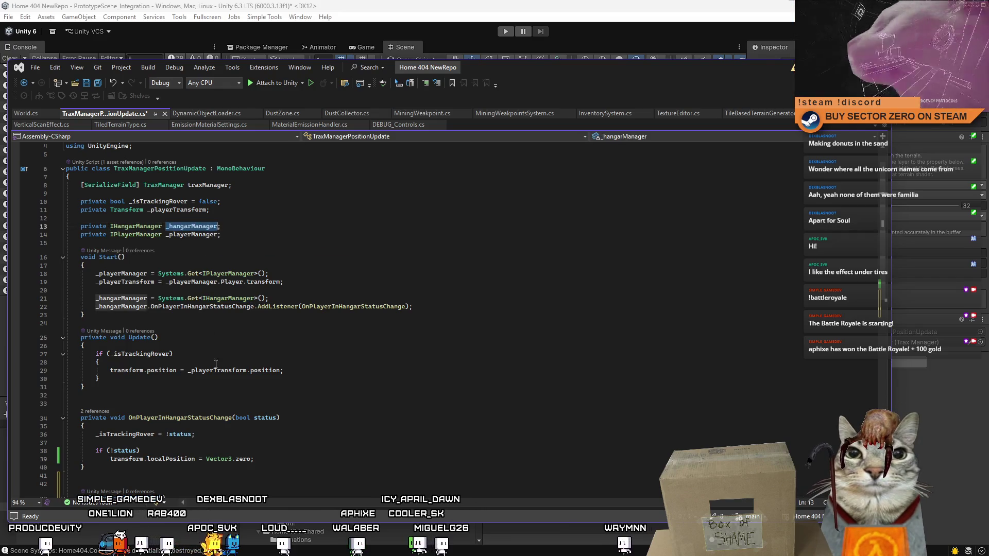
{"action": "scroll", "coordinate": [215, 363], "scroll_direction": "down", "scroll_amount": 4}
Write _hangarManager.IsPlayerInHangar() in OnEnable and paste _isTrackingRover before it.
{"action": "left_click", "coordinate": [274, 411]}
{"action": "left_click", "coordinate": [288, 416]}
{"action": "type", "text": "_hangarManager."}
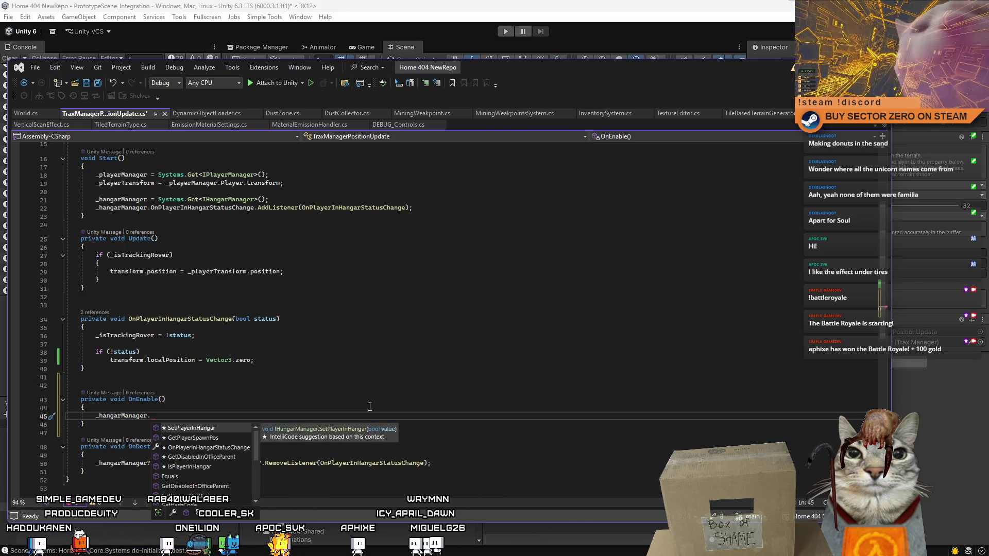
{"action": "type", "text": "is"}
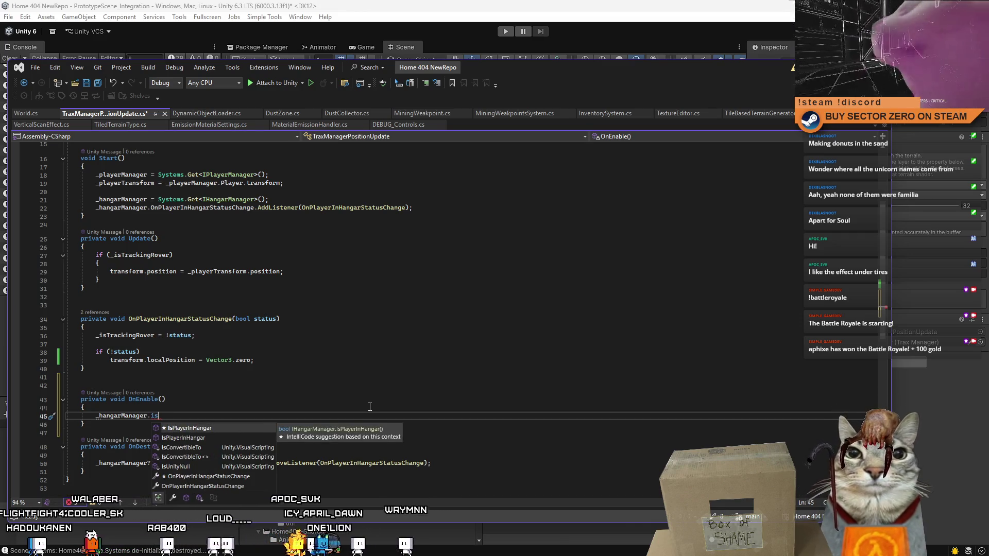
{"action": "key", "text": "Tab"}
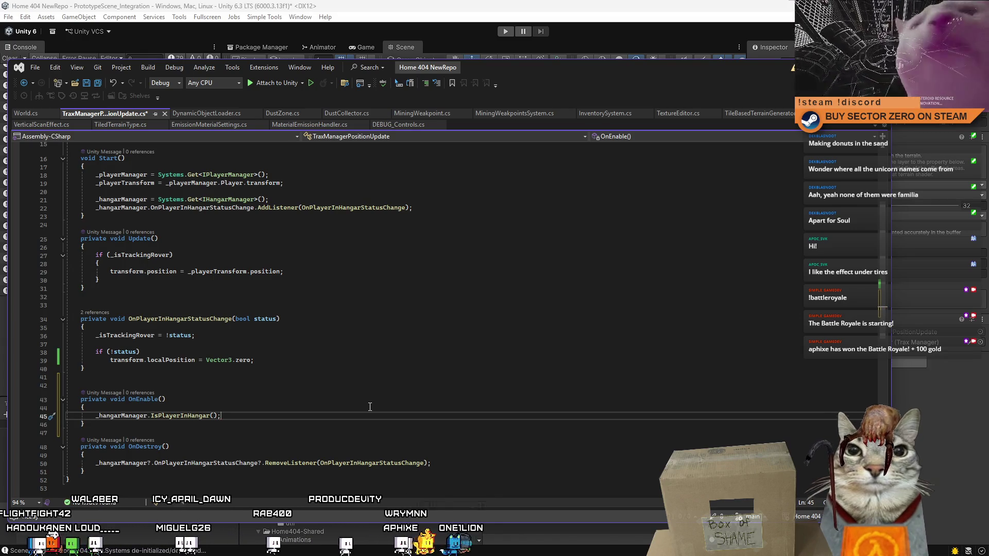
{"action": "double_click", "coordinate": [126, 336]}
{"action": "key", "text": "ctrl+c"}
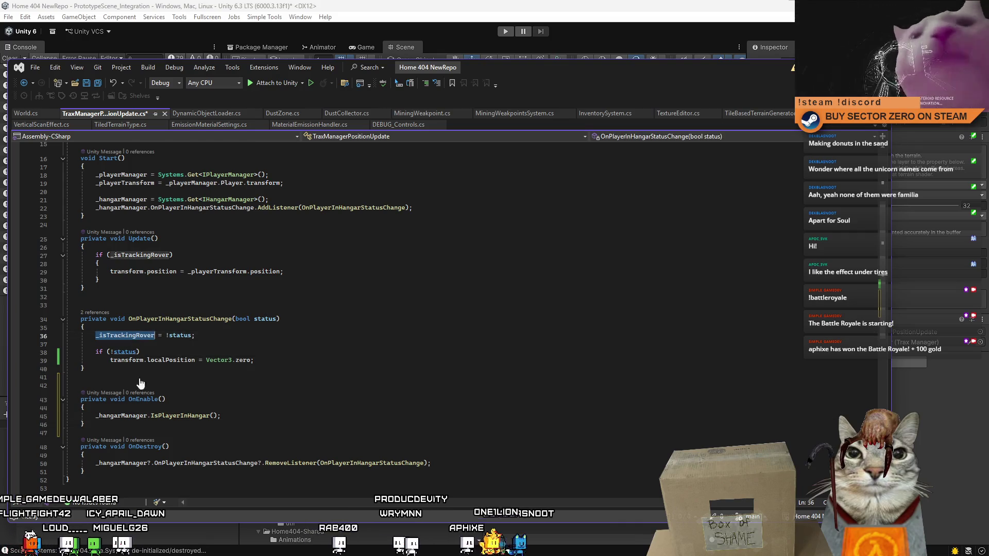
{"action": "left_click", "coordinate": [96, 416]}
{"action": "key", "text": "ctrl+v"}
Complete the line as _isTrackingRover = !_hangarManager.IsPlayerInHangar() and add a blank line below.
{"action": "type", "text": "= !"}
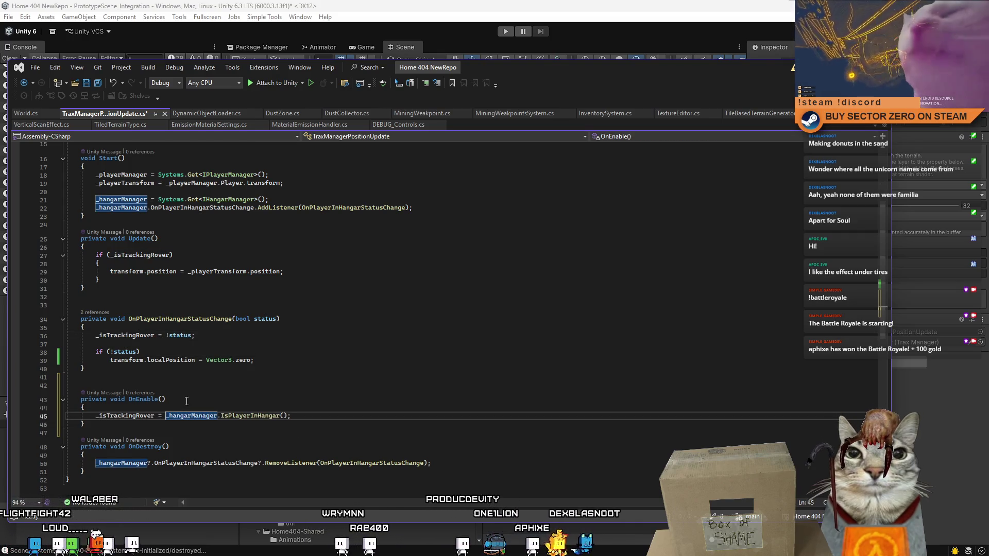
{"action": "left_click", "coordinate": [354, 416]}
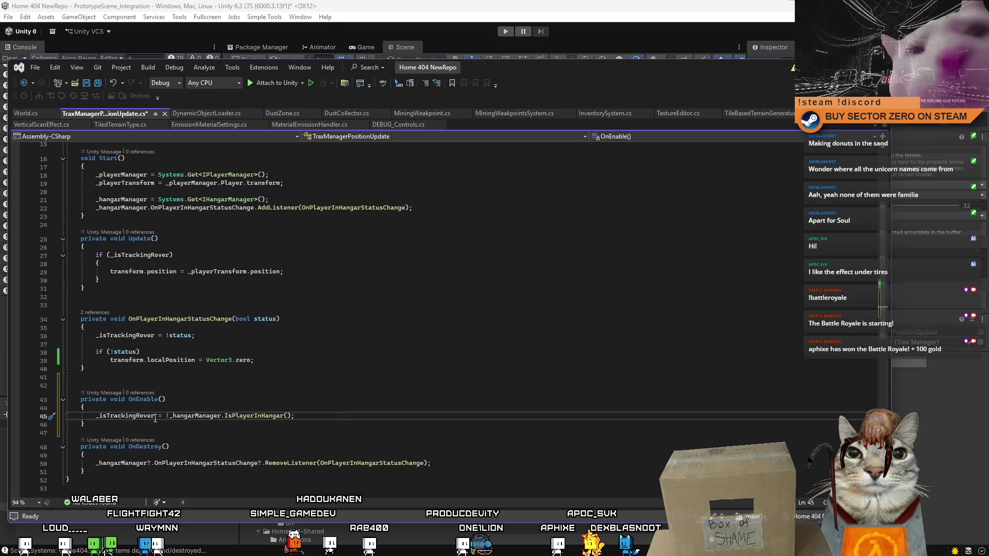
{"action": "left_click", "coordinate": [140, 417]}
{"action": "left_click", "coordinate": [358, 417]}
{"action": "key", "text": "Return"}
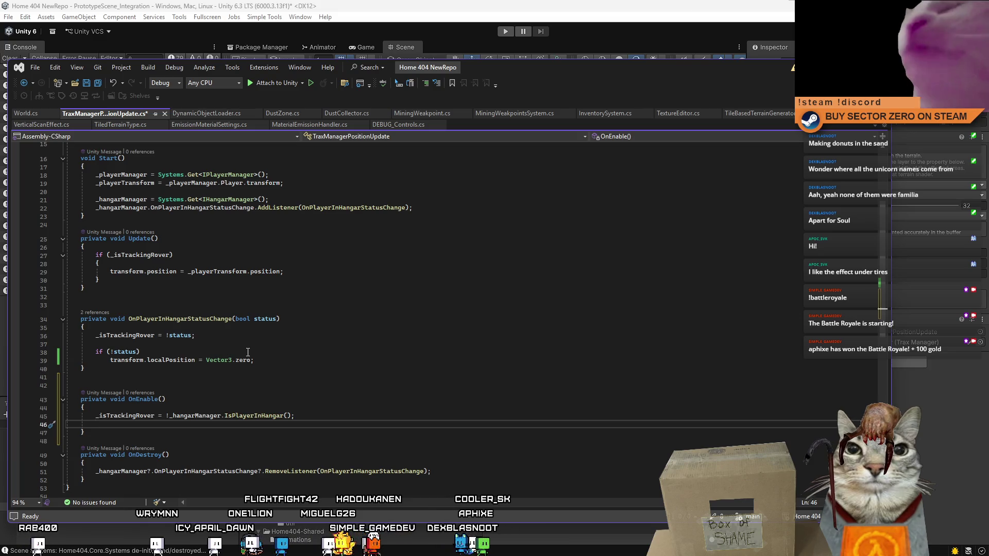
Review Update's line moving the tracker to the player and the _isTrackingRover uses.
{"action": "left_click_drag", "start_coordinate": [106, 271], "coordinate": [299, 271]}
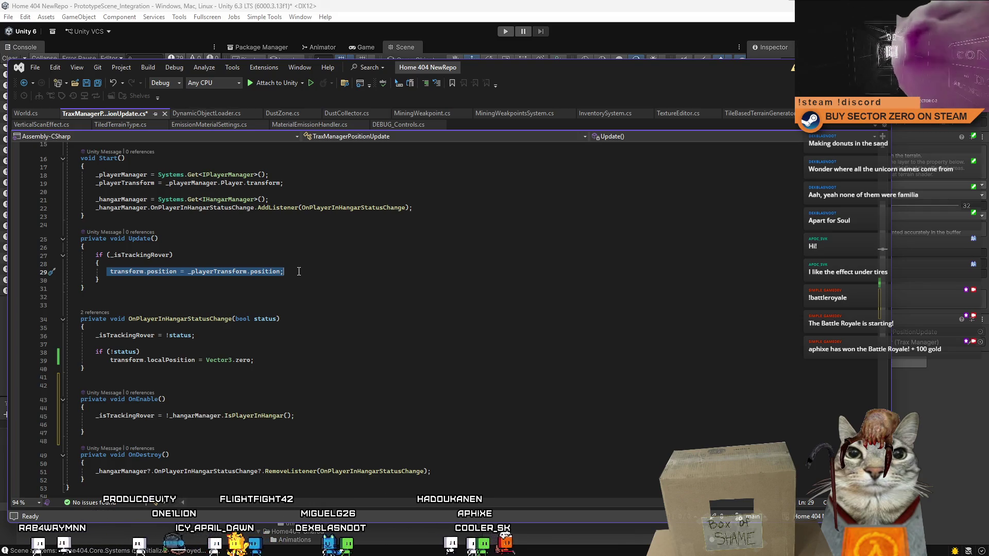
{"action": "left_click", "coordinate": [156, 425]}
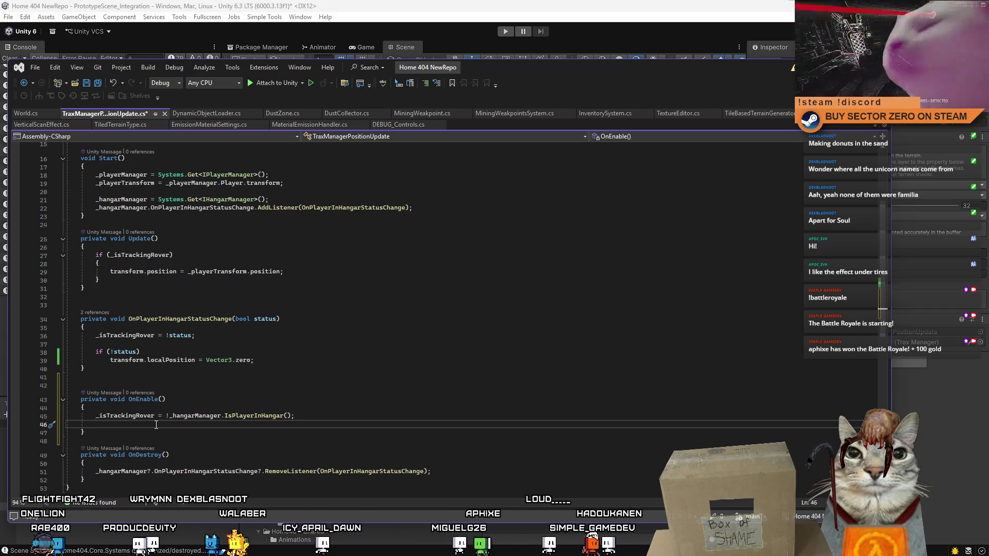
{"action": "double_click", "coordinate": [129, 416]}
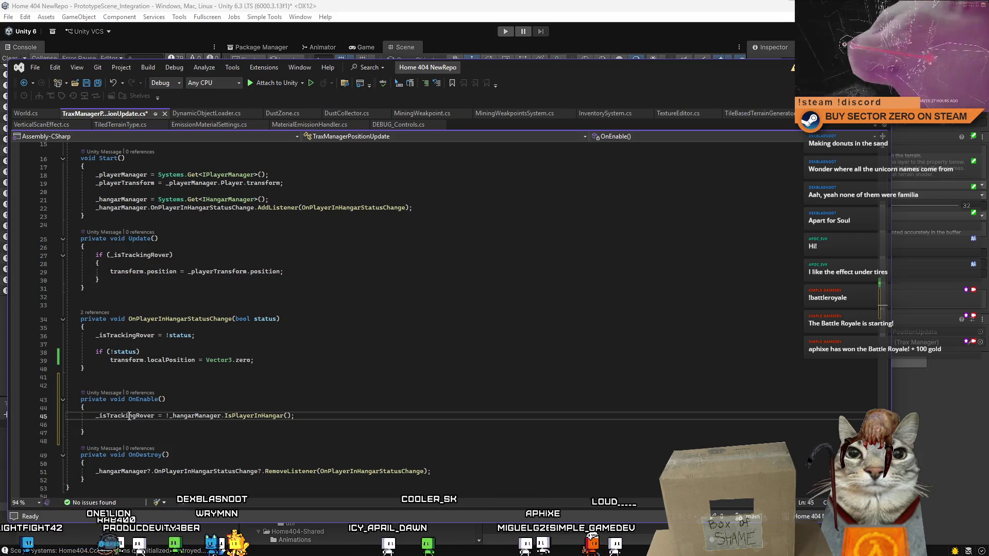
{"action": "scroll", "coordinate": [328, 379], "scroll_direction": "up", "scroll_amount": 1}
{"action": "scroll", "coordinate": [329, 379], "scroll_direction": "up", "scroll_amount": 4}
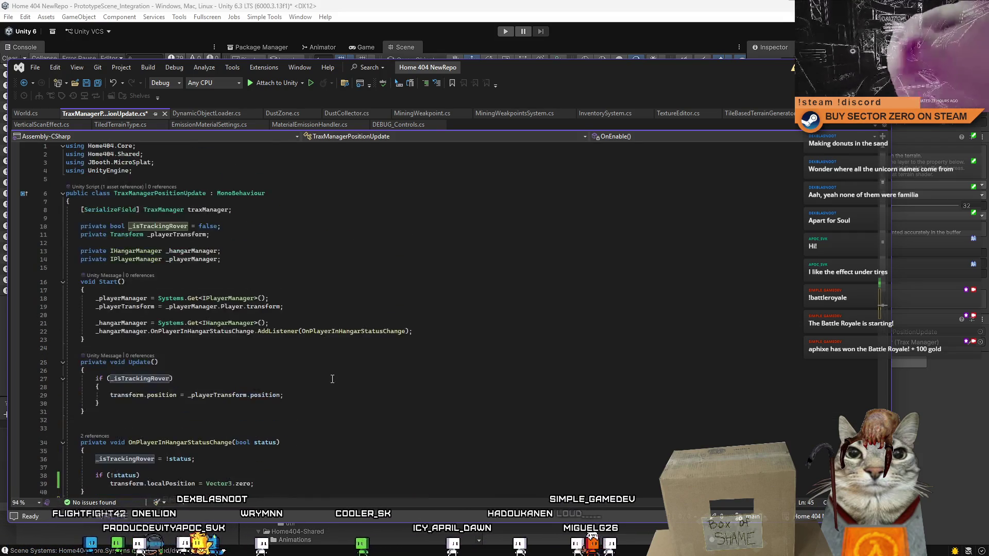
{"action": "scroll", "coordinate": [332, 379], "scroll_direction": "down", "scroll_amount": 4}
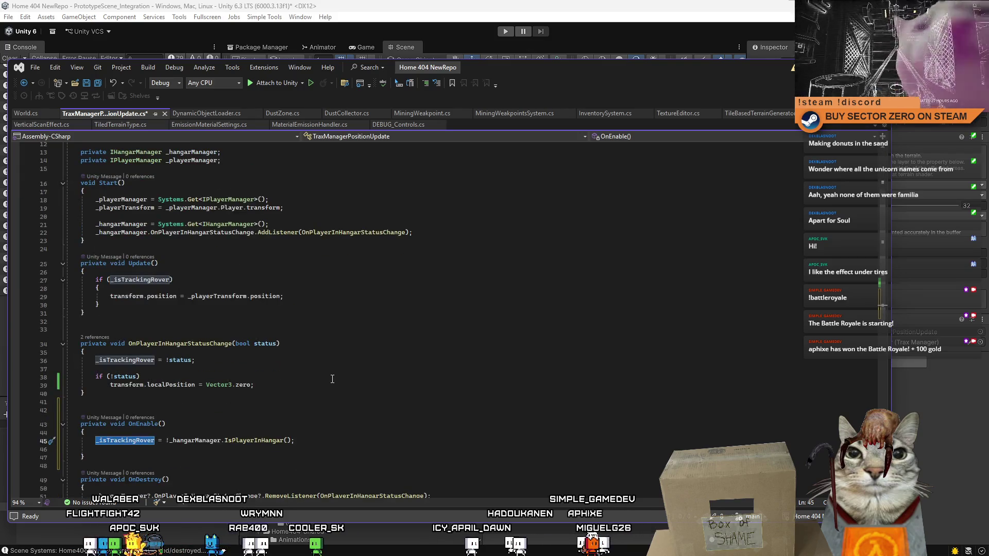
{"action": "scroll", "coordinate": [332, 379], "scroll_direction": "down", "scroll_amount": 3}
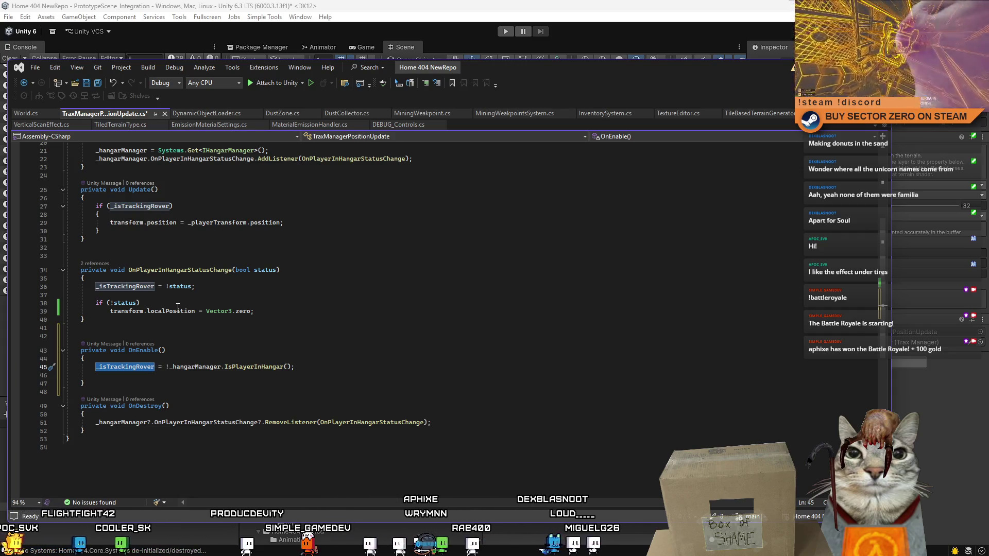
{"action": "left_click", "coordinate": [177, 305]}
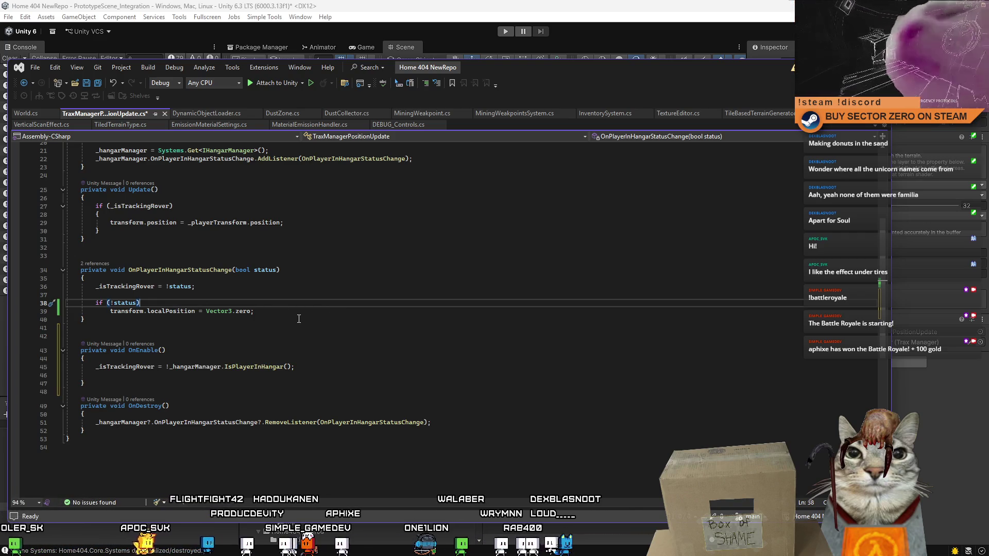
{"action": "scroll", "coordinate": [298, 319], "scroll_direction": "up", "scroll_amount": 7}
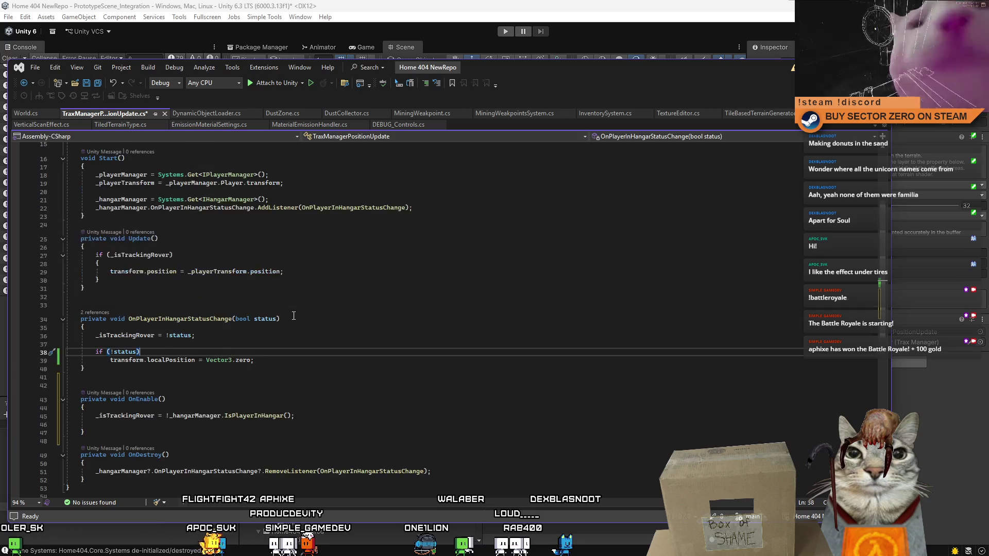
{"action": "scroll", "coordinate": [302, 337], "scroll_direction": "down", "scroll_amount": 6}
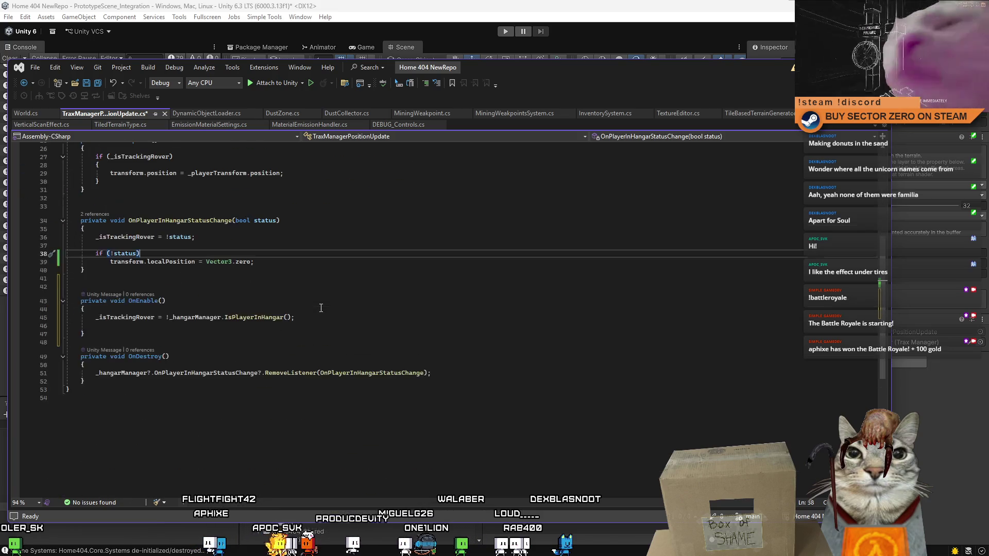
{"action": "scroll", "coordinate": [320, 308], "scroll_direction": "up", "scroll_amount": 1}
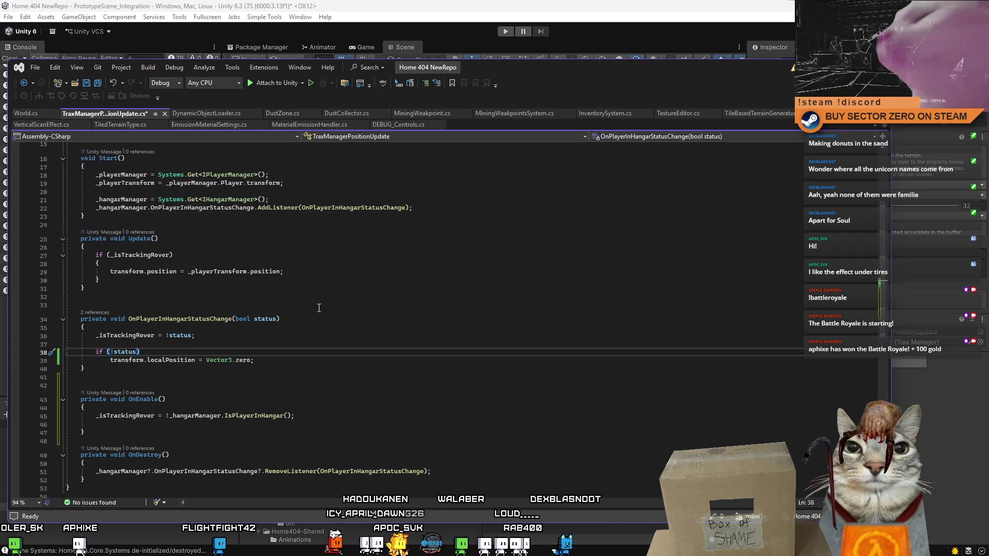
{"action": "scroll", "coordinate": [313, 302], "scroll_direction": "down", "scroll_amount": 1}
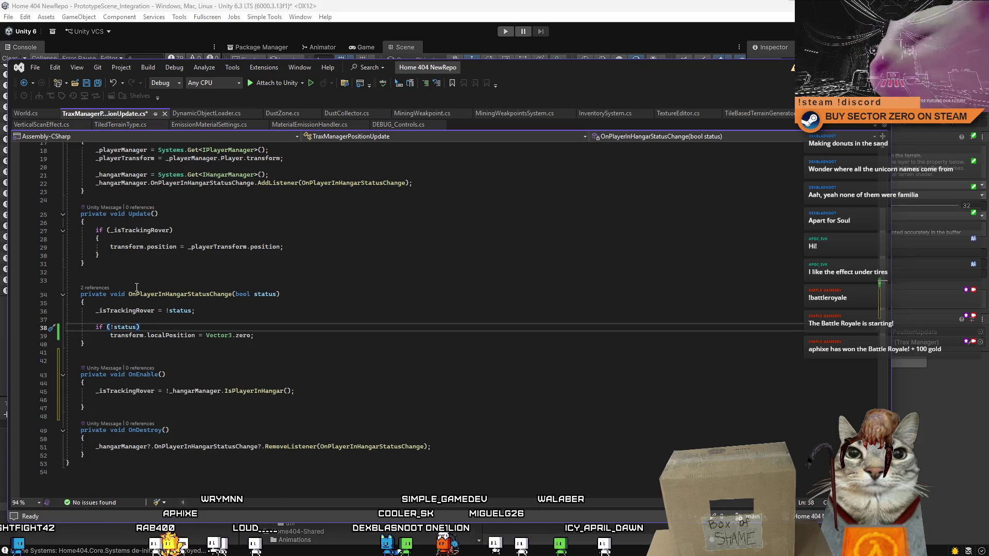
Review Update's tracking block and the handler's zero-position reset line.
{"action": "left_click", "coordinate": [131, 239]}
{"action": "left_click", "coordinate": [129, 256]}
{"action": "left_click", "coordinate": [135, 240]}
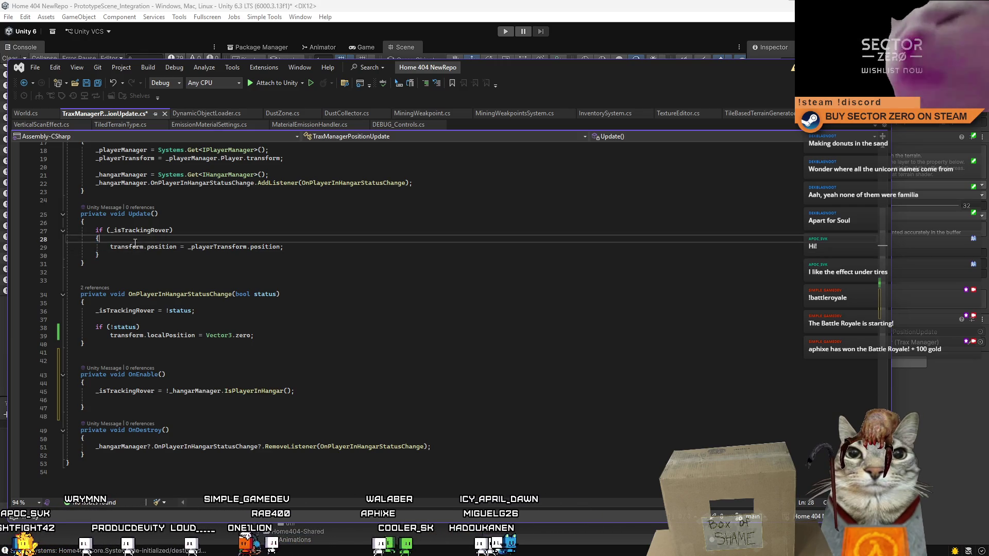
{"action": "double_click", "coordinate": [144, 231]}
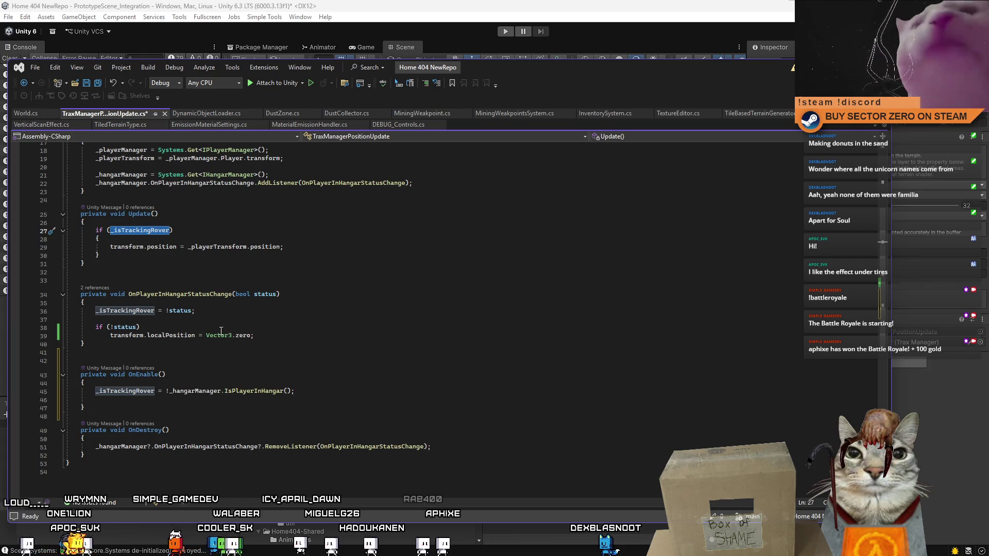
{"action": "left_click_drag", "start_coordinate": [107, 335], "coordinate": [278, 337]}
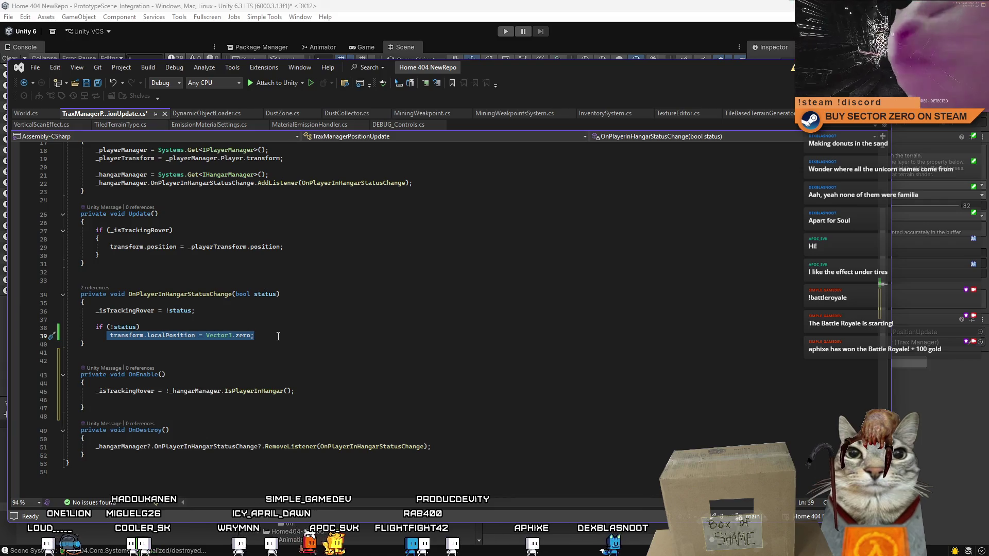
{"action": "left_click", "coordinate": [278, 336]}
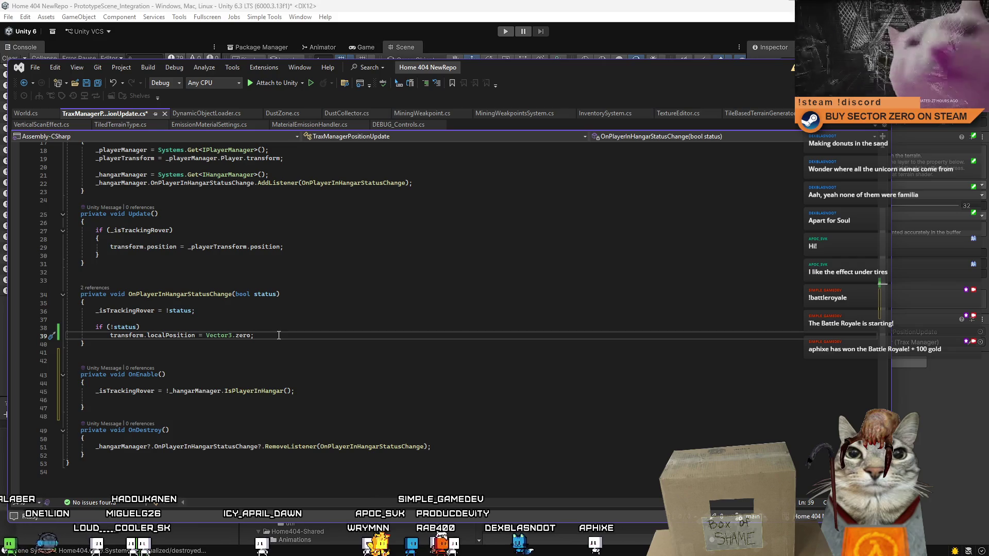
{"action": "mouse_move", "coordinate": [100, 256]}
{"action": "left_mouse_down"}
{"action": "mouse_move", "coordinate": [32, 252]}
{"action": "mouse_move", "coordinate": [30, 231]}
{"action": "left_mouse_up"}
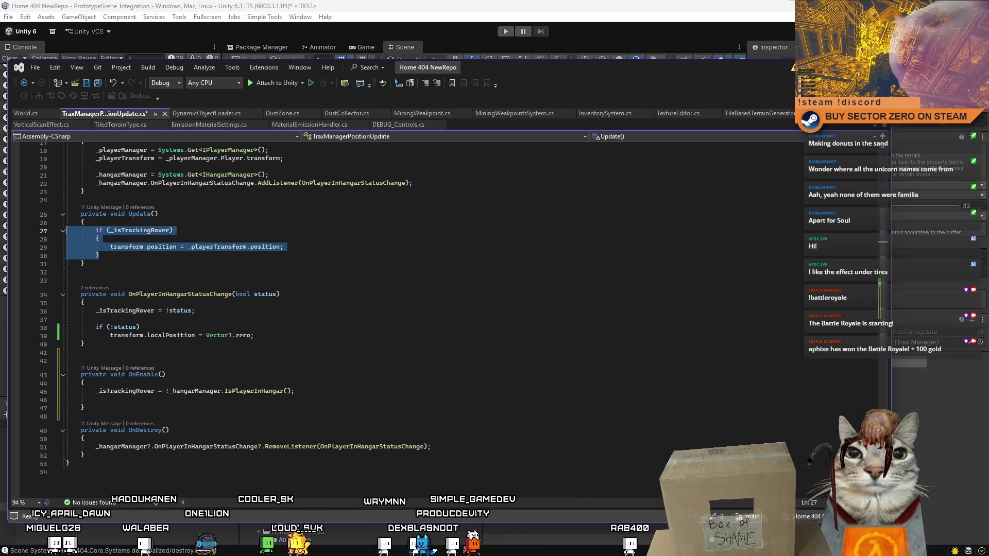
{"action": "left_click", "coordinate": [135, 264]}
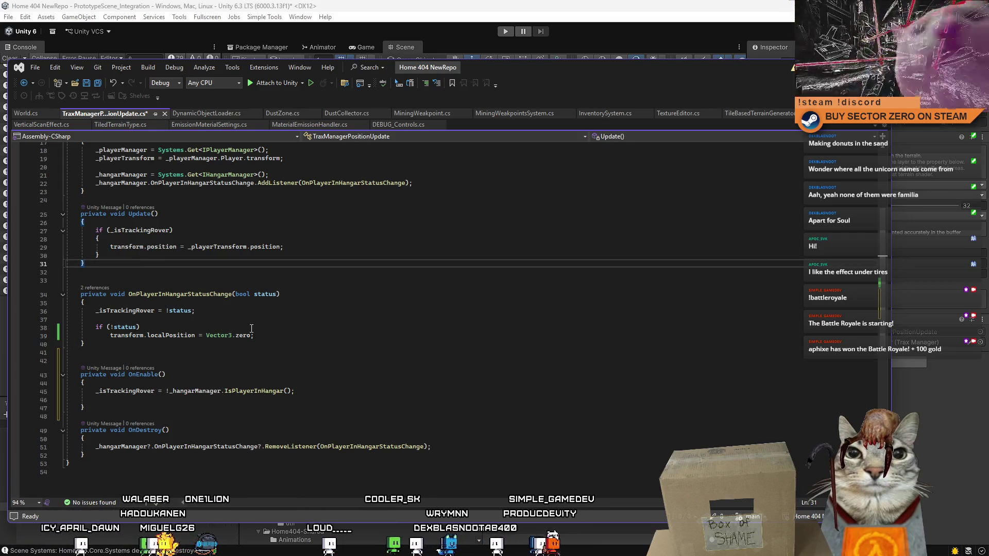
Add an else block after the tracking if in Update.
{"action": "left_click", "coordinate": [267, 338]}
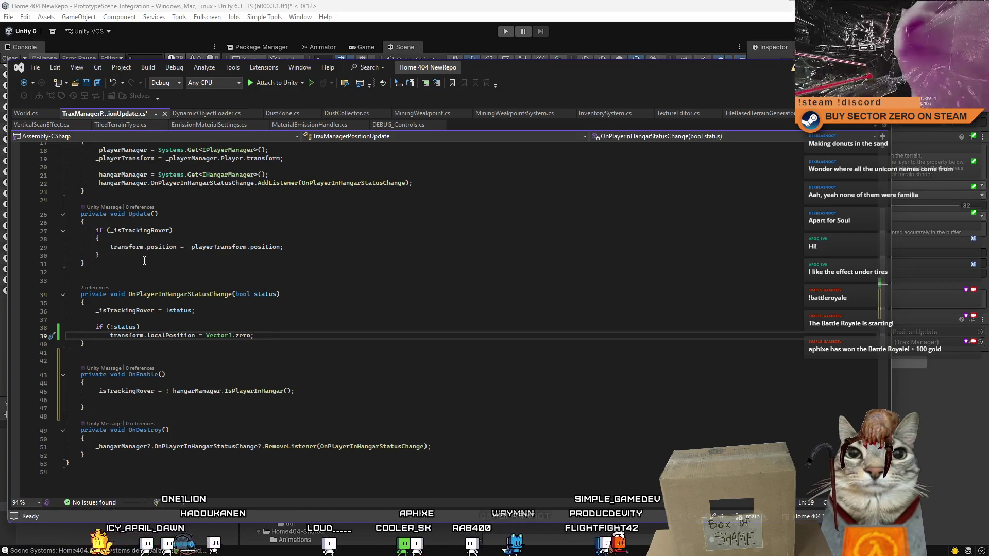
{"action": "left_click", "coordinate": [163, 255]}
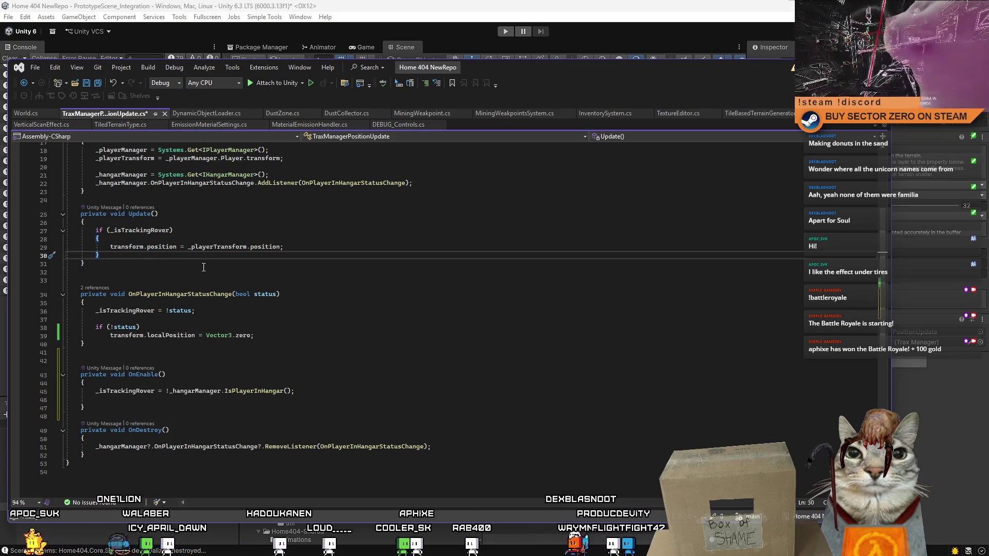
{"action": "key", "text": "Return"}
{"action": "type", "text": "else"}
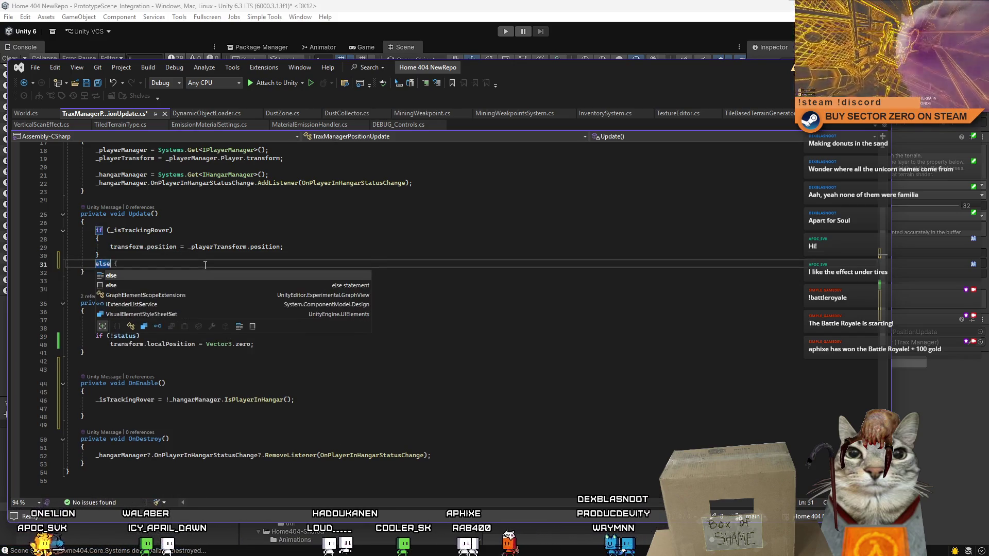
{"action": "key", "text": "Return"}
{"action": "type", "text": "{"}
{"action": "key", "text": "Return"}
Move transform.localPosition = Vector3.zero into the else and delete the old if (!status) reset.
{"action": "left_click_drag", "start_coordinate": [106, 373], "coordinate": [326, 367]}
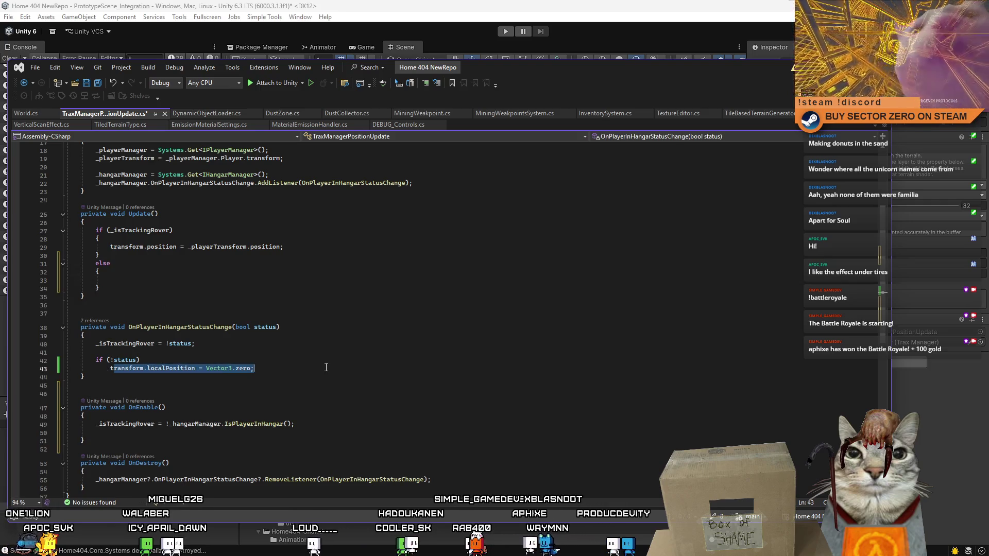
{"action": "key", "text": "ctrl+c"}
{"action": "left_click", "coordinate": [133, 280]}
{"action": "key", "text": "ctrl+v"}
{"action": "left_click_drag", "start_coordinate": [65, 360], "coordinate": [255, 369]}
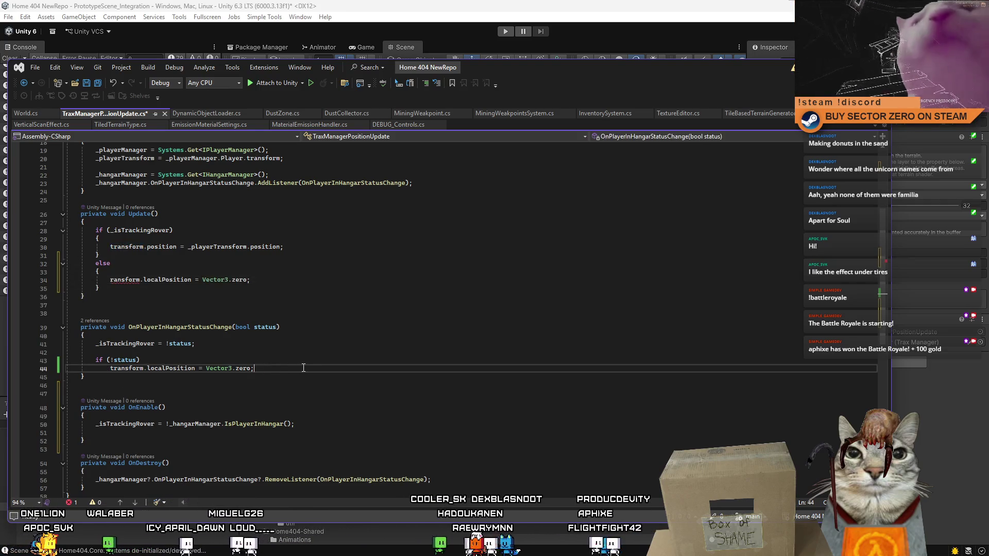
{"action": "key", "text": "BackSpace"}
{"action": "key", "text": "BackSpace"}
{"action": "left_click", "coordinate": [324, 351]}
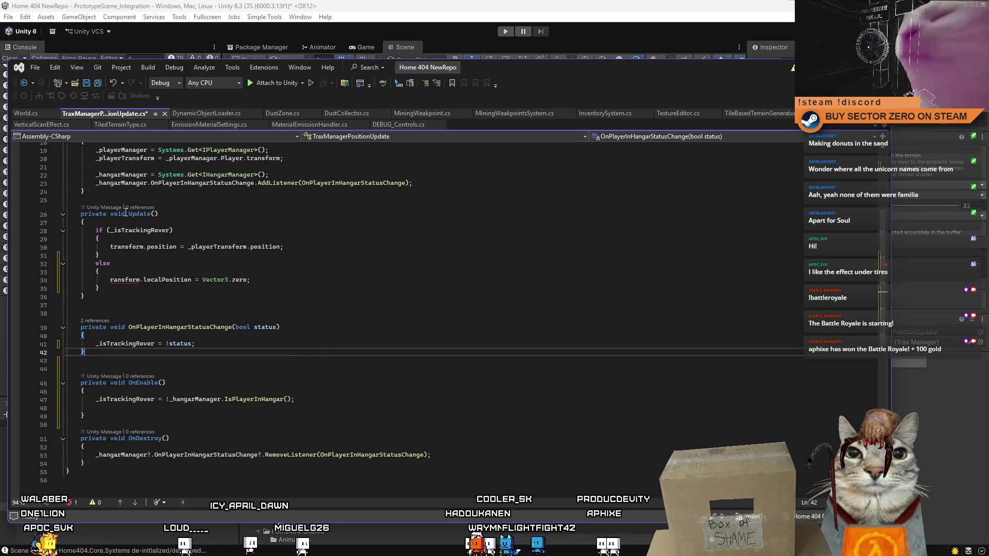
{"action": "left_click", "coordinate": [108, 279]}
{"action": "type", "text": "t"}
{"action": "left_click", "coordinate": [312, 296]}
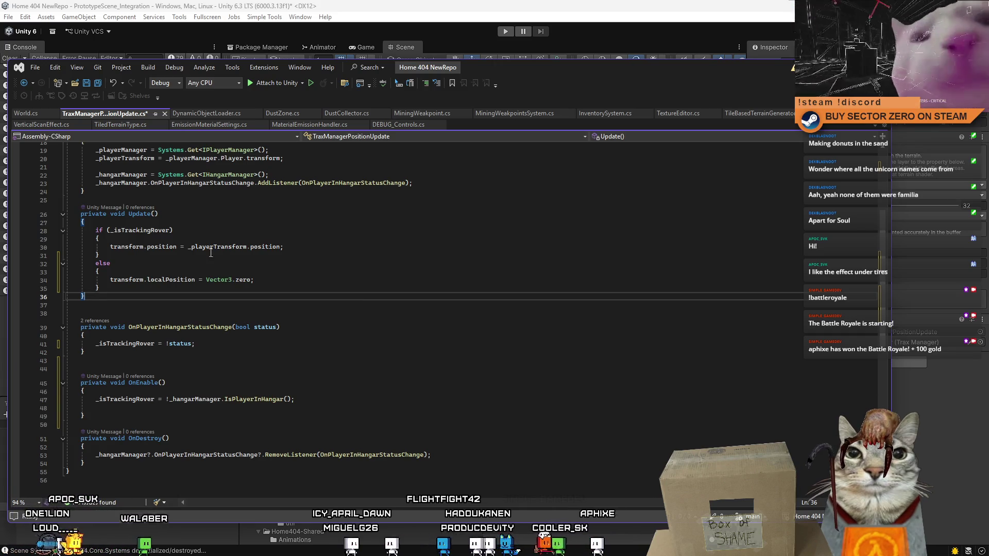
Begin a new private void PositionUpdate method after Update.
{"action": "left_click", "coordinate": [108, 306]}
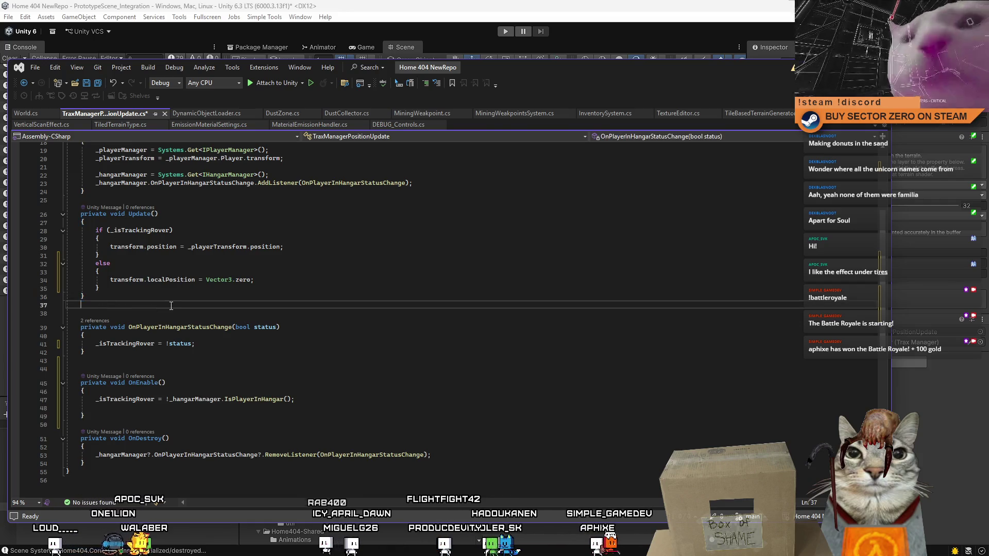
{"action": "key", "text": "Return"}
{"action": "key", "text": "Return"}
{"action": "type", "text": "private void "}
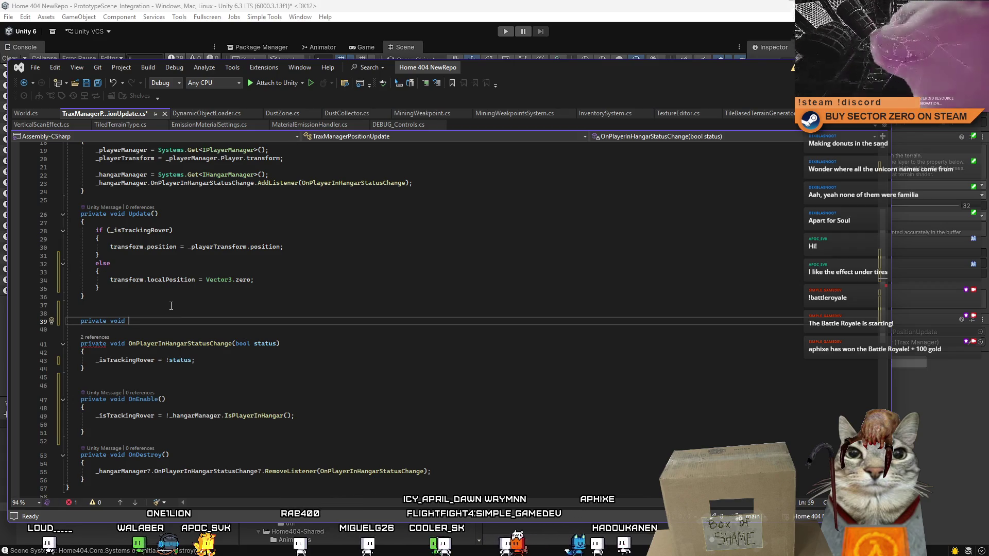
{"action": "type", "text": "P"}
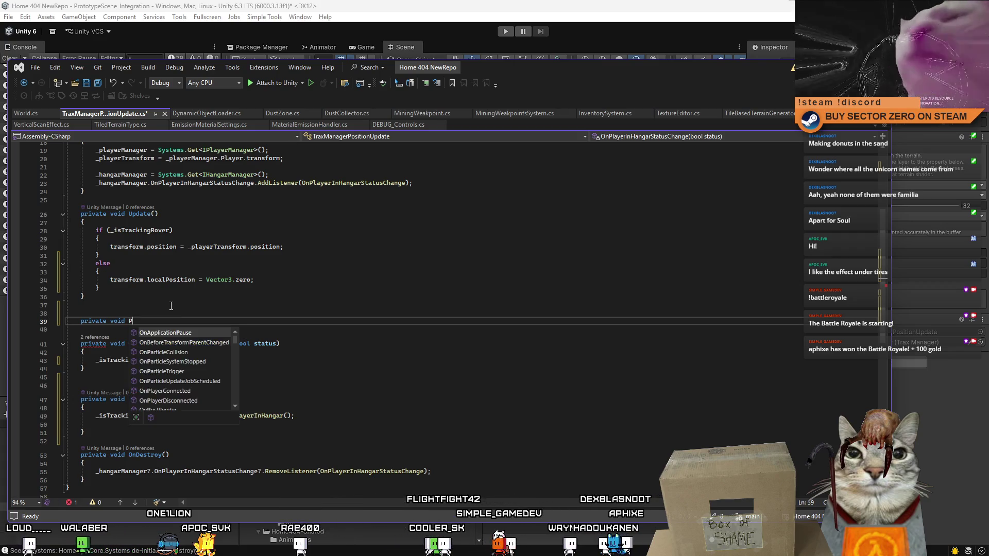
{"action": "type", "text": "ositionUpdate"}
Move the tracking if/else block out of Update into the new PositionUpdate() method.
{"action": "key", "text": "Return"}
{"action": "mouse_move", "coordinate": [101, 289]}
{"action": "left_mouse_down"}
{"action": "mouse_move", "coordinate": [110, 280]}
{"action": "mouse_move", "coordinate": [109, 247]}
{"action": "mouse_move", "coordinate": [95, 230]}
{"action": "left_mouse_up"}
{"action": "key", "text": "ctrl+x"}
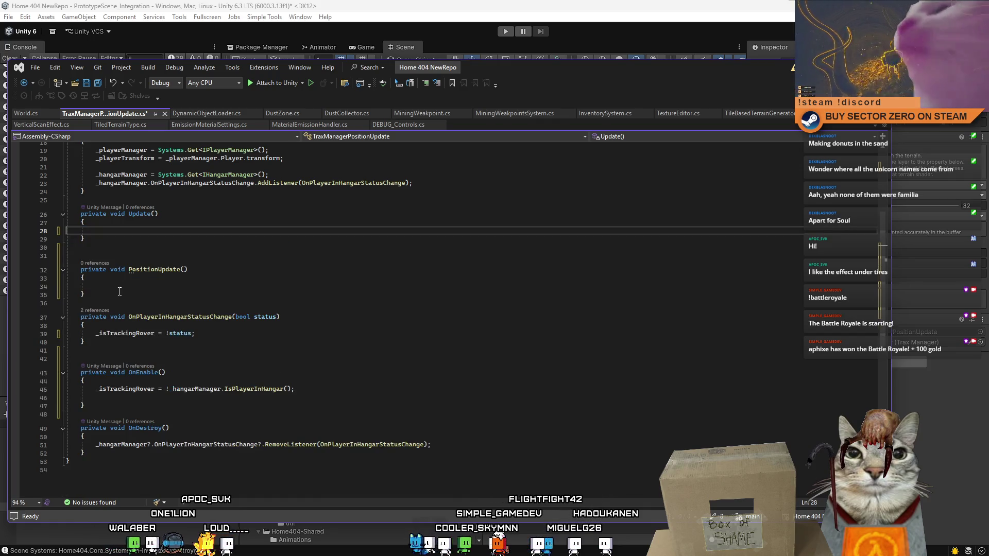
{"action": "left_click", "coordinate": [114, 286]}
{"action": "key", "text": "ctrl+v"}
{"action": "left_click", "coordinate": [140, 273]}
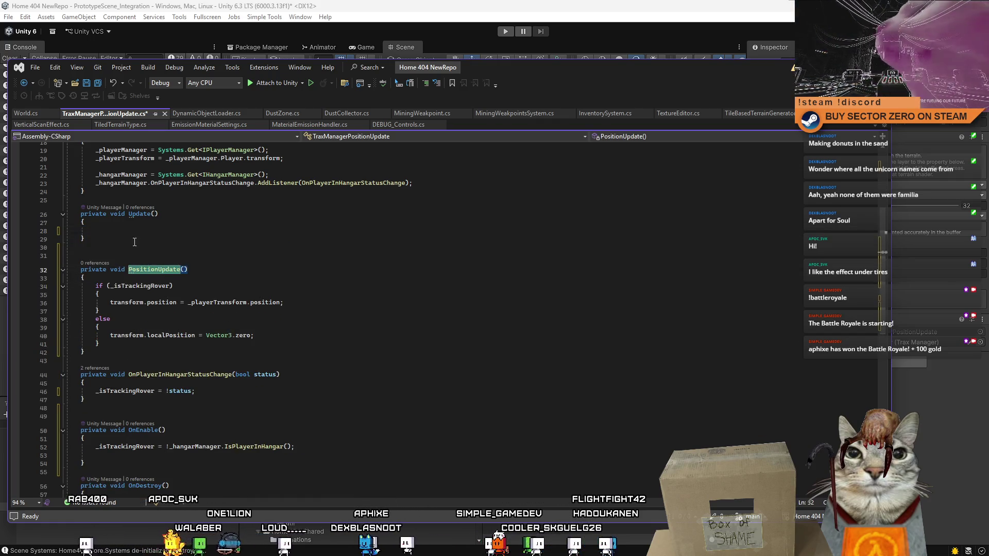
Add PositionUpdate(); calls inside Update and OnEnable.
{"action": "left_click", "coordinate": [236, 231]}
{"action": "type", "text": "PositionUpdate();"}
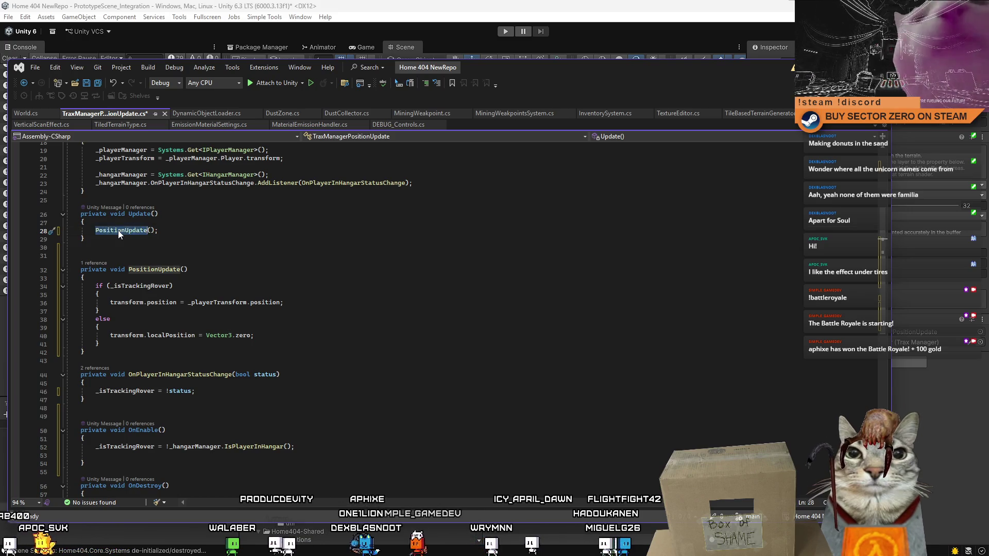
{"action": "left_click", "coordinate": [95, 231], "text": "shift"}
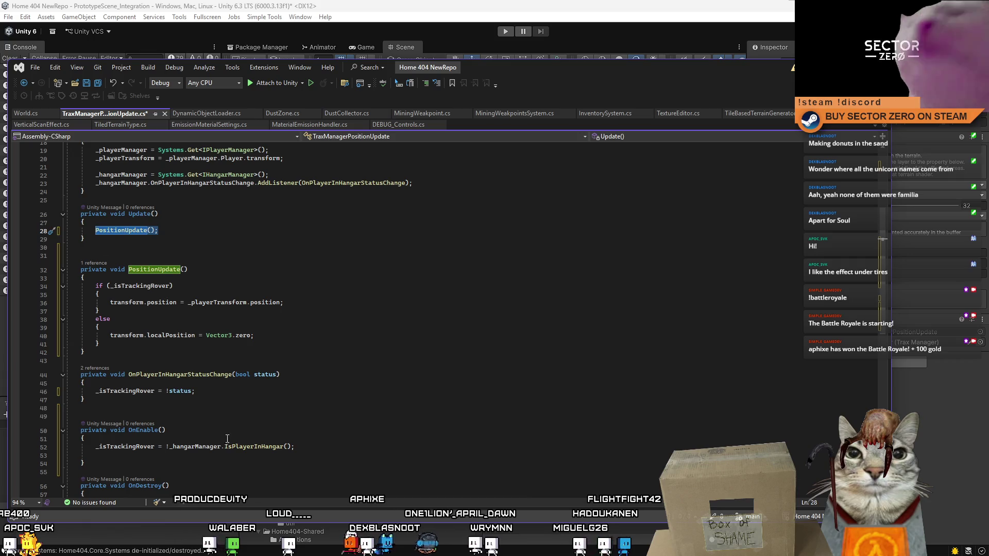
{"action": "left_click", "coordinate": [241, 392]}
{"action": "scroll", "coordinate": [212, 429], "scroll_direction": "down", "scroll_amount": 4}
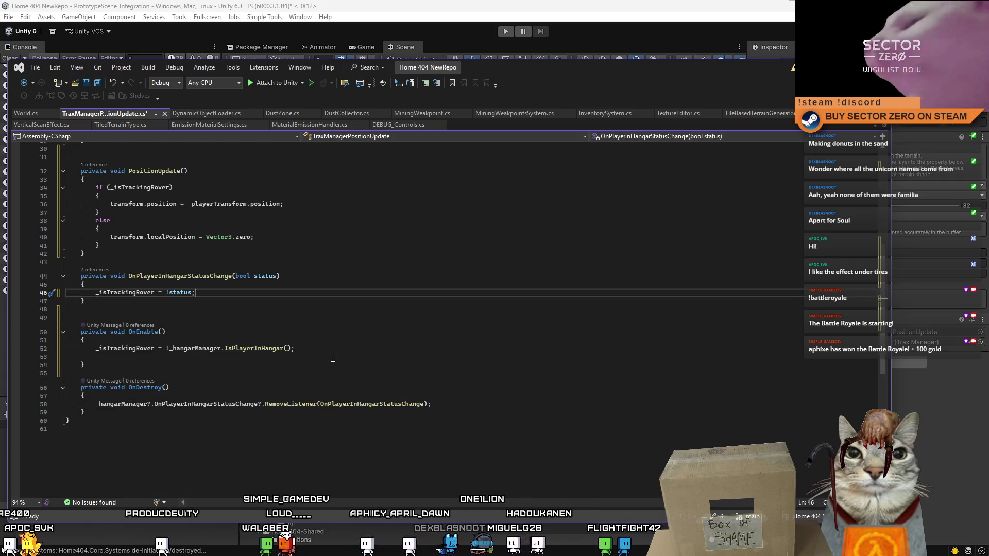
{"action": "left_click", "coordinate": [355, 348]}
{"action": "key", "text": "Return"}
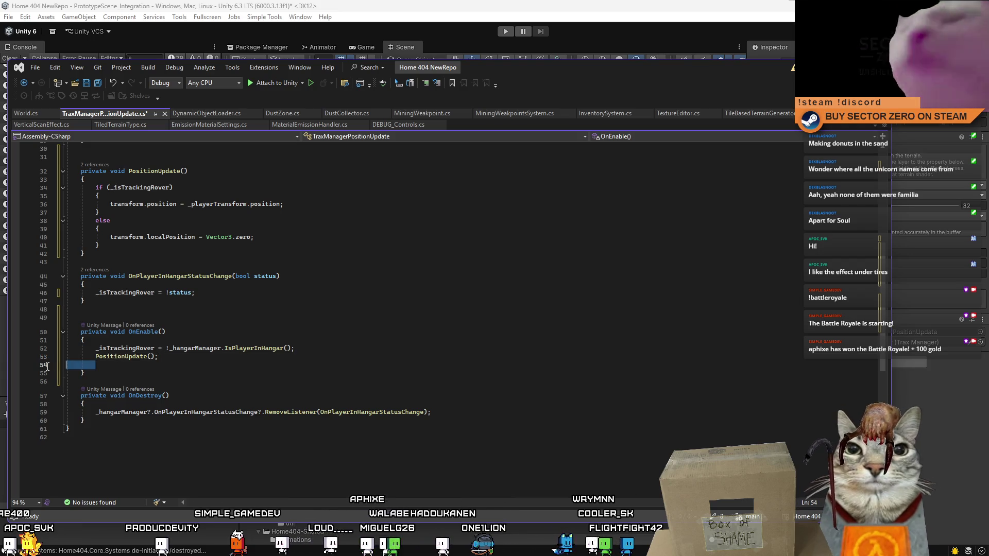
Delete the extra blank lines around OnEnable and after Update.
{"action": "key", "text": "Delete"}
{"action": "left_click", "coordinate": [370, 325]}
{"action": "key", "text": "Up"}
{"action": "key", "text": "Up"}
{"action": "key", "text": "Up"}
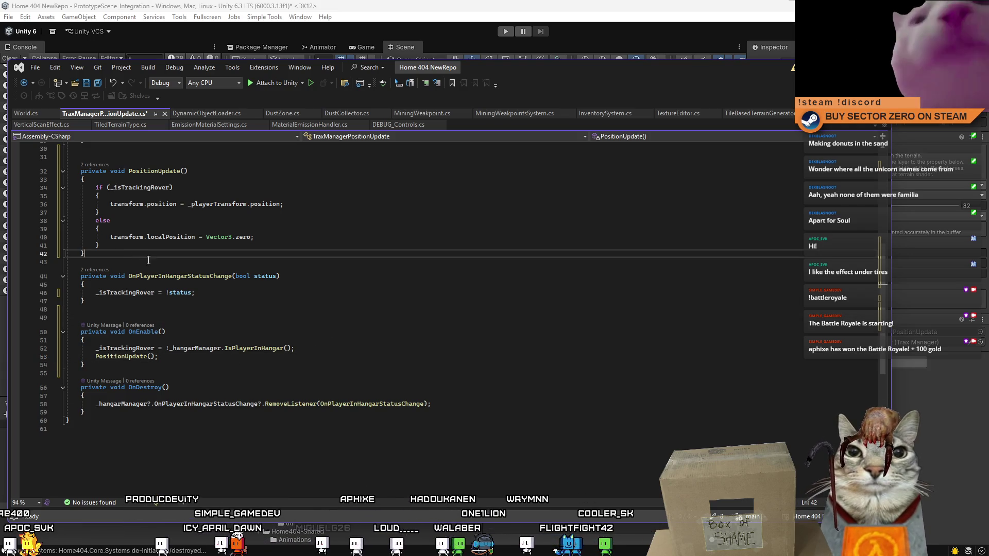
{"action": "left_click", "coordinate": [217, 373]}
{"action": "scroll", "coordinate": [221, 386], "scroll_direction": "up", "scroll_amount": 4}
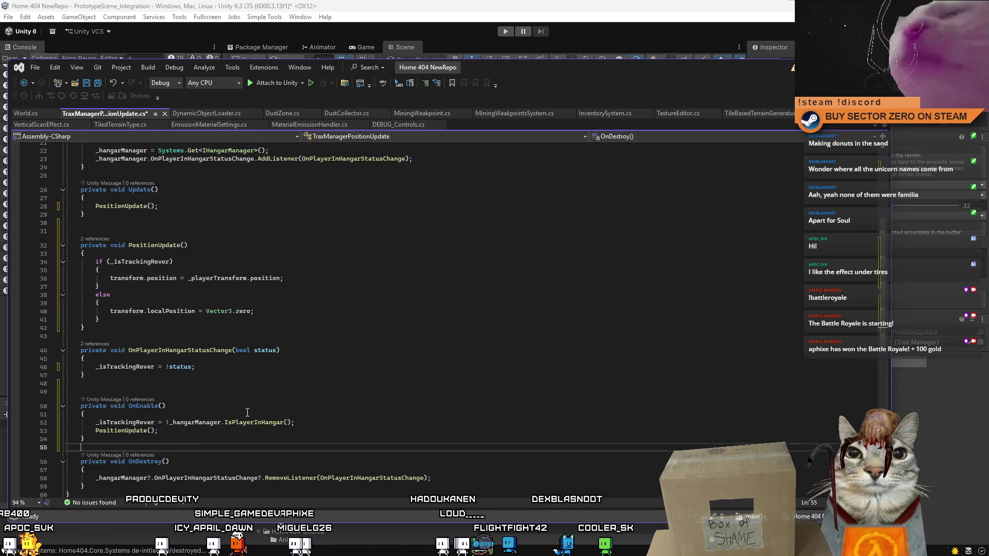
{"action": "left_click", "coordinate": [232, 421]}
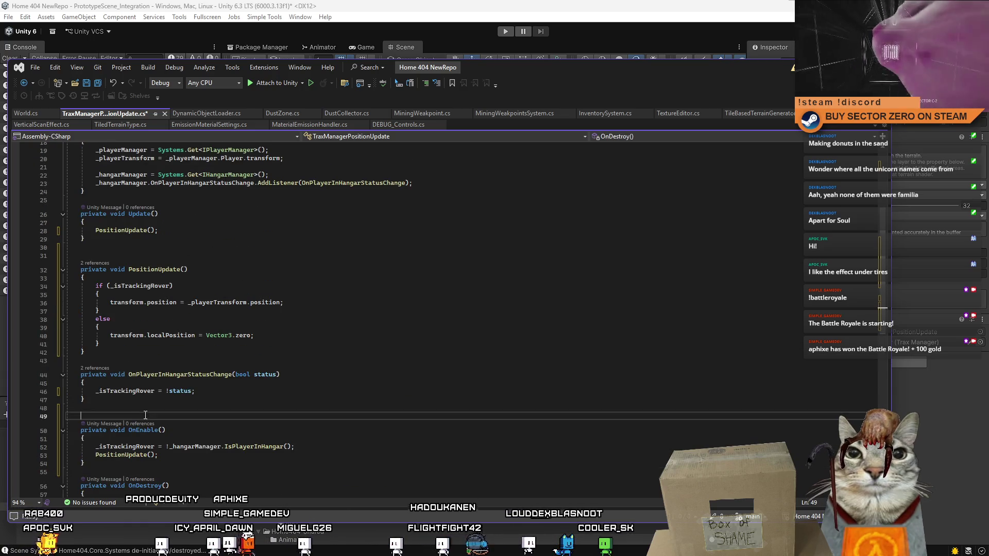
{"action": "key", "text": "BackSpace"}
{"action": "scroll", "coordinate": [380, 341], "scroll_direction": "up", "scroll_amount": 2}
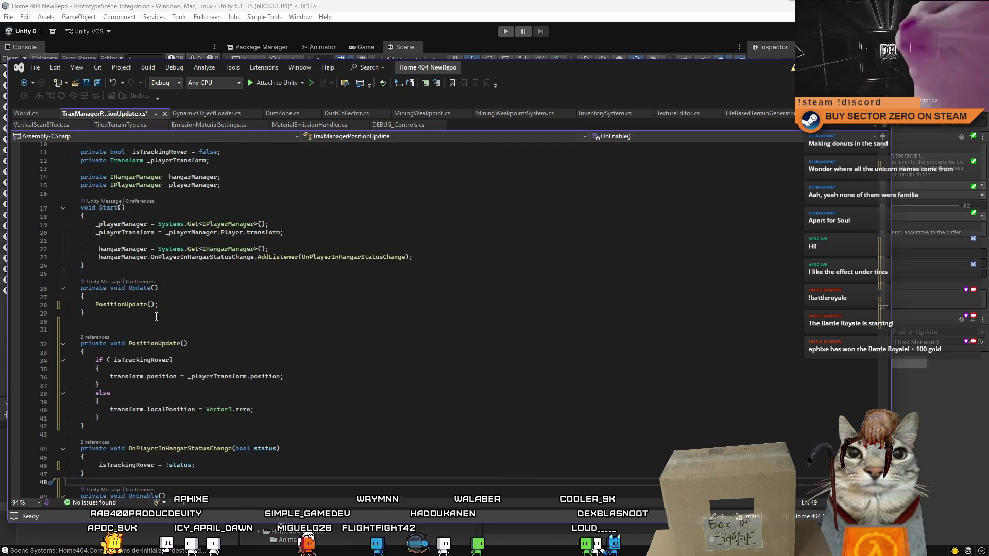
{"action": "left_click", "coordinate": [98, 323]}
{"action": "key", "text": "BackSpace"}
{"action": "scroll", "coordinate": [376, 345], "scroll_direction": "up", "scroll_amount": 3}
{"action": "left_click", "coordinate": [469, 260]}
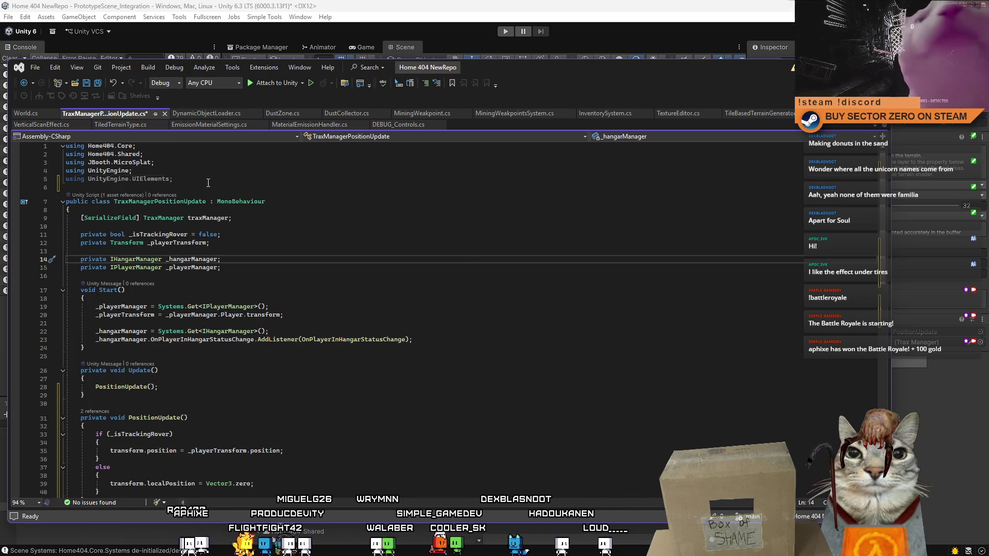
Delete the unused UnityEngine.UIElements using and add /// summary comments to the methods.
{"action": "left_click_drag", "start_coordinate": [208, 182], "coordinate": [66, 180]}
{"action": "key", "text": "BackSpace"}
{"action": "key", "text": "BackSpace"}
{"action": "key", "text": "ctrl+a"}
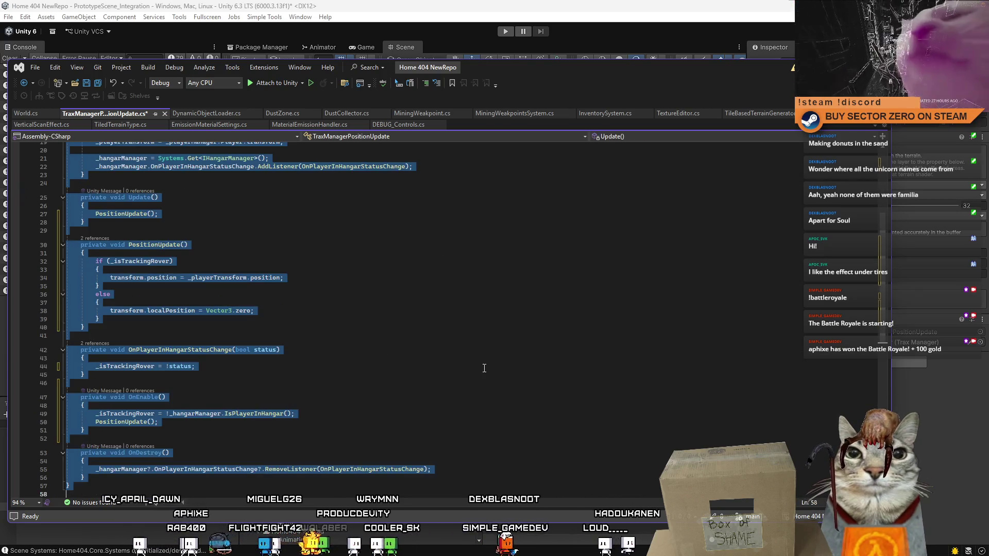
{"action": "left_click", "coordinate": [484, 368]}
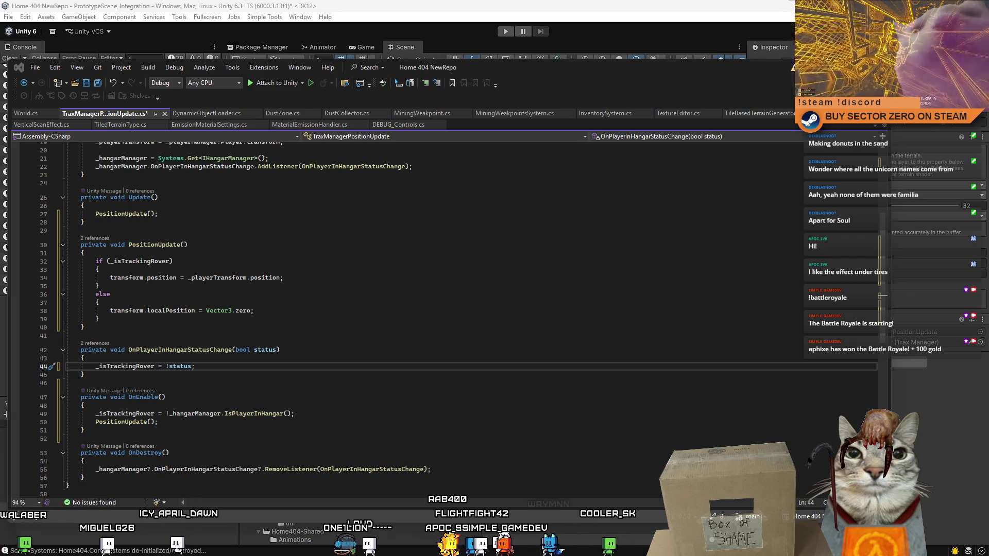
{"action": "left_click", "coordinate": [339, 278]}
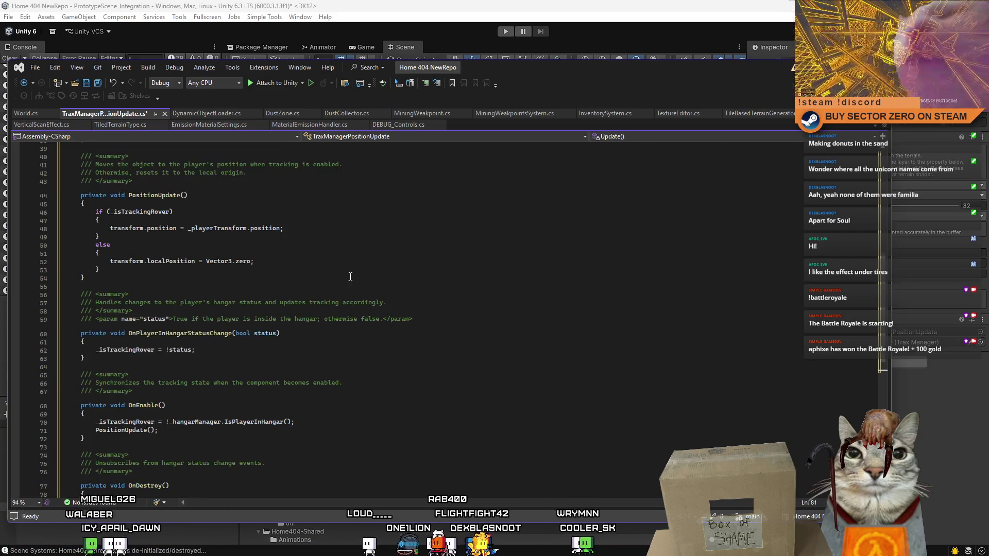
Save TraxManagerPositionUpdate.cs and return to the Unity Editor.
{"action": "key", "text": "ctrl+s"}
{"action": "scroll", "coordinate": [518, 268], "scroll_direction": "up", "scroll_amount": 10}
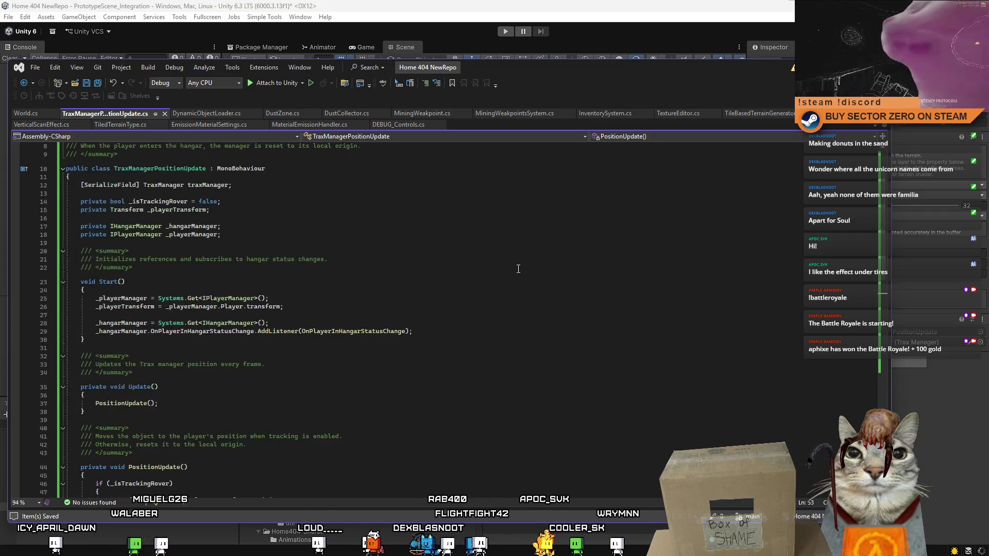
{"action": "scroll", "coordinate": [518, 268], "scroll_direction": "up", "scroll_amount": 2}
{"action": "scroll", "coordinate": [518, 269], "scroll_direction": "down", "scroll_amount": 4}
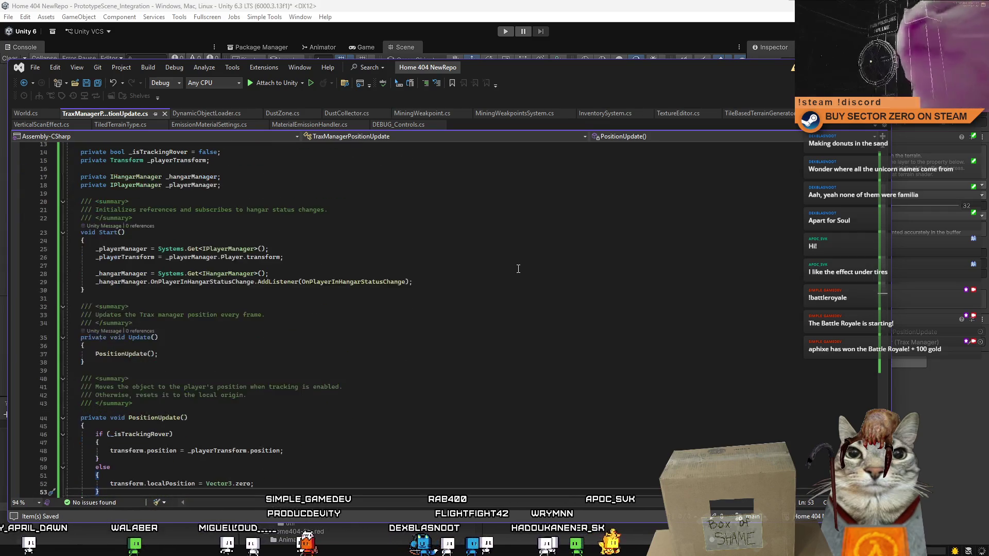
{"action": "key", "text": "alt+Tab"}
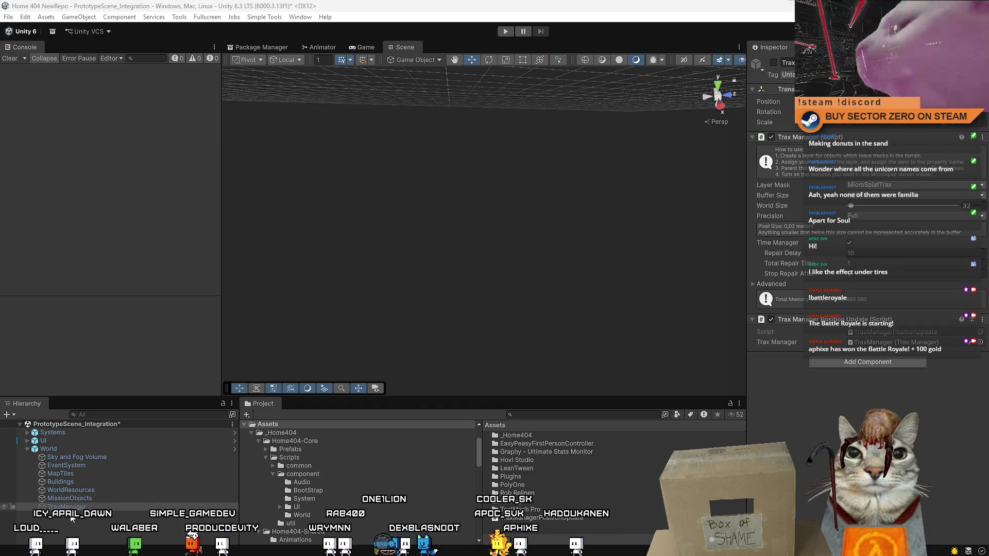
Deselect everything, save the integration scene with Ctrl+S, and enter play mode.
{"action": "left_click", "coordinate": [94, 532]}
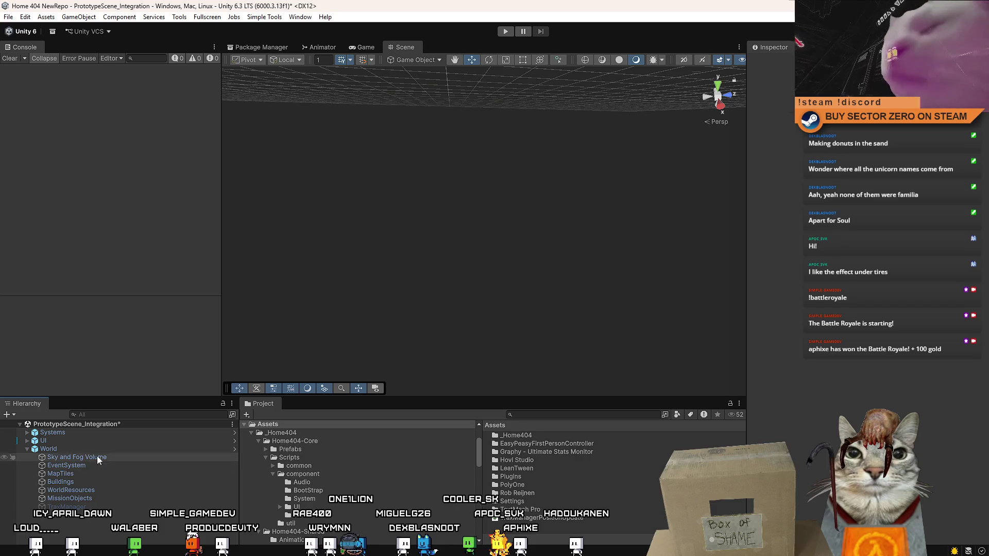
{"action": "key", "text": "ctrl+s"}
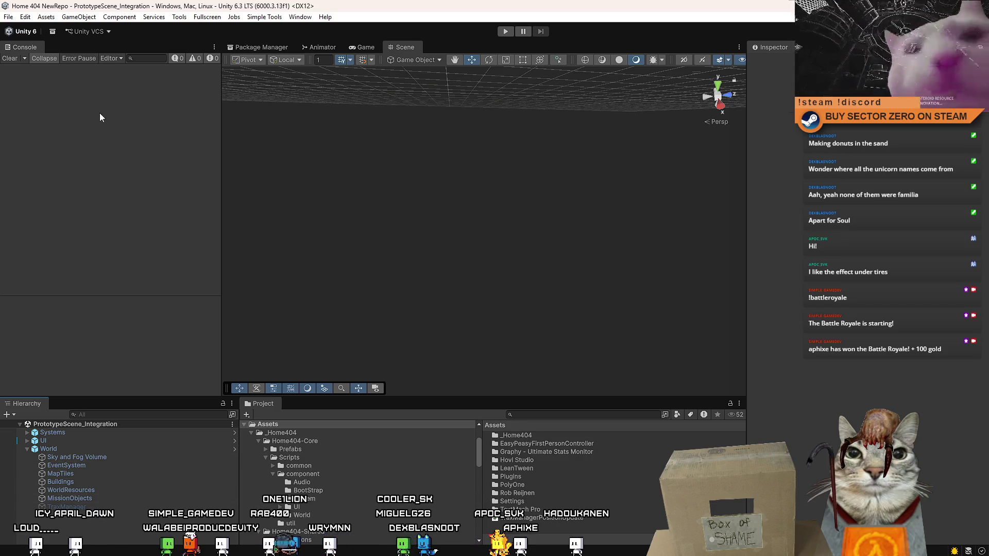
{"action": "left_click", "coordinate": [505, 31]}
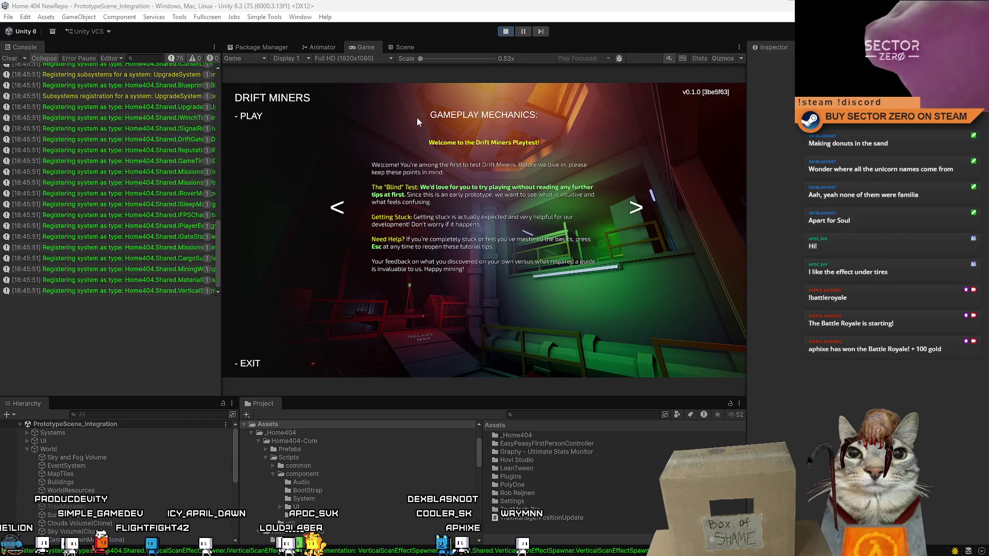
Start the game from the main menu and walk through the galaxy map room and corridor.
{"action": "left_click", "coordinate": [251, 117]}
{"action": "key", "text": "w"}
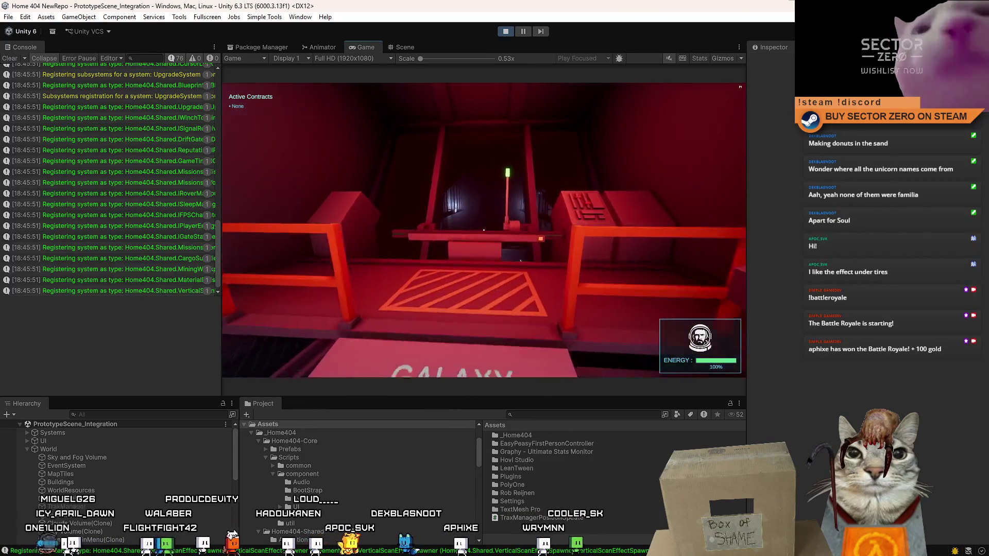
{"action": "key", "text": "w"}
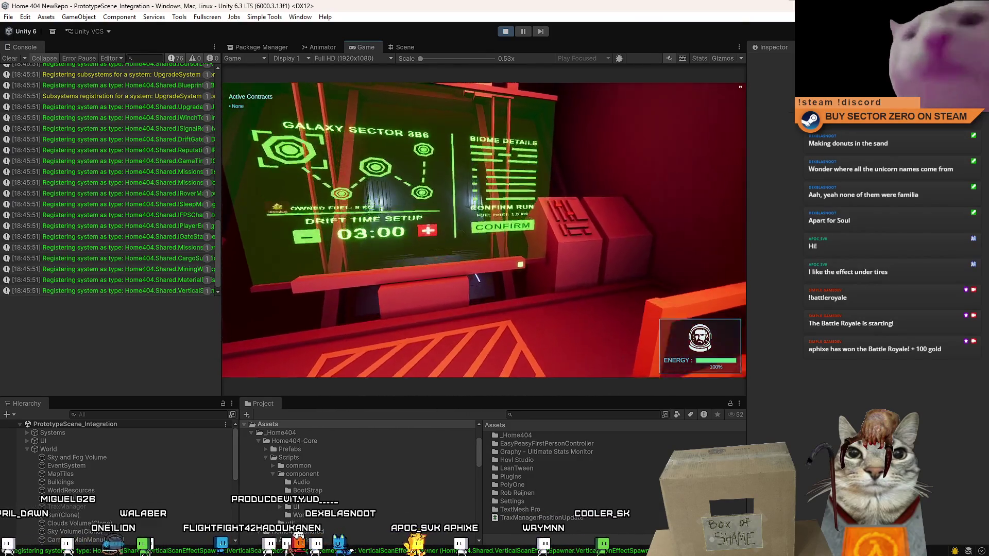
{"action": "key", "text": "w"}
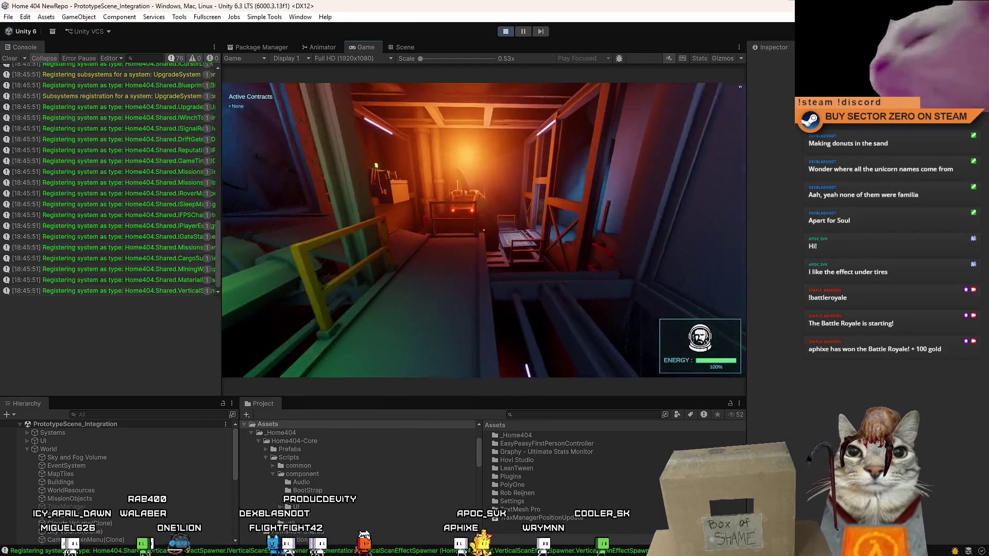
{"action": "key", "text": "w"}
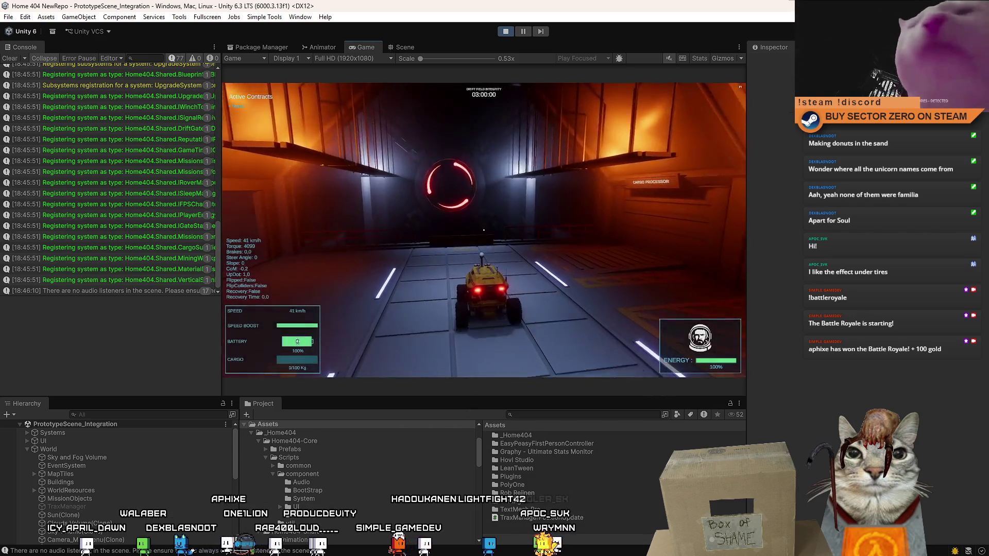
Drive the rover up the ramp out the gate, steering and spinning it on the terrain.
{"action": "key", "text": "s"}
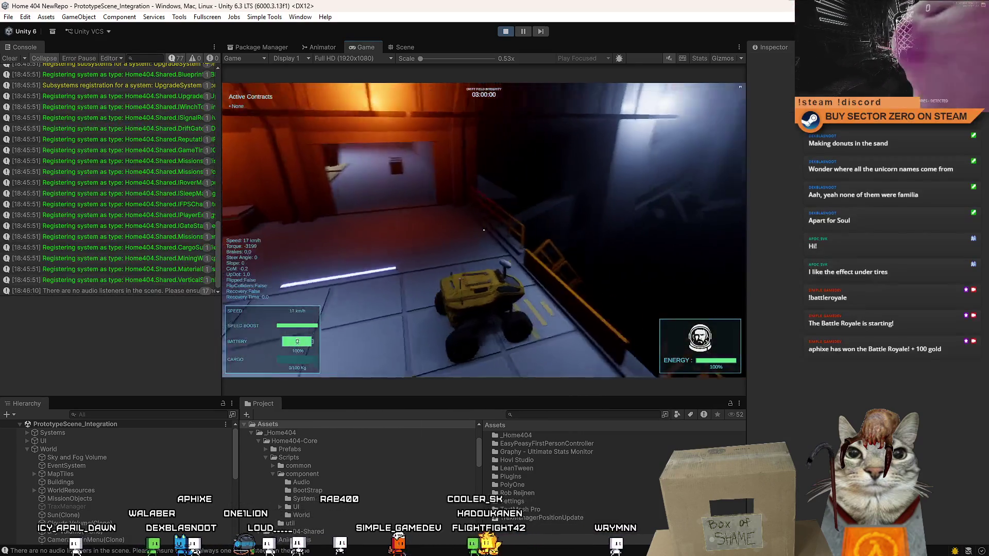
{"action": "key", "text": "w"}
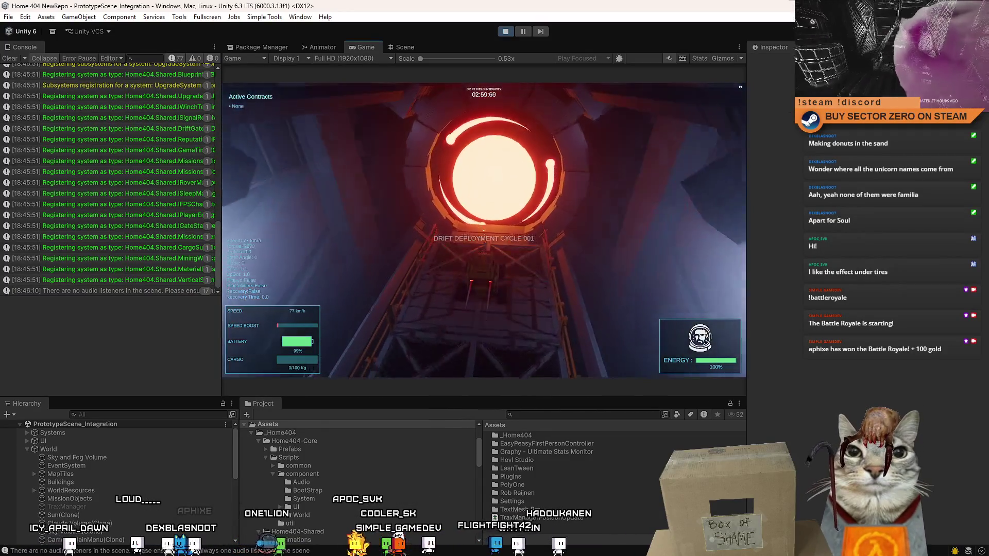
{"action": "key", "text": "a"}
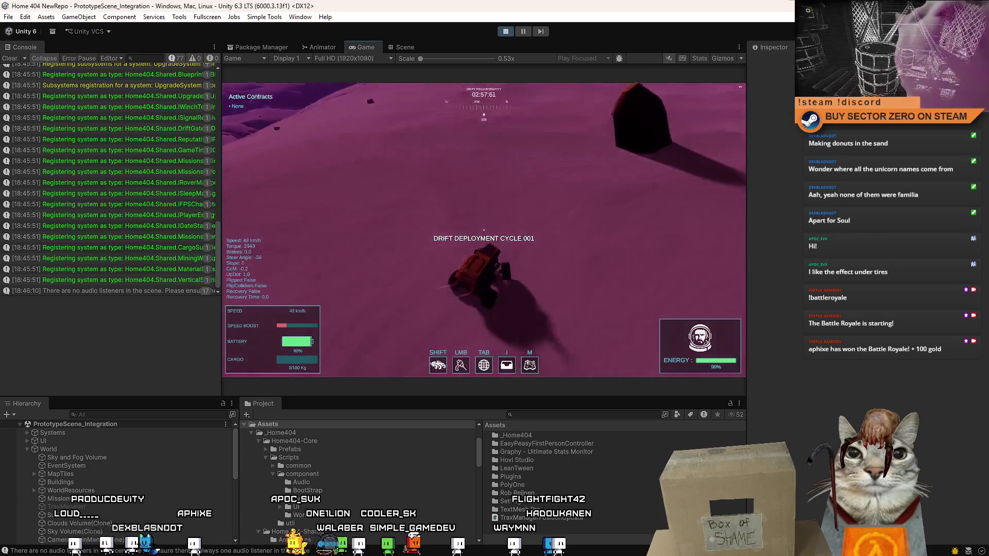
{"action": "key", "text": "w"}
{"action": "key", "text": "d"}
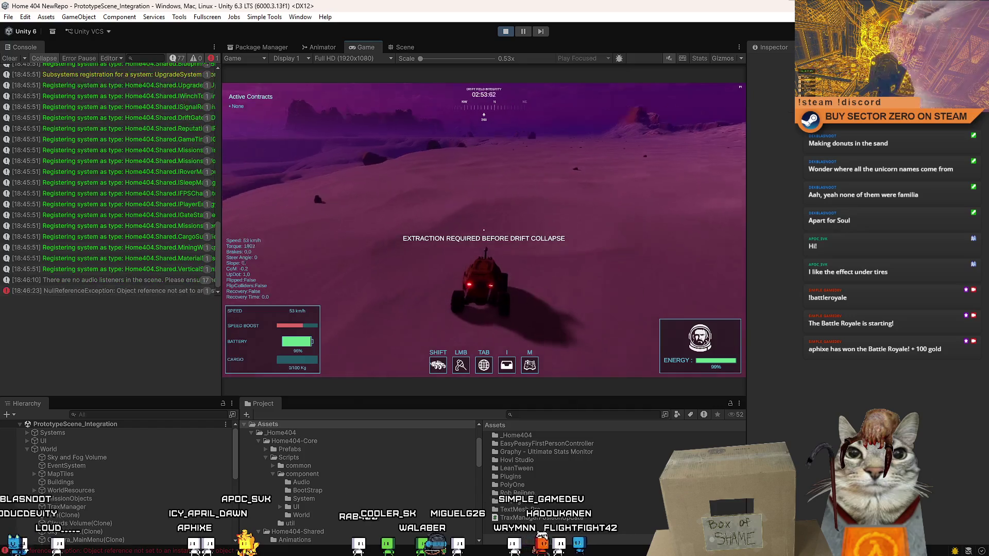
{"action": "key", "text": "a"}
{"action": "key", "text": "d"}
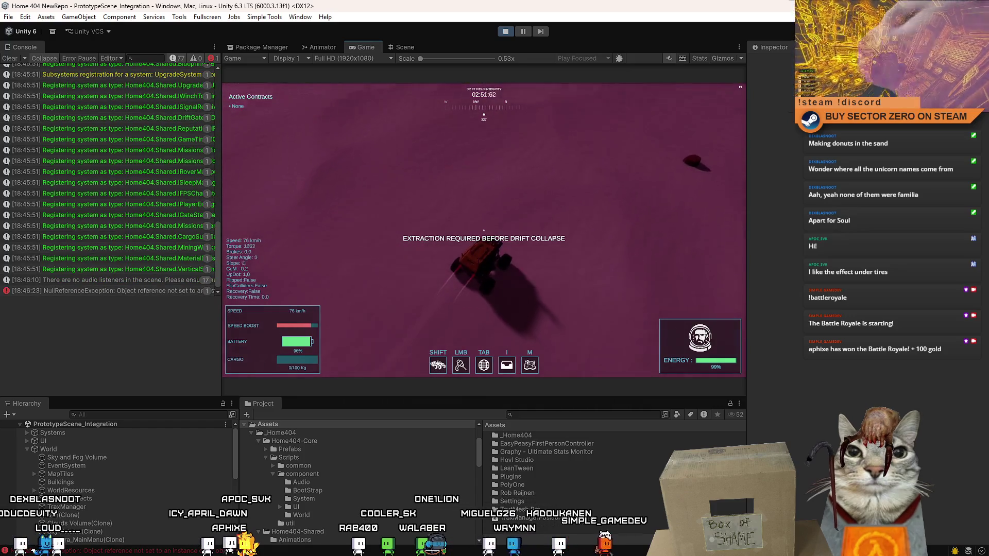
{"action": "key", "text": "a"}
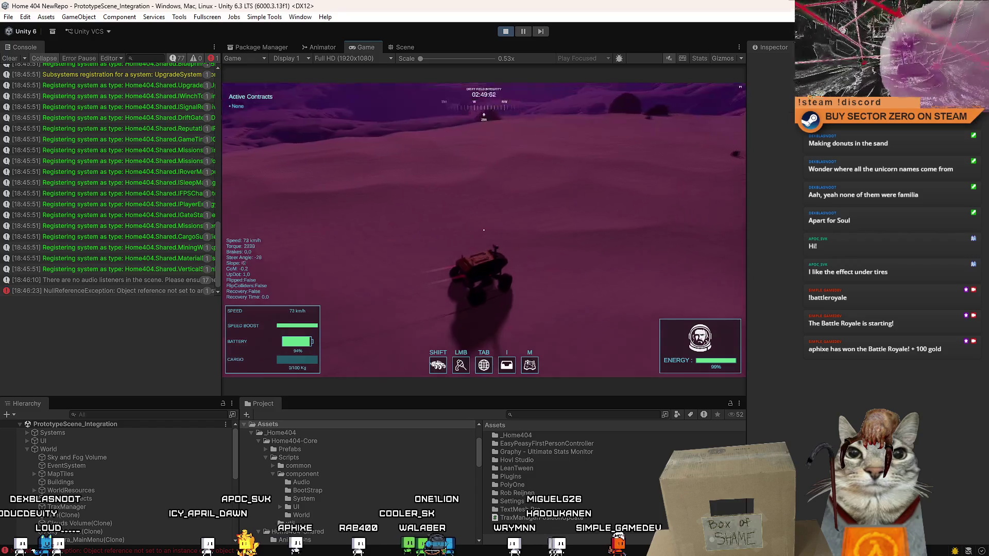
{"action": "key", "text": "s"}
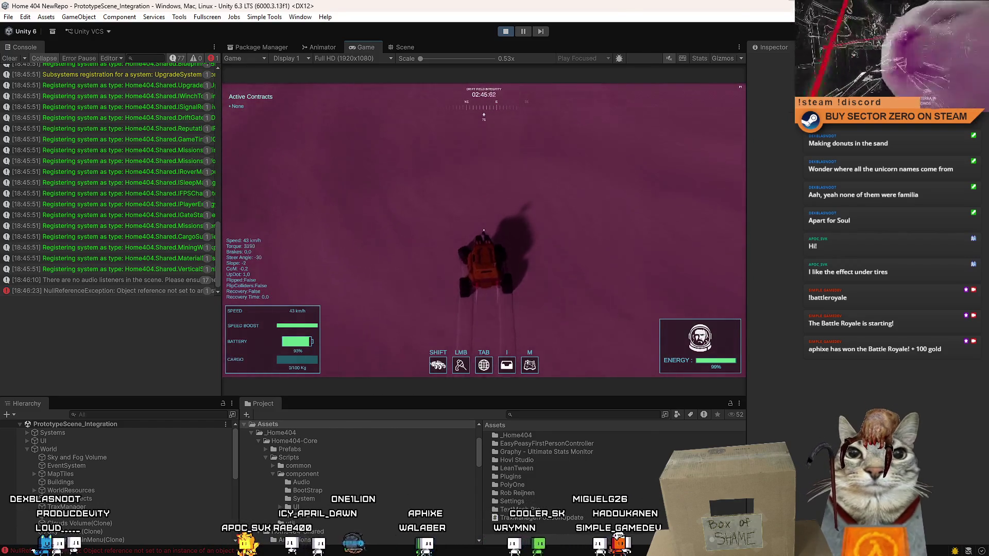
Pause the game and open the NullReferenceException's failing line from the Console.
{"action": "key", "text": "Escape"}
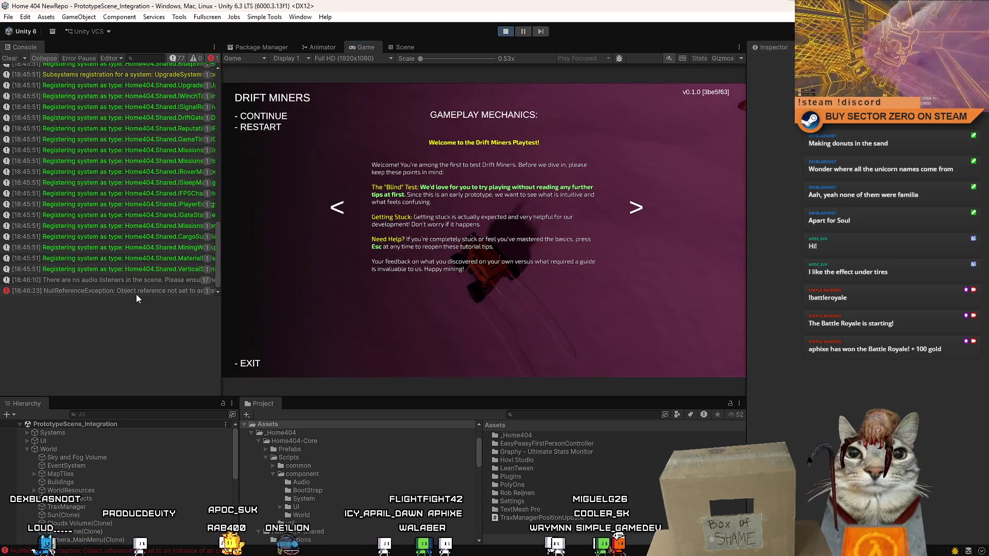
{"action": "left_click", "coordinate": [136, 292]}
{"action": "left_click", "coordinate": [111, 323]}
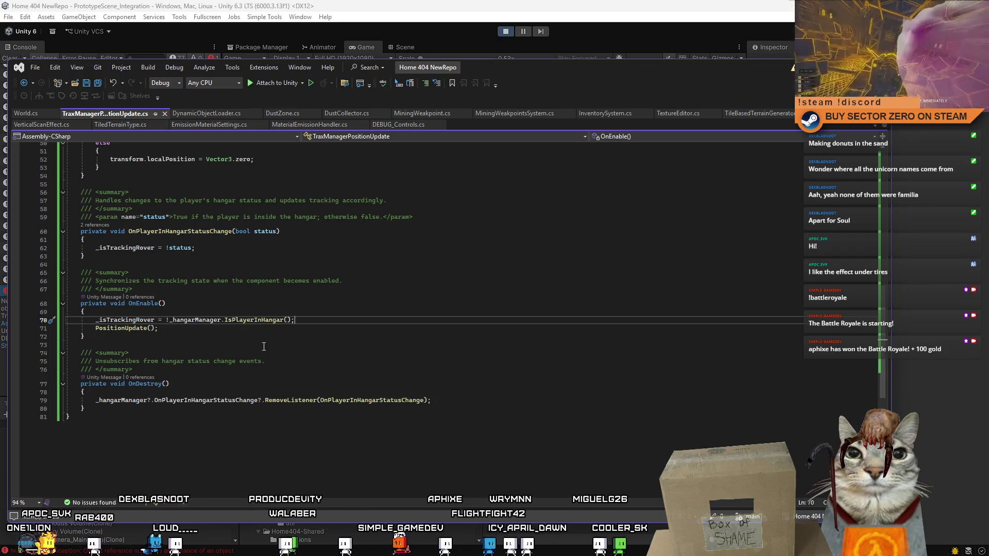
Insert 'if (_hangarManager == null) return;' at the start of OnEnable.
{"action": "scroll", "coordinate": [265, 340], "scroll_direction": "up", "scroll_amount": 2}
{"action": "double_click", "coordinate": [261, 371]}
{"action": "double_click", "coordinate": [190, 371]}
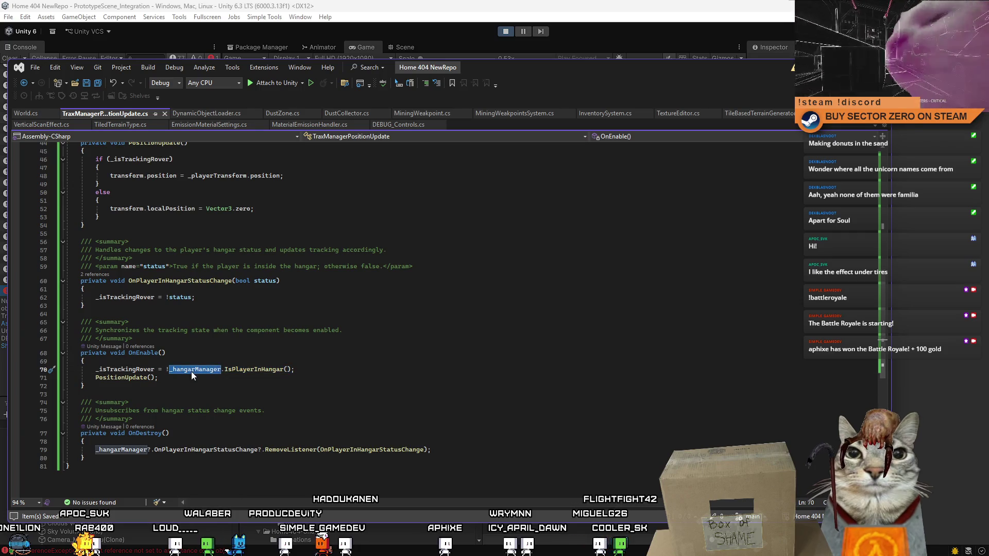
{"action": "key", "text": "Down"}
{"action": "key", "text": "Down"}
{"action": "double_click", "coordinate": [190, 370]}
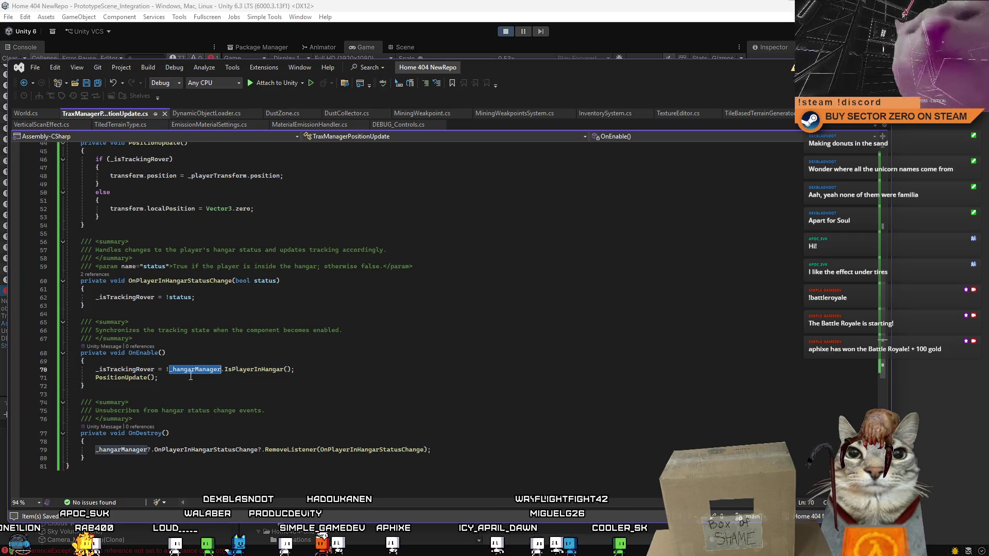
{"action": "left_click", "coordinate": [151, 362]}
{"action": "key", "text": "Return"}
{"action": "key", "text": "Return"}
{"action": "key", "text": "Up"}
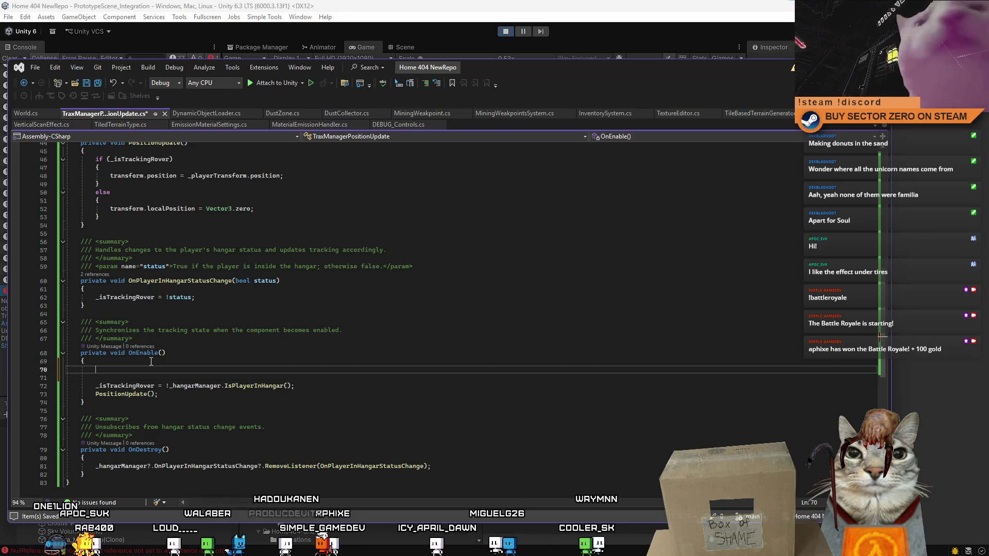
{"action": "type", "text": "if(_hangarManager"}
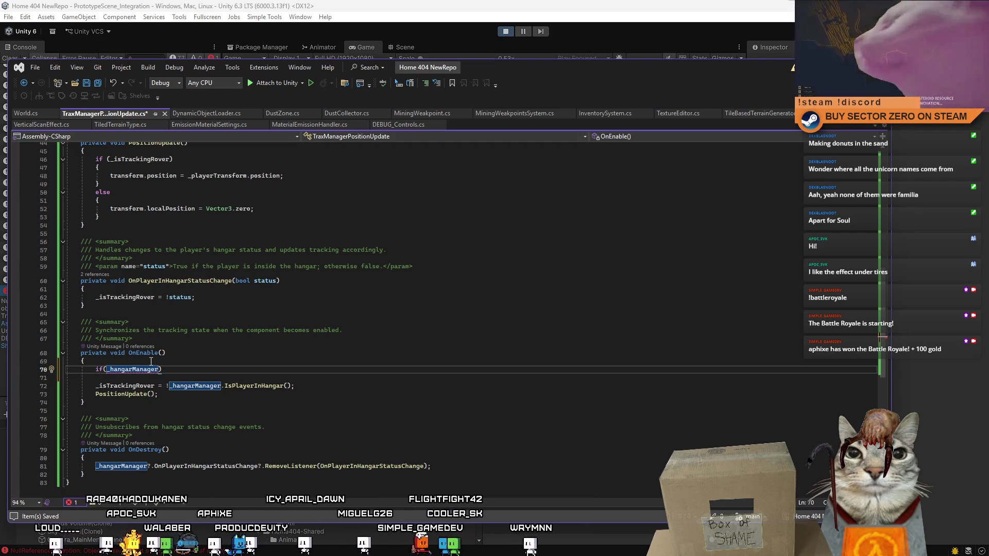
{"action": "type", "text": "= null)"}
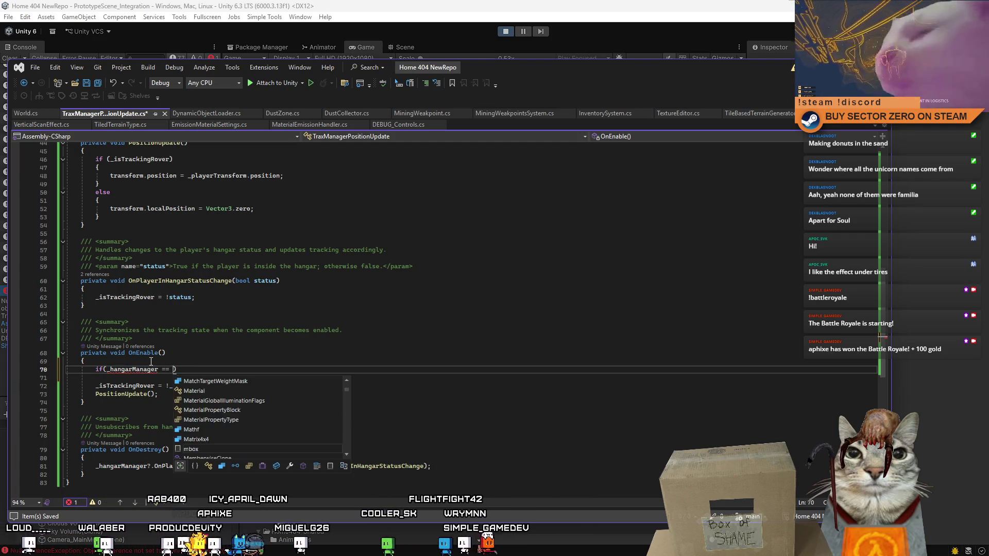
{"action": "key", "text": "Return"}
{"action": "type", "text": "return;"}
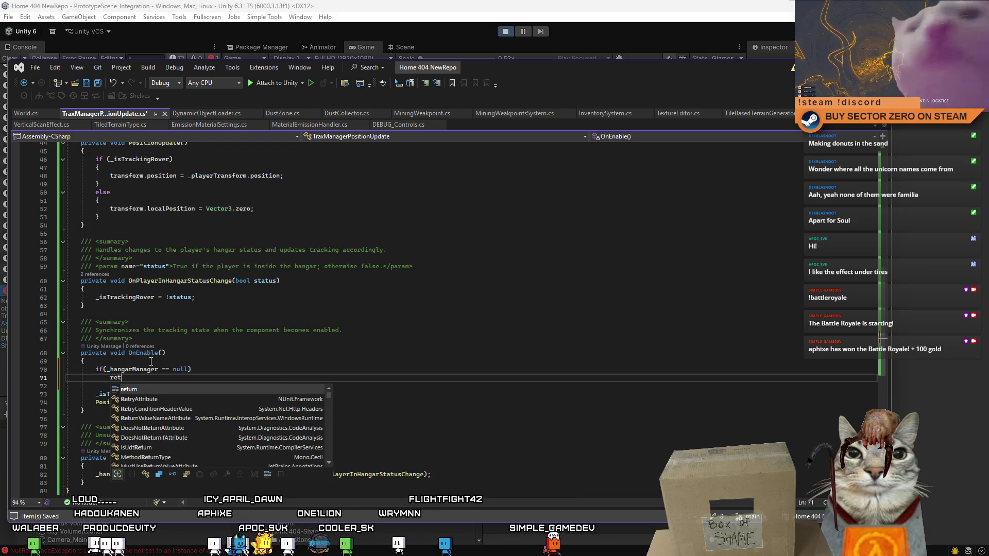
Save the script, return to Unity, and stop the running play test.
{"action": "key", "text": "ctrl+s"}
{"action": "key", "text": "Down"}
{"action": "key", "text": "Down"}
{"action": "key", "text": "Down"}
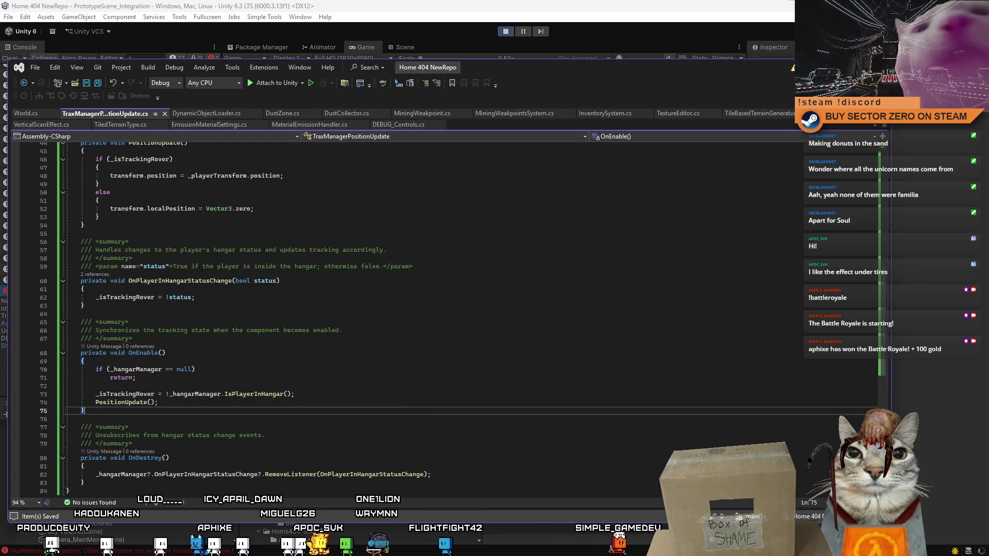
{"action": "key", "text": "alt+Tab"}
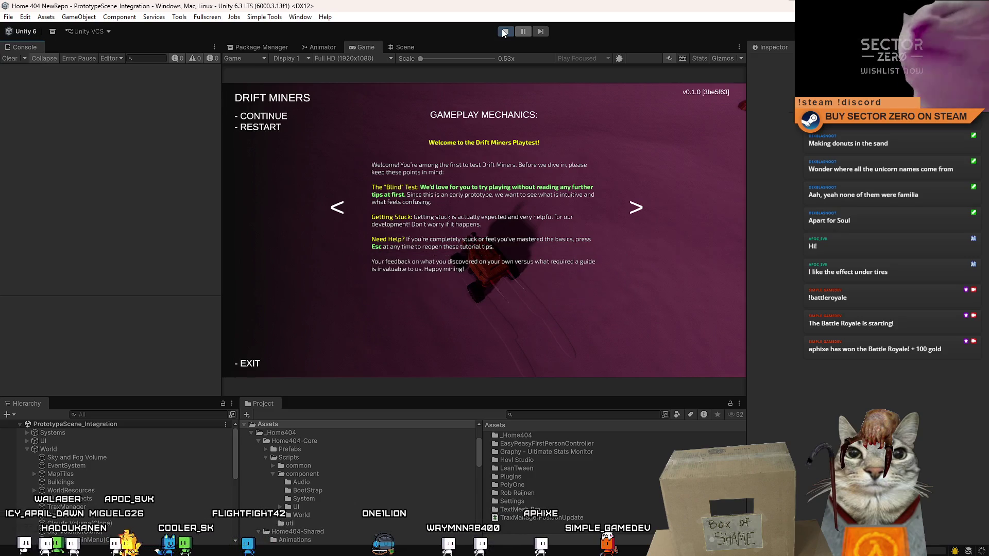
{"action": "left_click", "coordinate": [505, 34]}
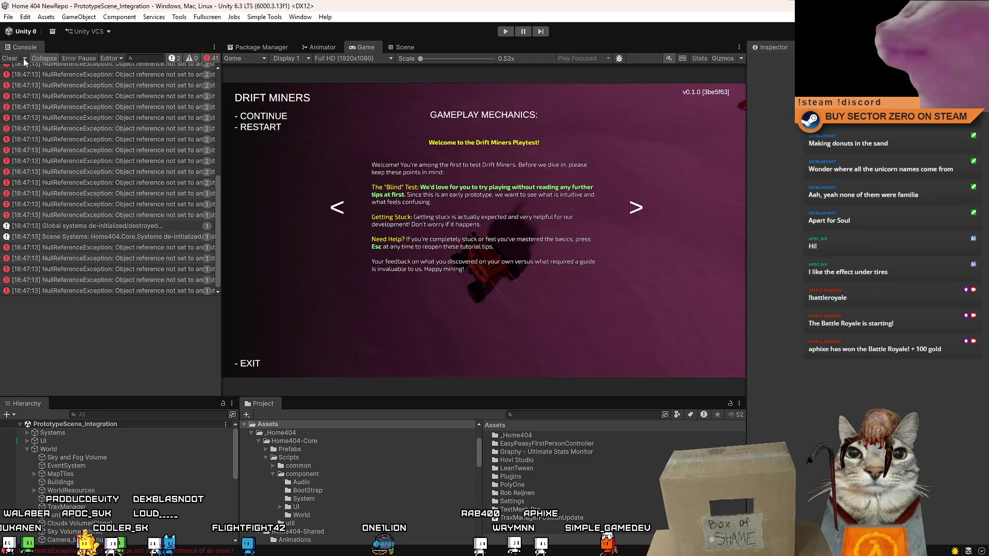
Clear the Console, replay, start from the main menu, and walk down the corridor to the rover.
{"action": "left_click", "coordinate": [10, 59]}
{"action": "left_click", "coordinate": [507, 32]}
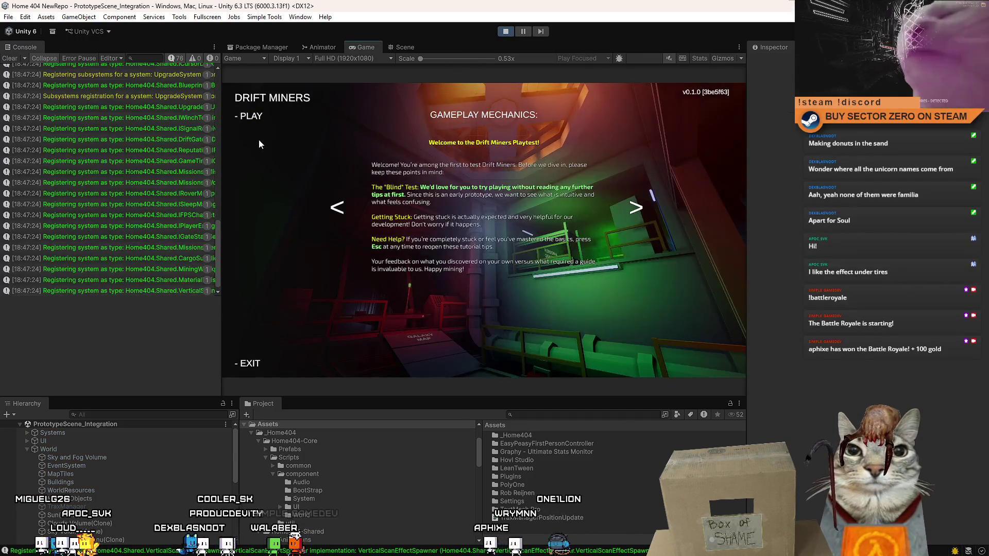
{"action": "left_click", "coordinate": [258, 118]}
{"action": "key", "text": "w"}
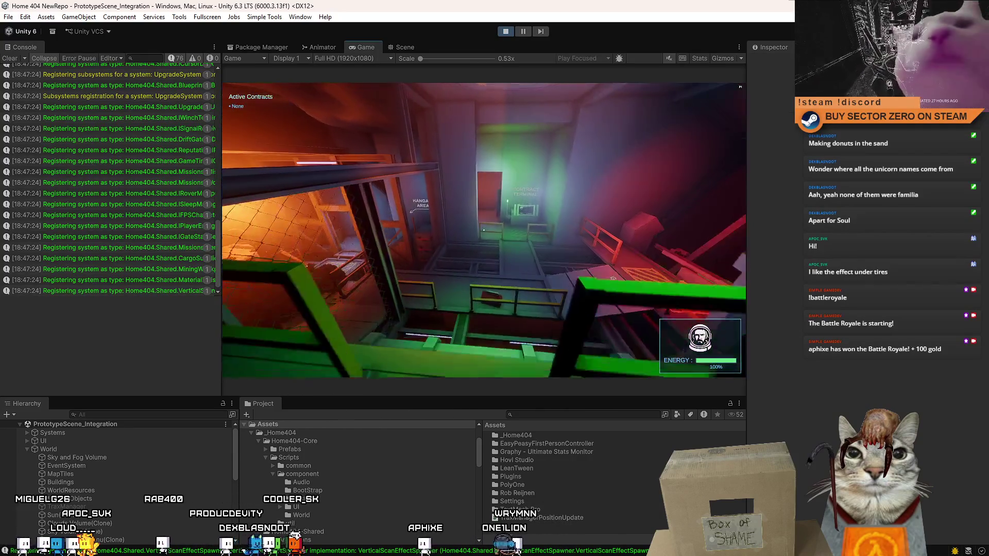
{"action": "key", "text": "w"}
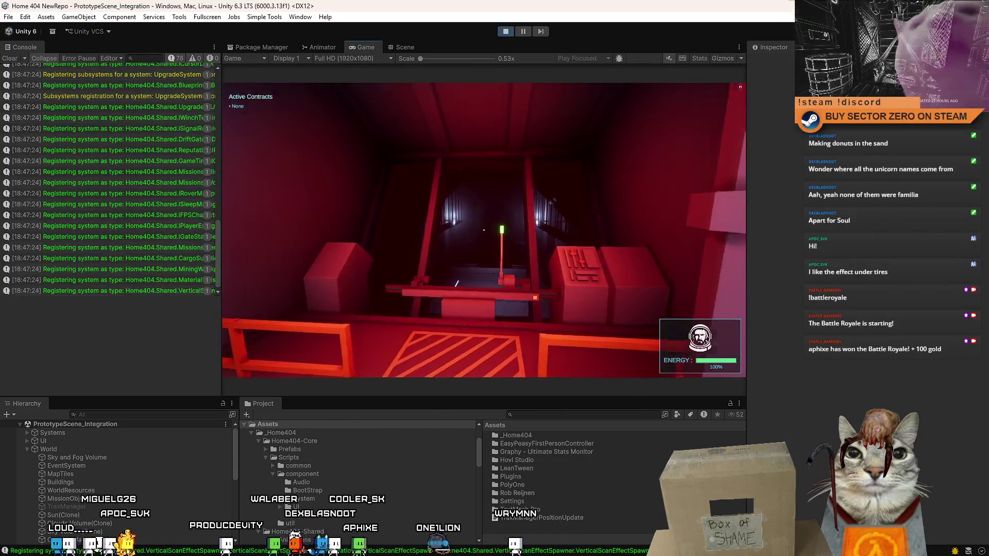
{"action": "key", "text": "w"}
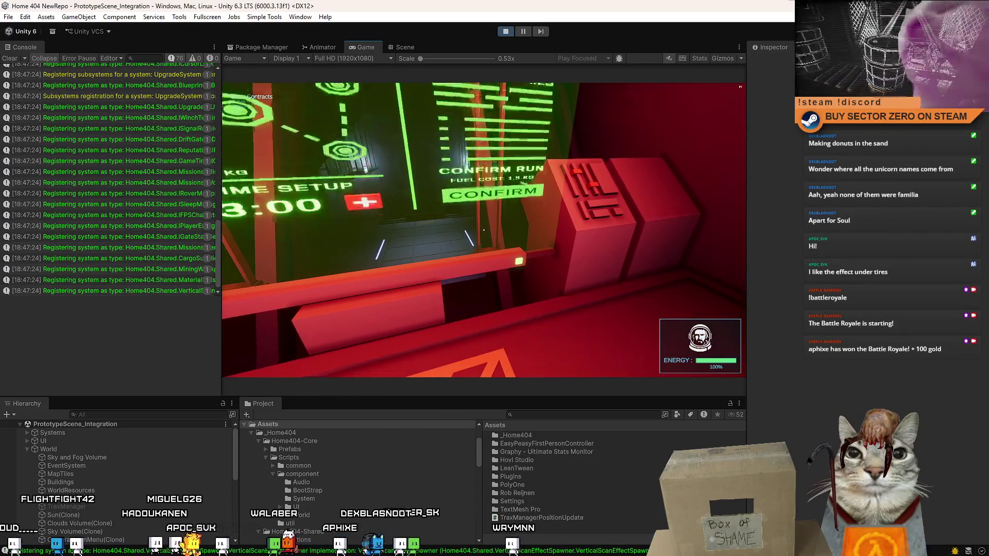
{"action": "key", "text": "w"}
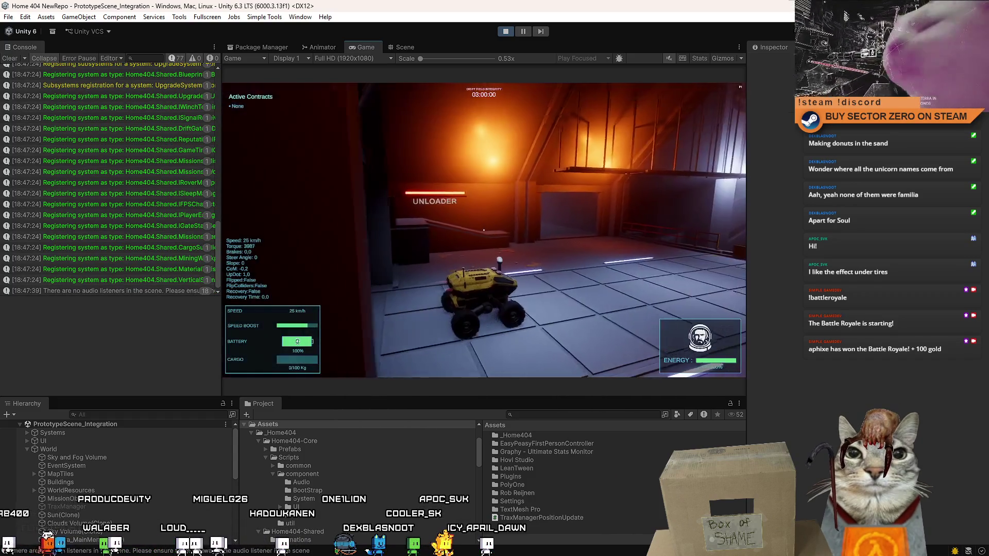
Drive the rover through the hangar past the red portal and out across the snow.
{"action": "key", "text": "w"}
{"action": "key", "text": "d"}
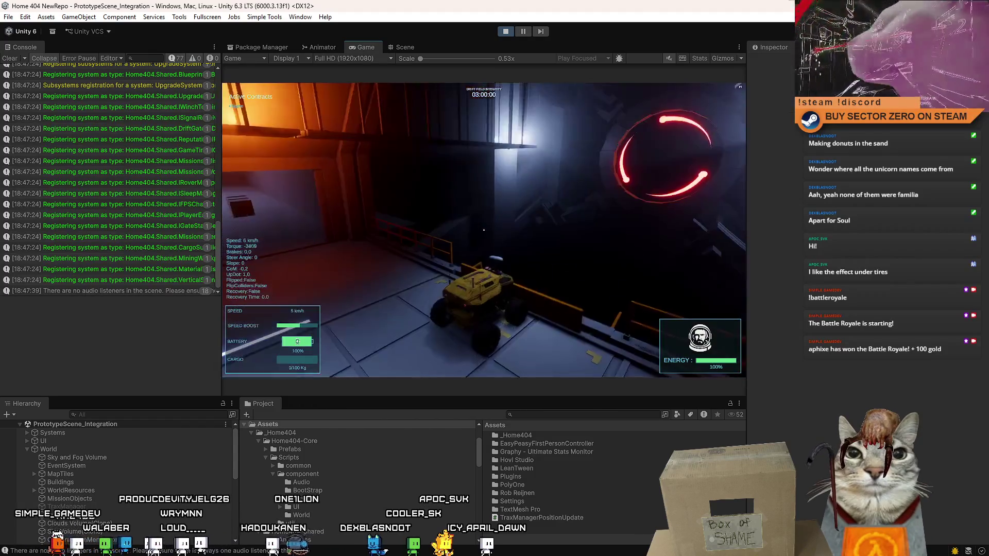
{"action": "key", "text": "s"}
{"action": "key", "text": "a"}
{"action": "key", "text": "w"}
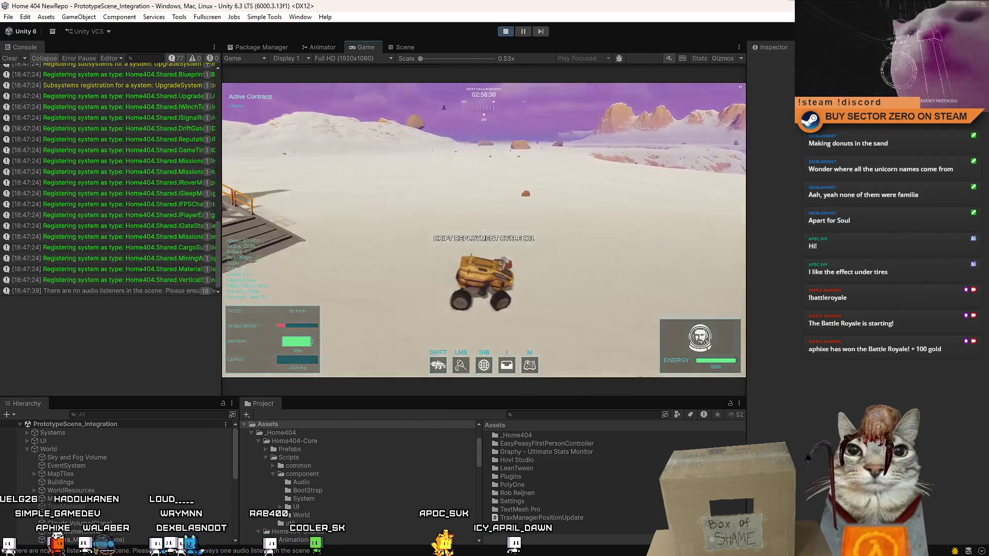
{"action": "key", "text": "w"}
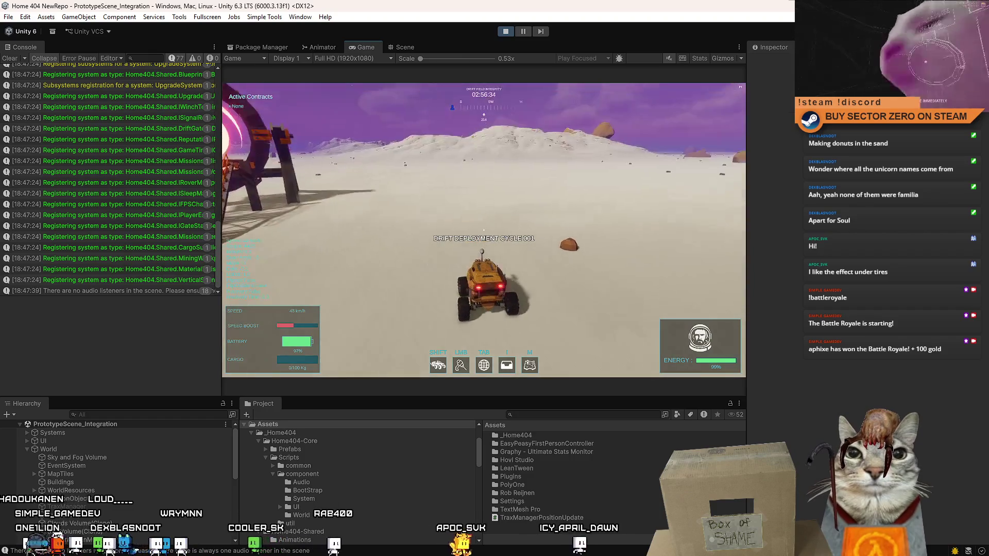
{"action": "key", "text": "w"}
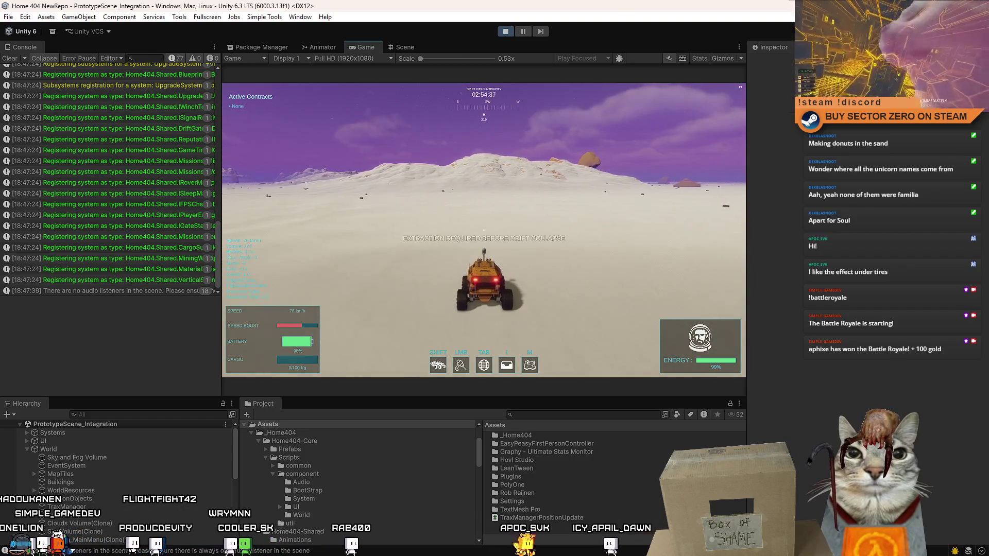
{"action": "key", "text": "w"}
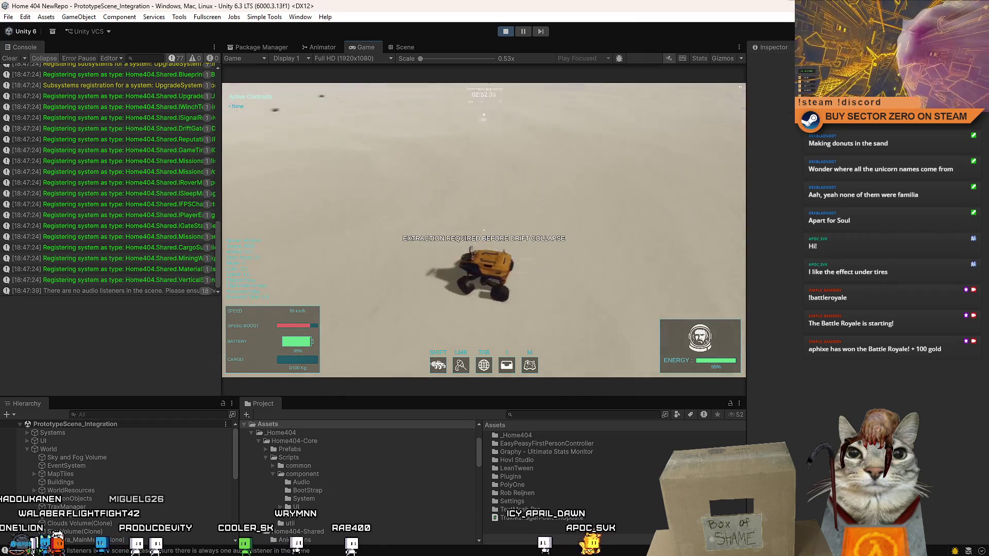
{"action": "key", "text": "w"}
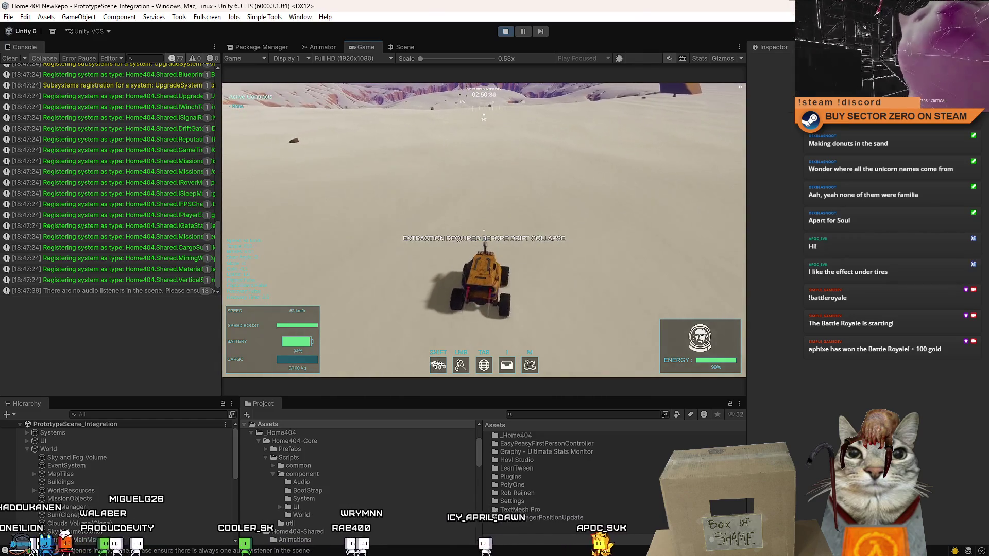
Swing the rover left, respawn it at base from the pause menu, then select TraxManager.
{"action": "key", "text": "a"}
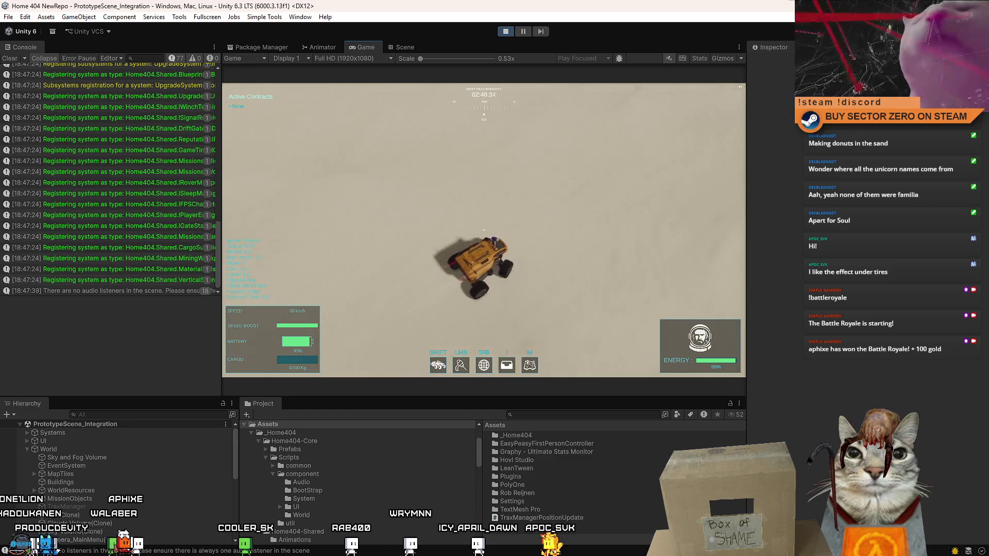
{"action": "key", "text": "a"}
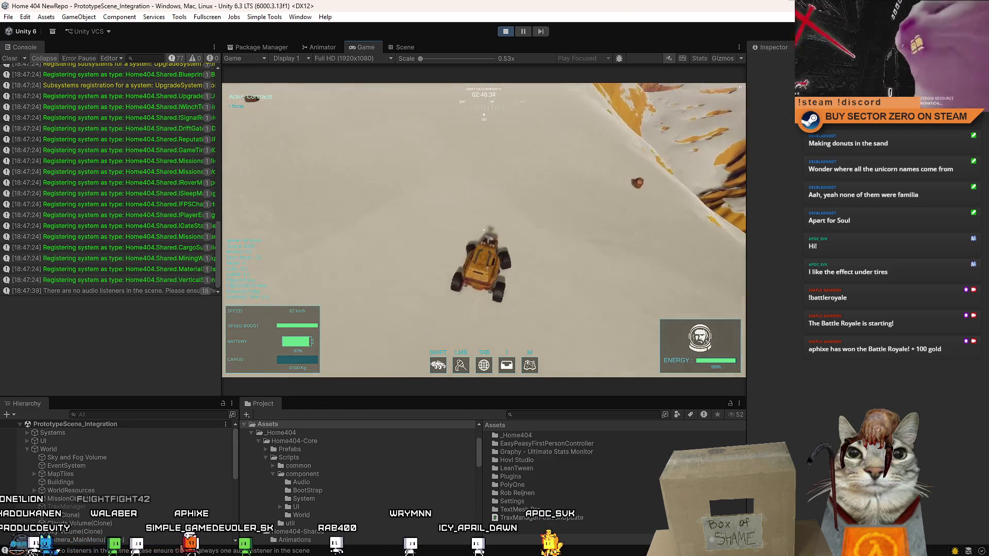
{"action": "key", "text": "a"}
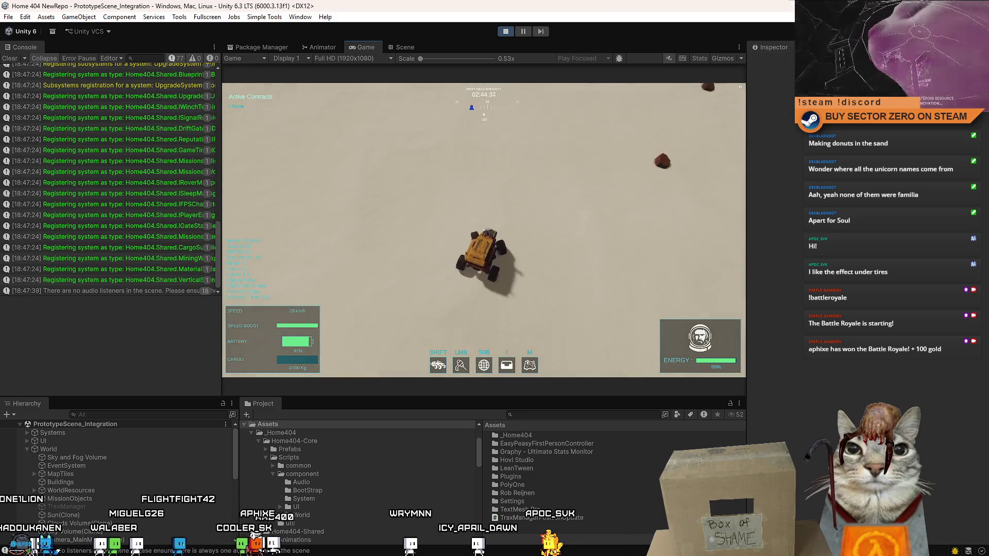
{"action": "key", "text": "w"}
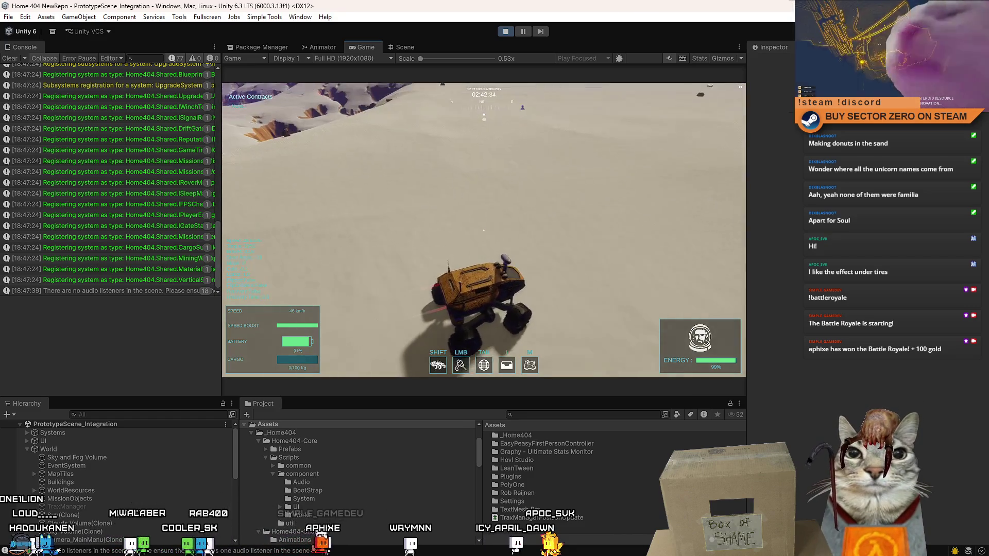
{"action": "key", "text": "Escape"}
{"action": "left_click", "coordinate": [370, 188]}
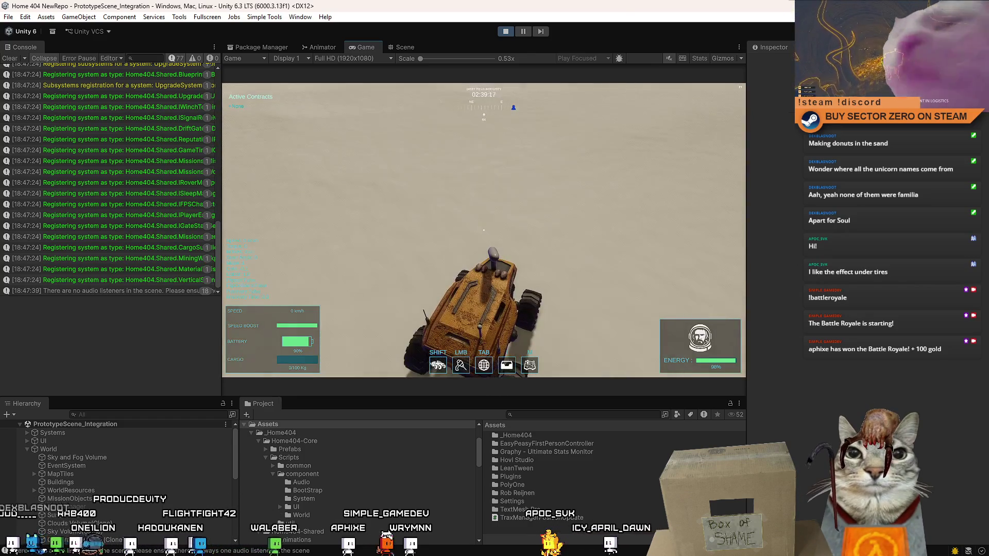
{"action": "key", "text": "Escape"}
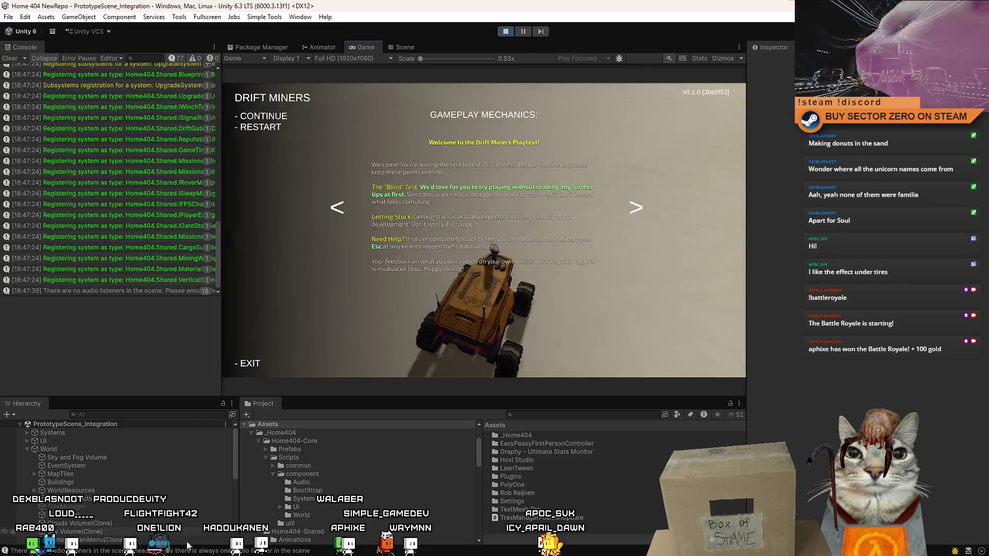
{"action": "key", "text": "Escape"}
{"action": "left_click", "coordinate": [67, 506]}
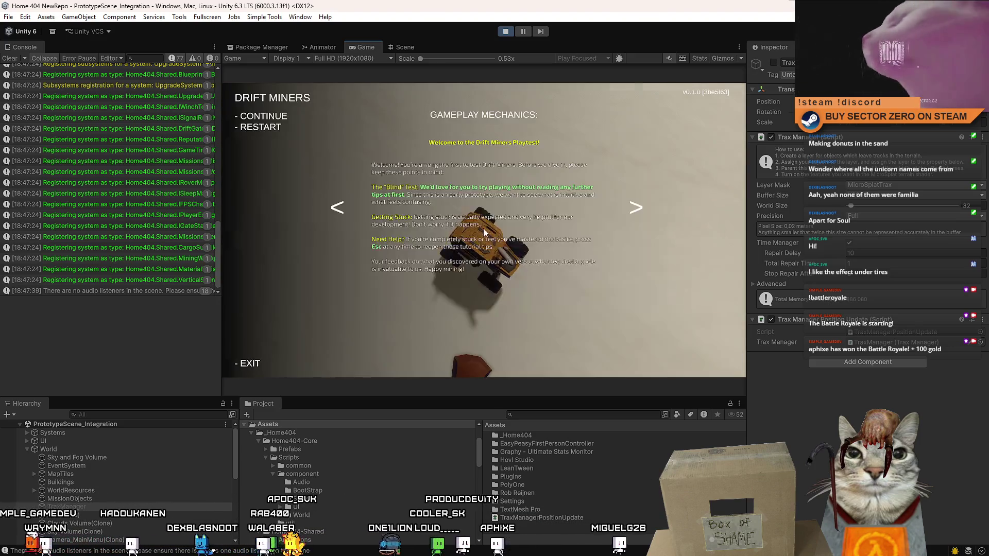
Stop the play test and switch to Visual Studio.
{"action": "left_click", "coordinate": [505, 31]}
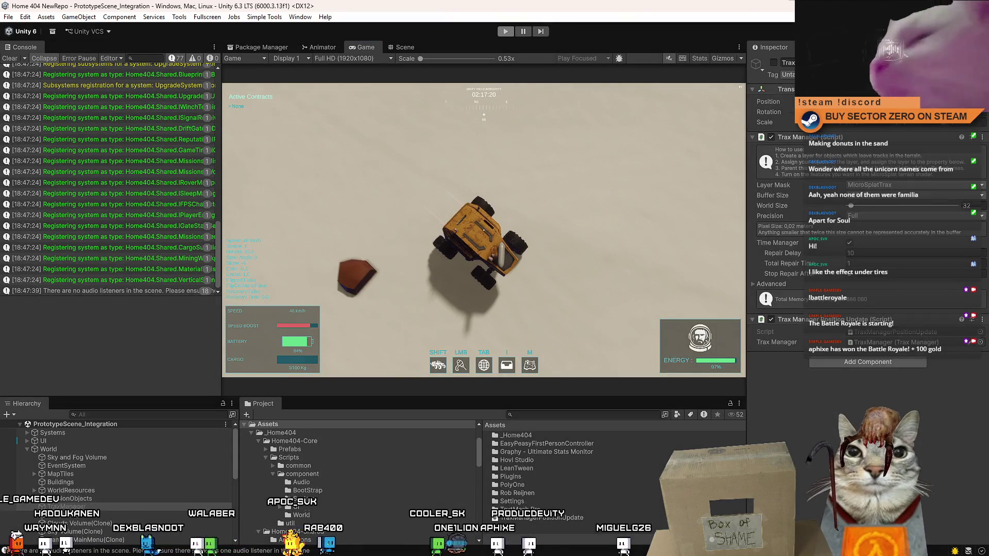
{"action": "key", "text": "alt+Tab"}
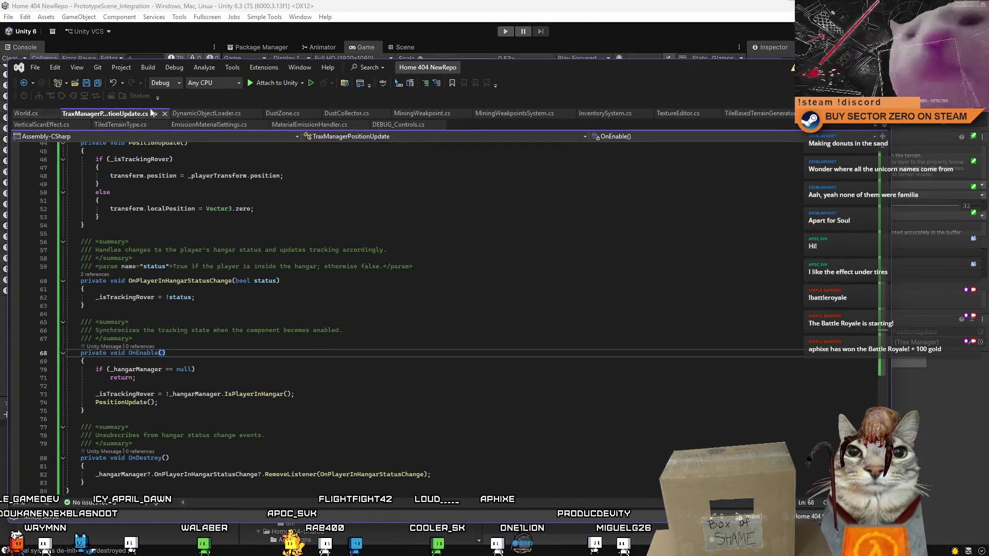
In DEBUG_Controls.cs, change the Keypad7 trax toggle from Input.GetKey to Input.GetKeyDown and save.
{"action": "left_click", "coordinate": [399, 125]}
{"action": "left_click", "coordinate": [386, 350]}
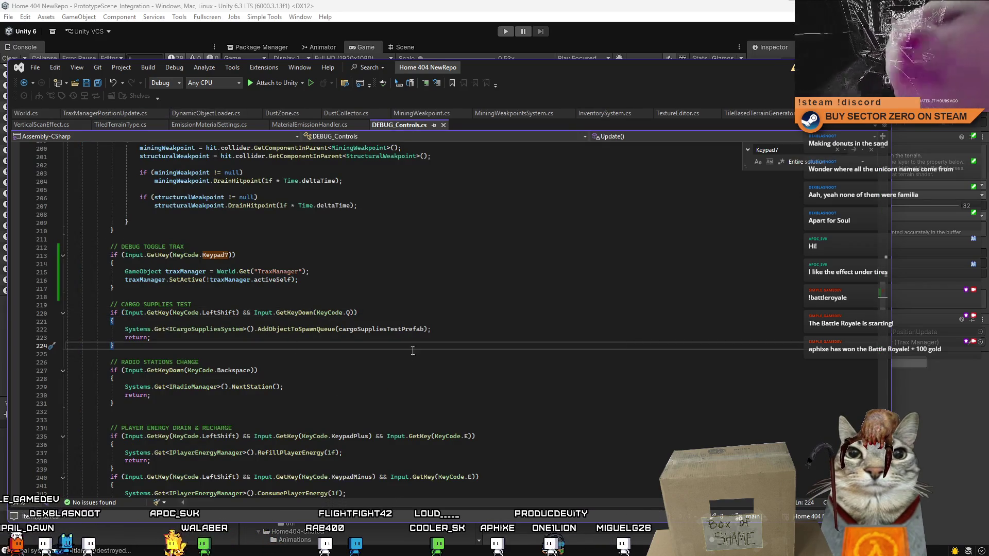
{"action": "left_click", "coordinate": [204, 258]}
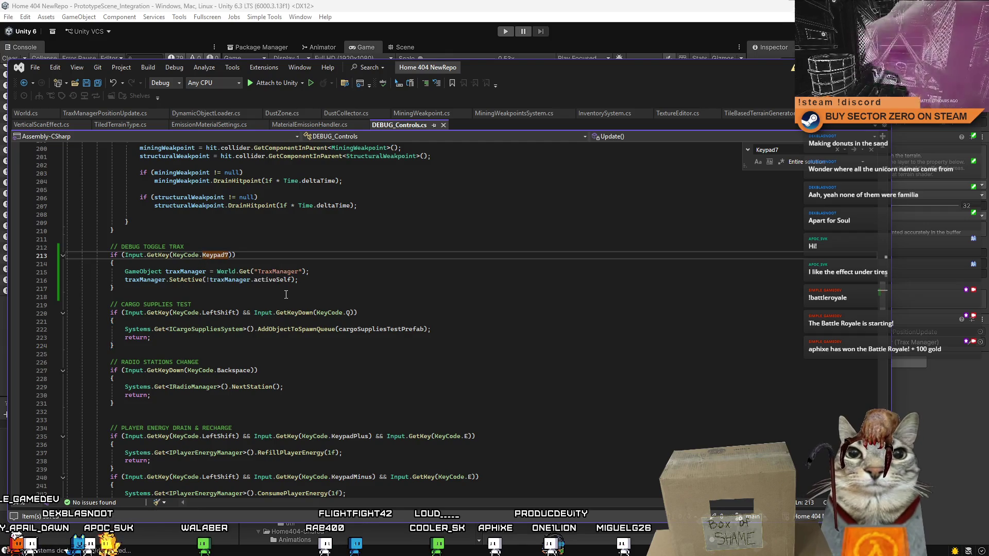
{"action": "key", "text": "Left"}
{"action": "type", "text": "Down"}
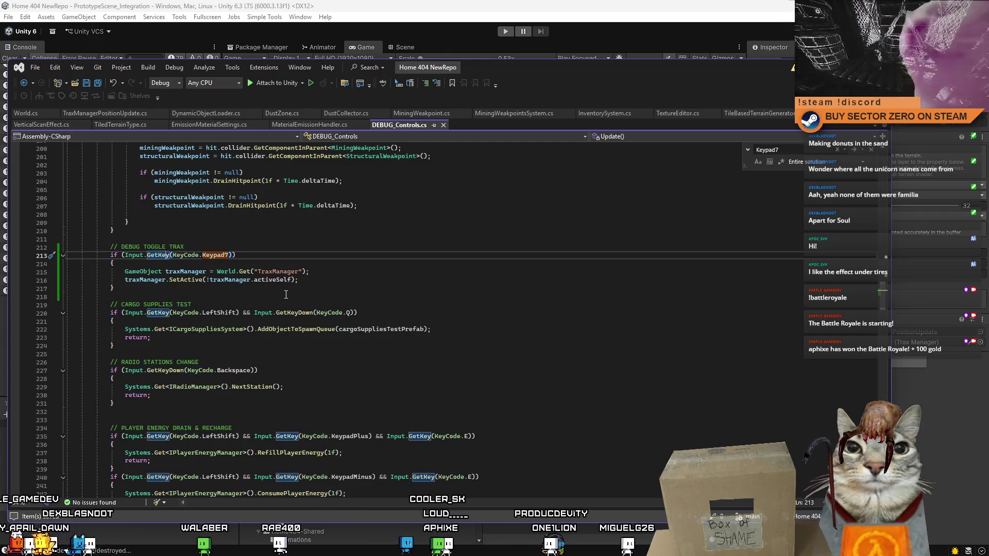
{"action": "left_click", "coordinate": [286, 294]}
{"action": "key", "text": "ctrl+s"}
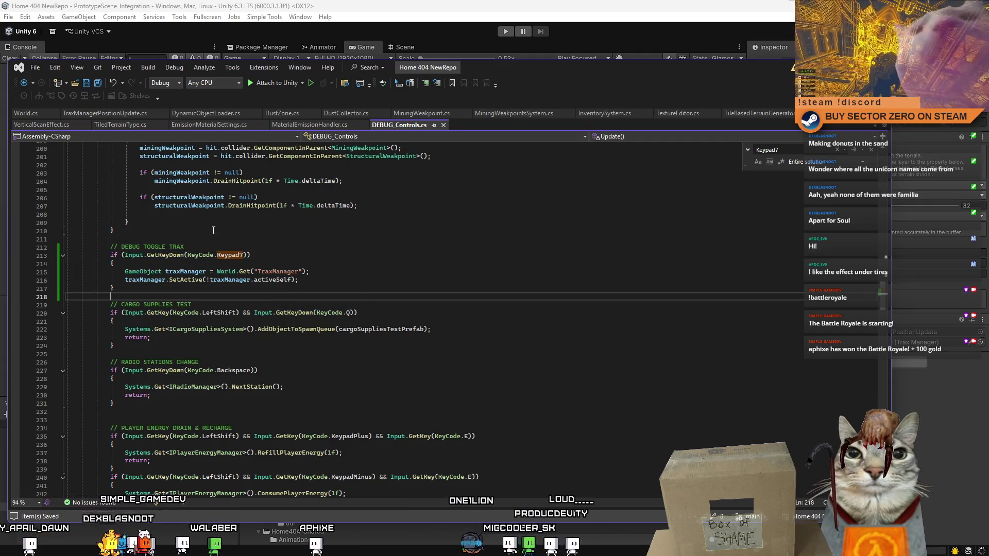
Review the TraxManager toggle lines, then return to Unity and enter play mode.
{"action": "left_click", "coordinate": [263, 276]}
{"action": "key", "text": "Up"}
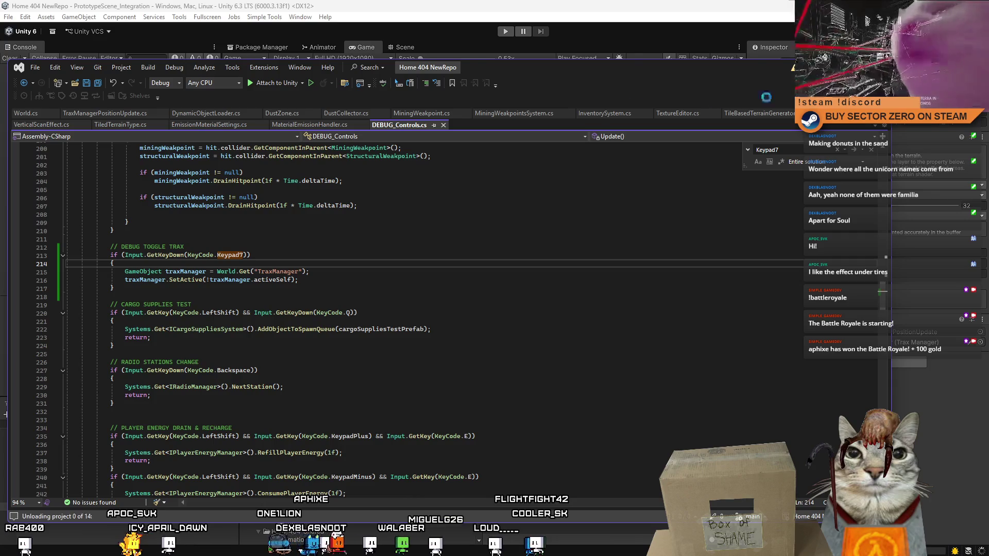
{"action": "key", "text": "alt+Tab"}
{"action": "left_click", "coordinate": [505, 31]}
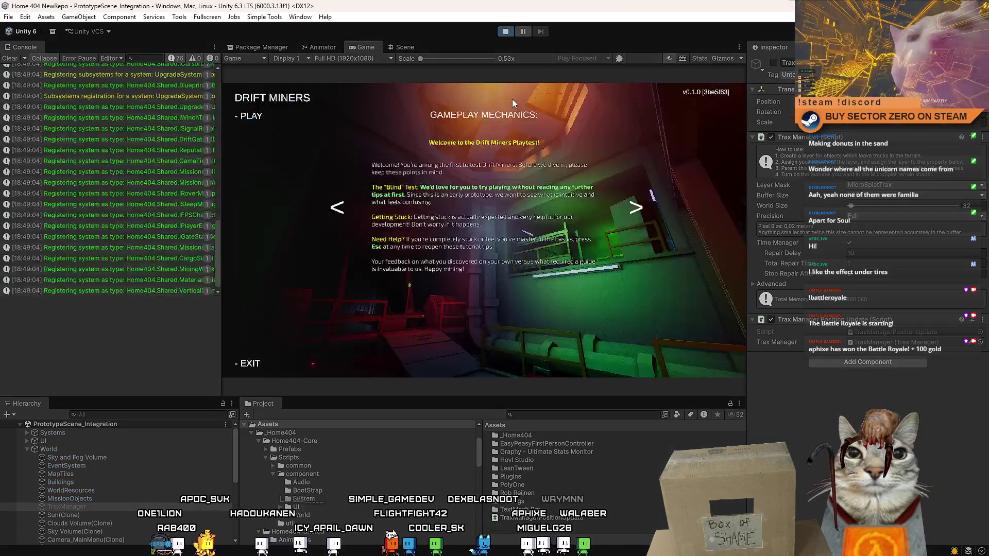
Start the game, walk past the galaxy map and corridor, and descend into the hangar with E.
{"action": "left_click", "coordinate": [251, 116]}
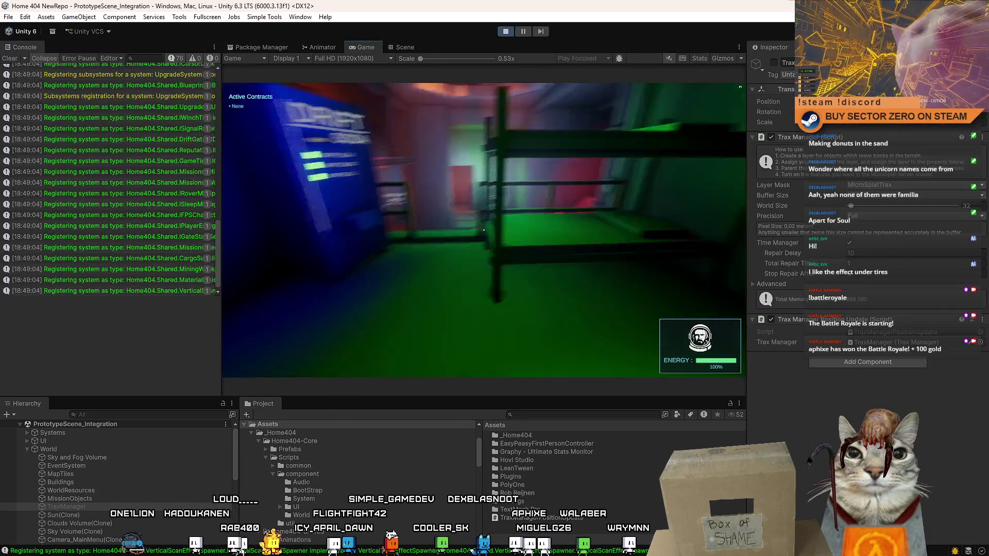
{"action": "key", "text": "w"}
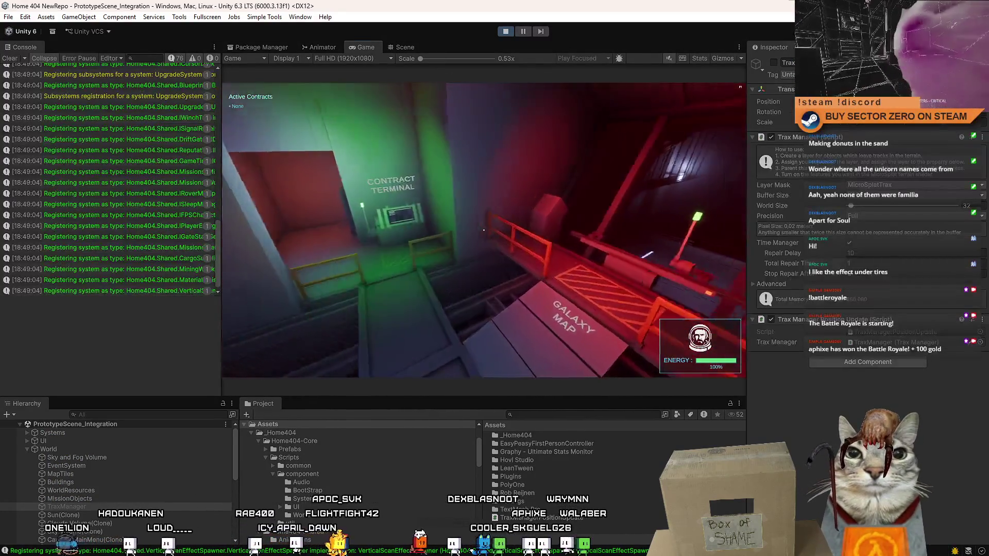
{"action": "key", "text": "w"}
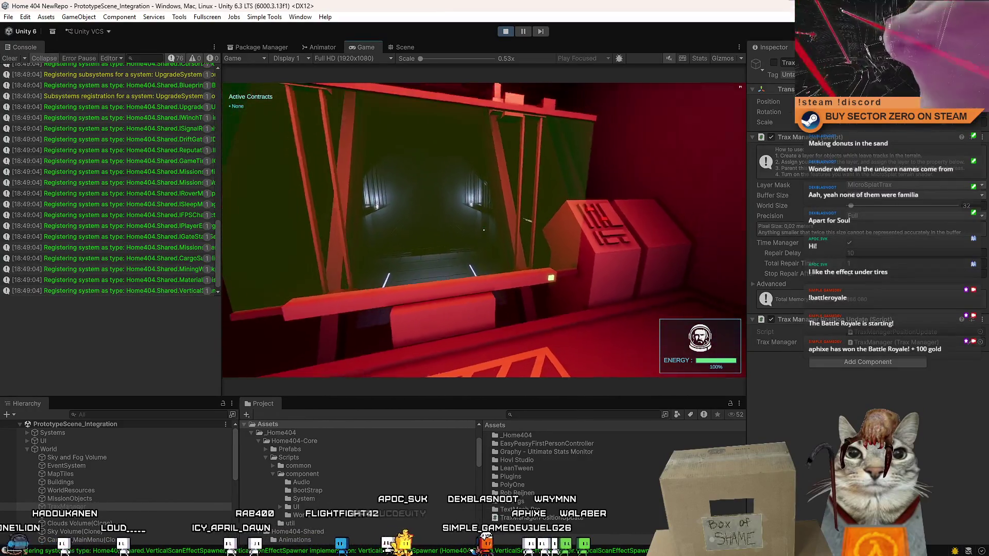
{"action": "key", "text": "w"}
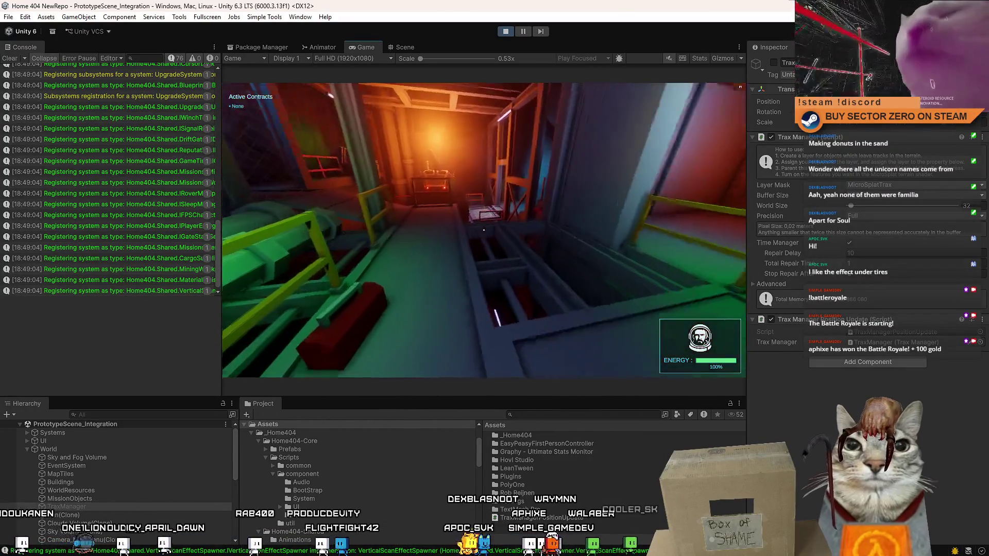
{"action": "key", "text": "w"}
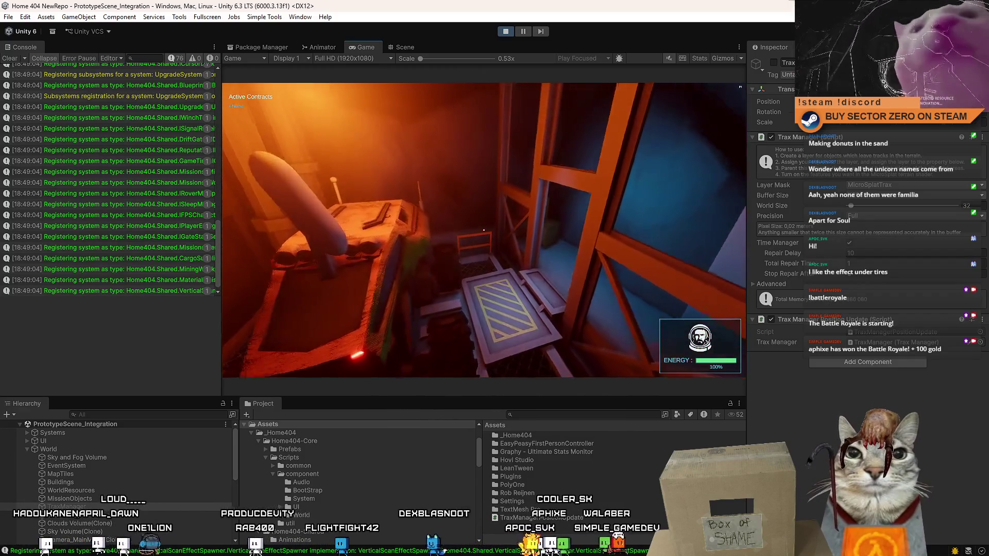
{"action": "key", "text": "e"}
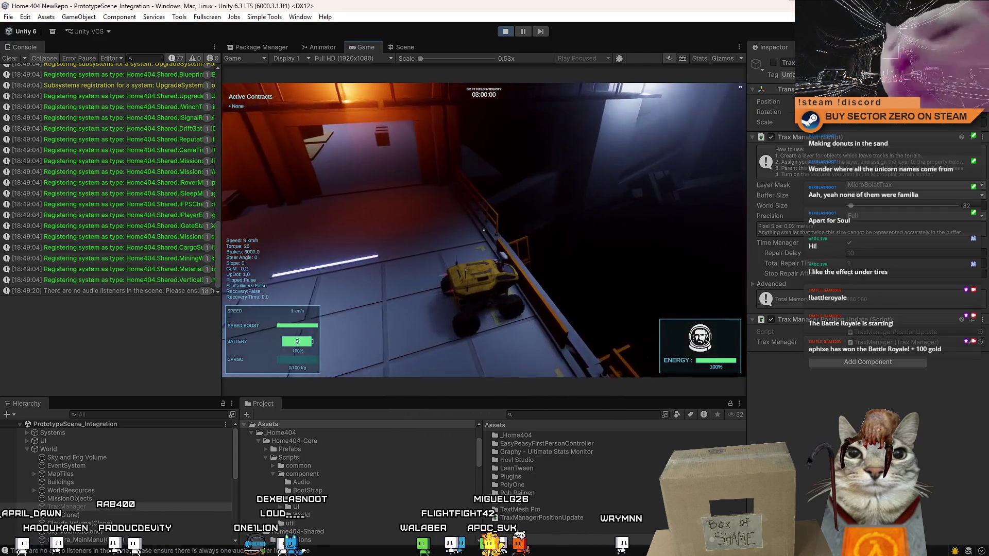
Drive the rover out onto the snow to leave tire tracks, then empty the Console log.
{"action": "key", "text": "w"}
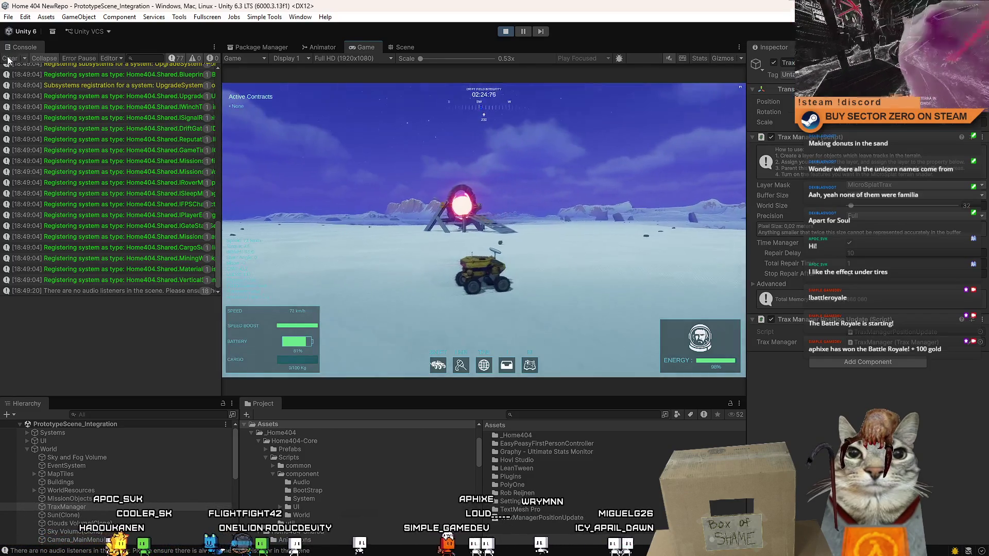
{"action": "left_click", "coordinate": [7, 60]}
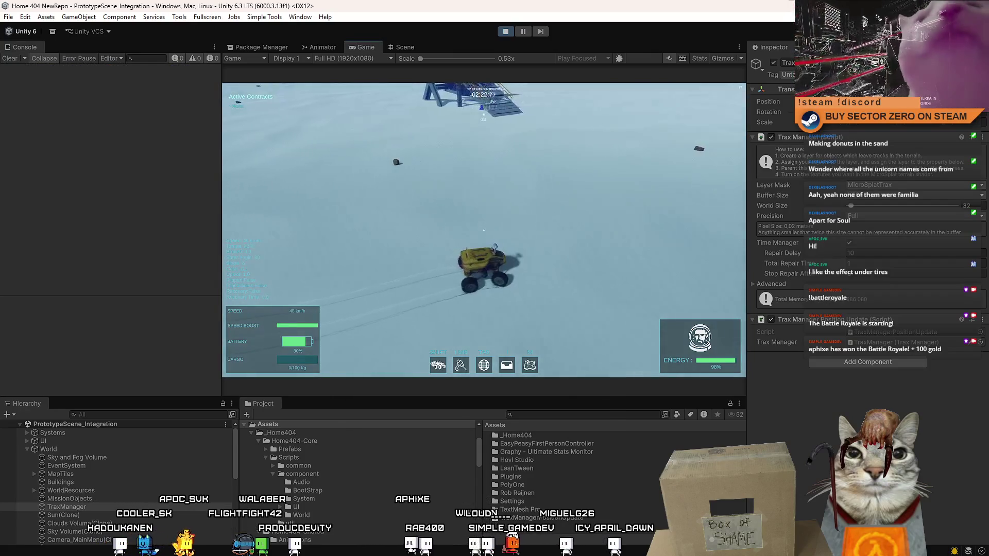